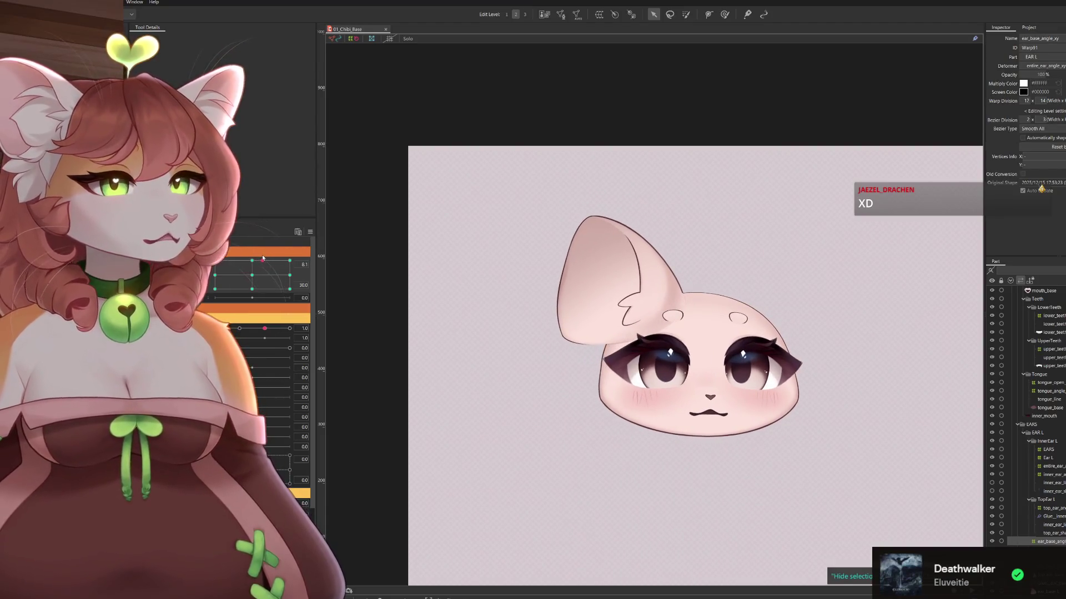
Turn on temporary deform for the left ear and try Perspective, narrowing the ear's top slightly
key("t")
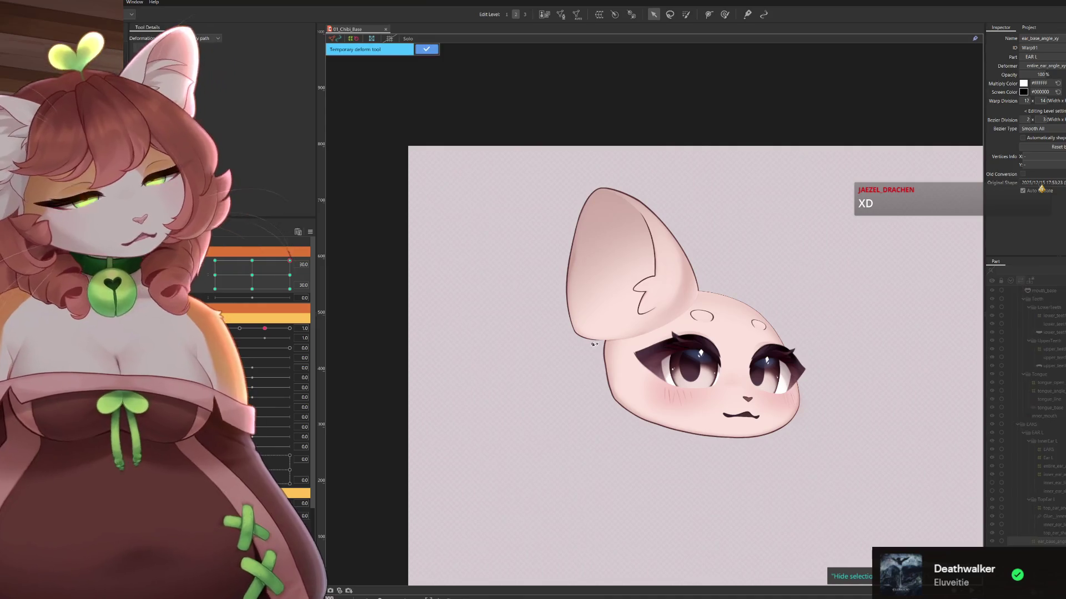
scroll(637, 303, "up", 2)
left_click(637, 303)
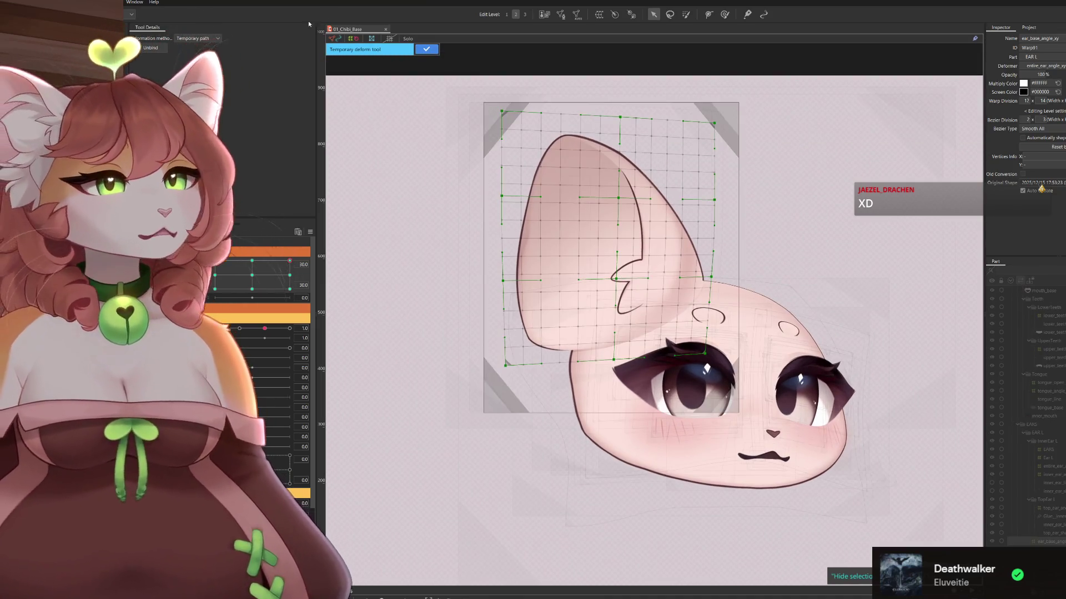
left_click(198, 39)
left_click(194, 57)
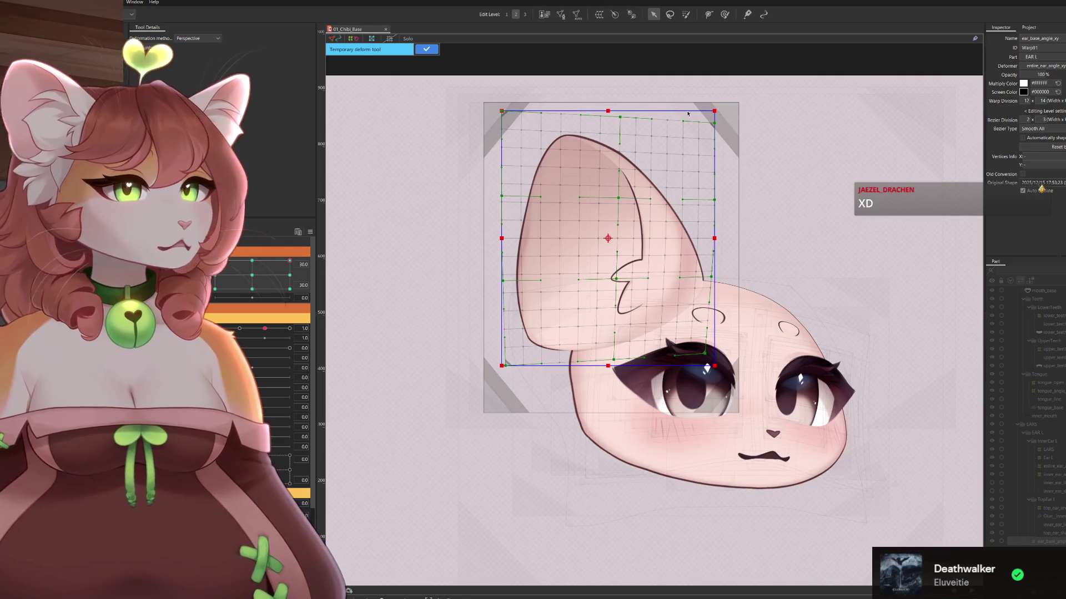
left_click_drag(714, 111, 608, 111)
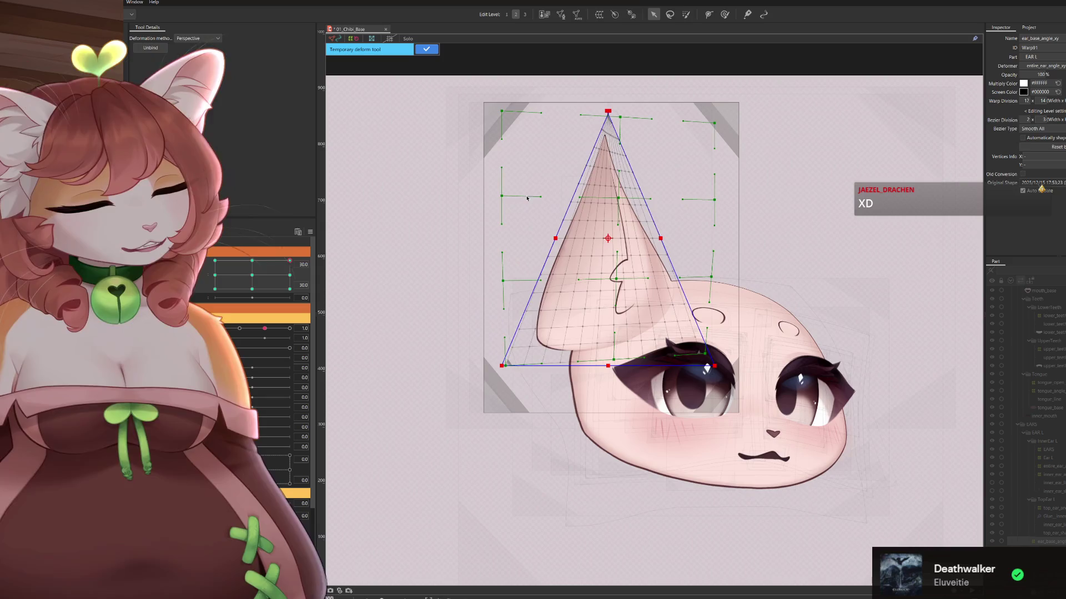
key("ctrl+z")
left_click_drag(713, 112, 701, 112)
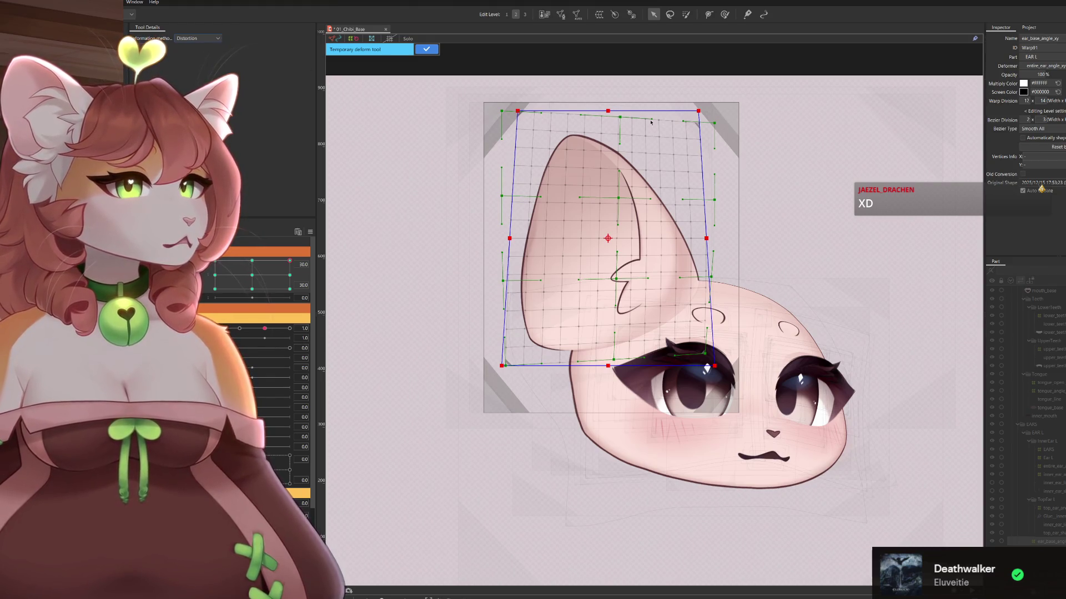
Switch to Distortion, lower the box's top edge and pull its top-left corner down and out
left_click(198, 38)
left_click(194, 54)
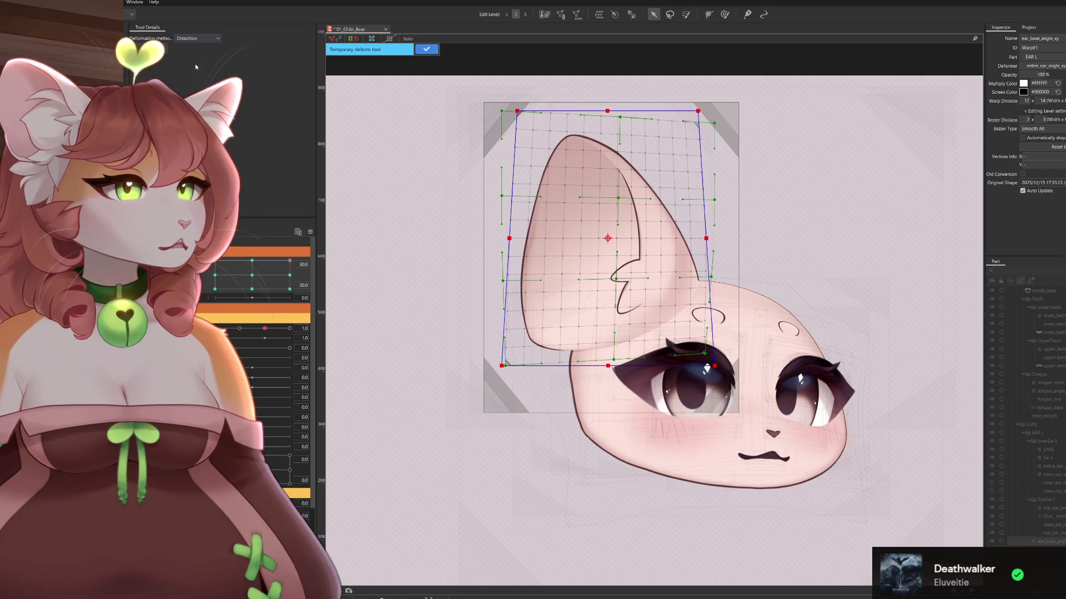
left_click_drag(608, 116, 610, 141)
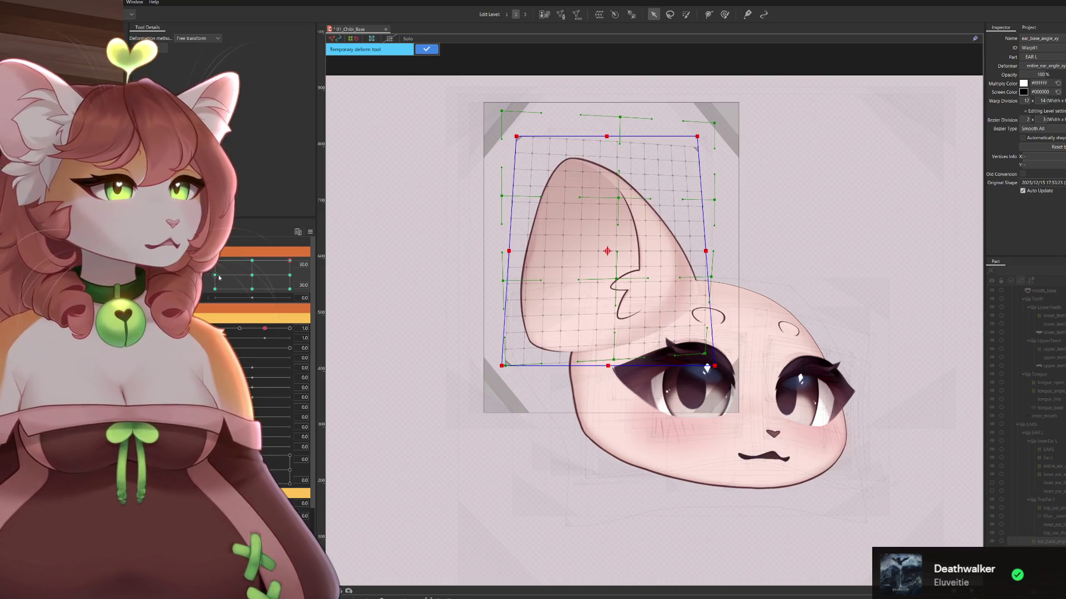
mouse_move(214, 277)
left_mouse_down()
mouse_move(233, 247)
mouse_move(320, 234)
mouse_move(266, 266)
mouse_move(332, 241)
left_mouse_up()
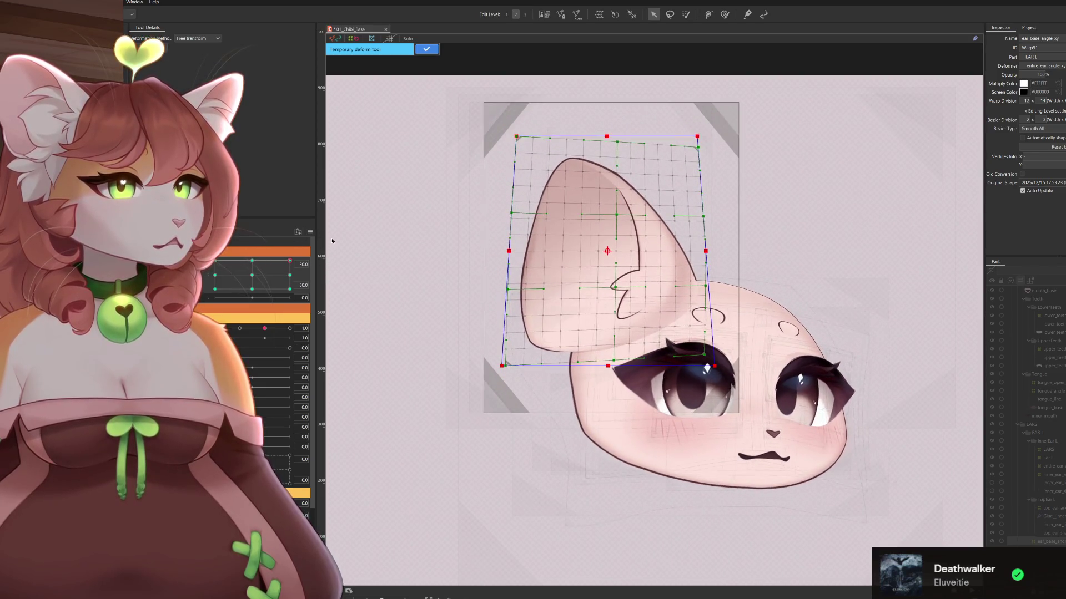
left_click_drag(517, 139, 505, 149)
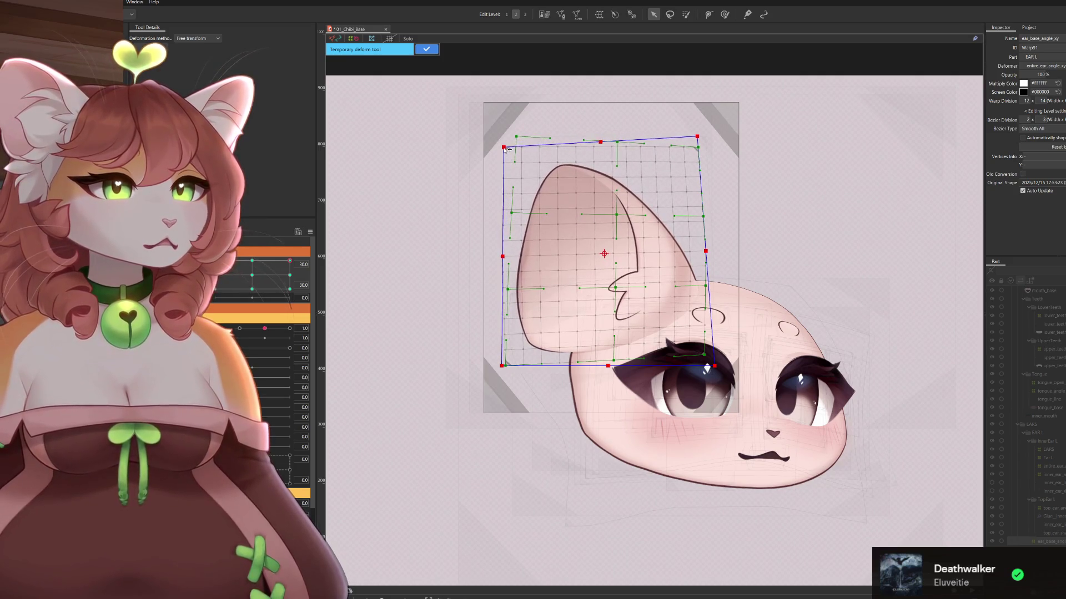
key("ctrl+z")
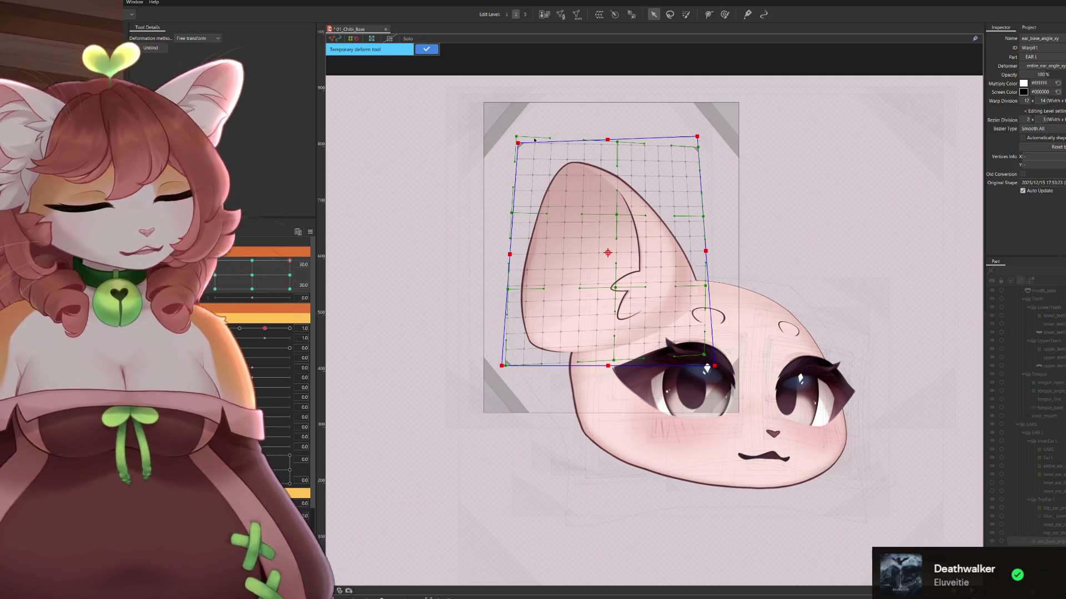
key("ctrl+z")
left_click_drag(518, 137, 506, 154)
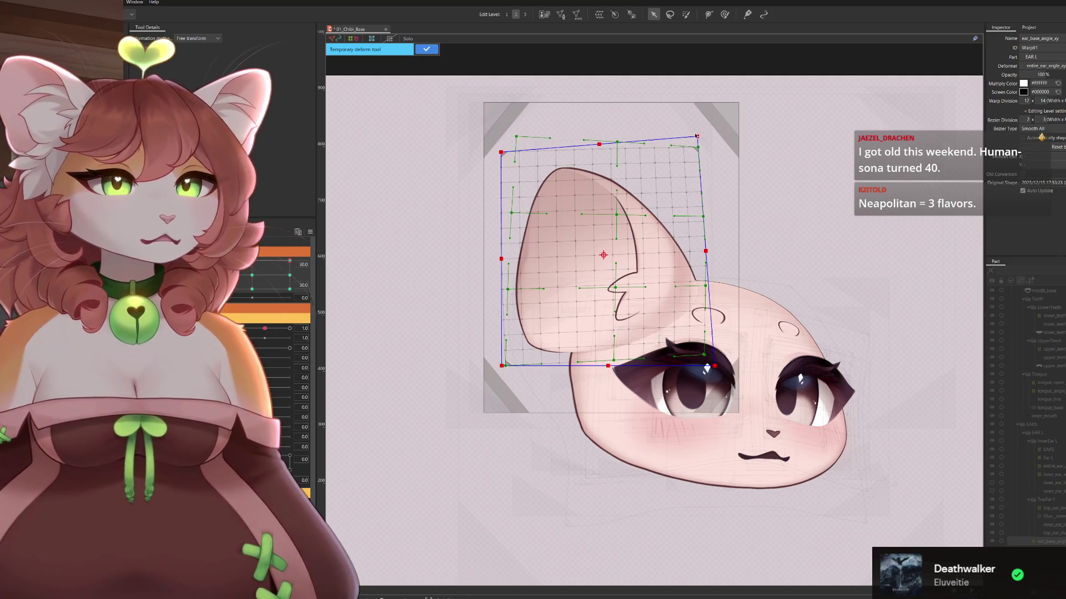
Preview the ear at the opposite angle, then return the parameter to its original pose
left_click_drag(282, 273, 251, 275)
left_click(289, 261)
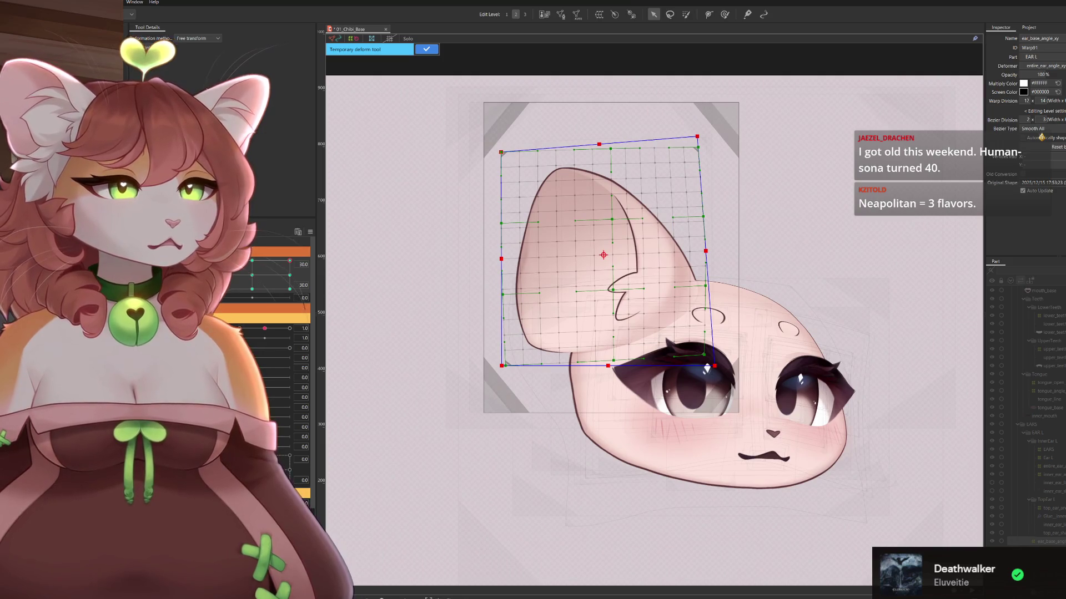
Switch to Temporary warp and shift the centre, top-middle and bottom-left points to bend the ear
left_click(201, 39)
left_click(194, 56)
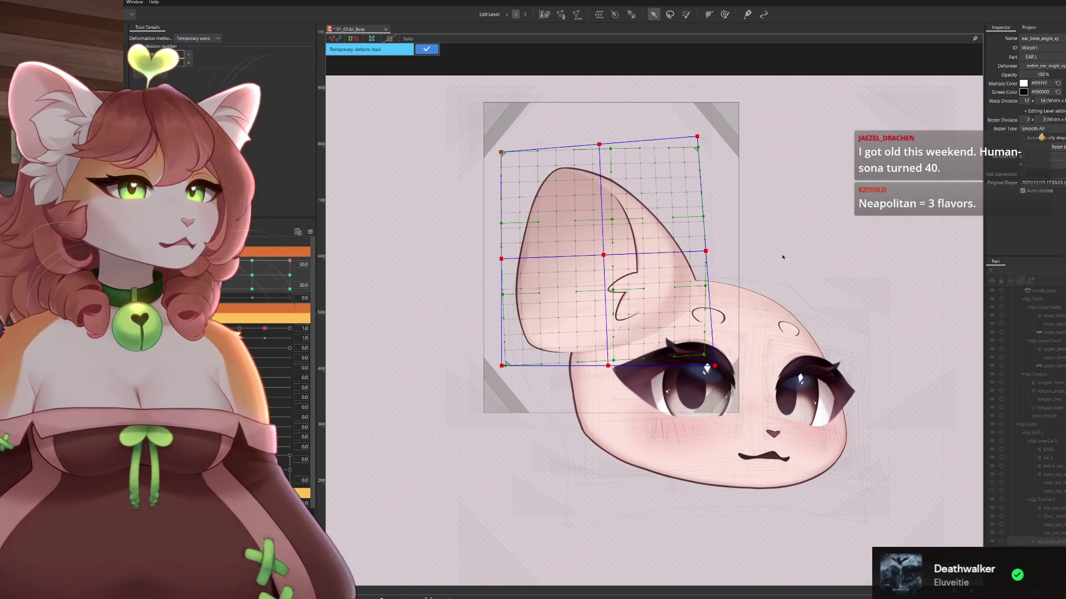
left_click_drag(606, 257, 601, 265)
left_click_drag(599, 145, 594, 151)
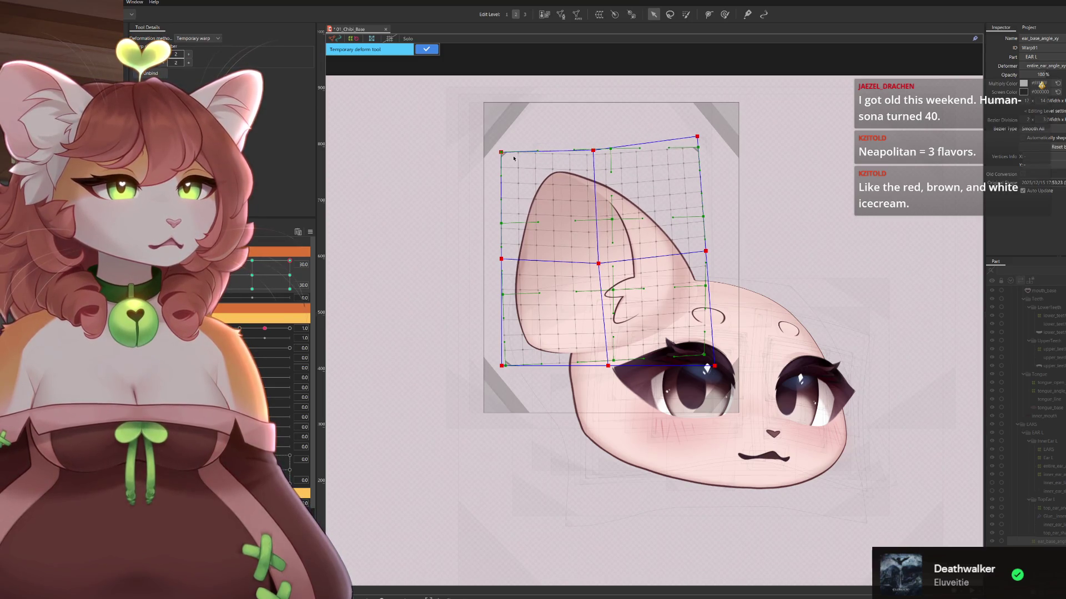
mouse_move(287, 265)
left_mouse_down()
mouse_move(313, 281)
mouse_move(289, 261)
left_mouse_up()
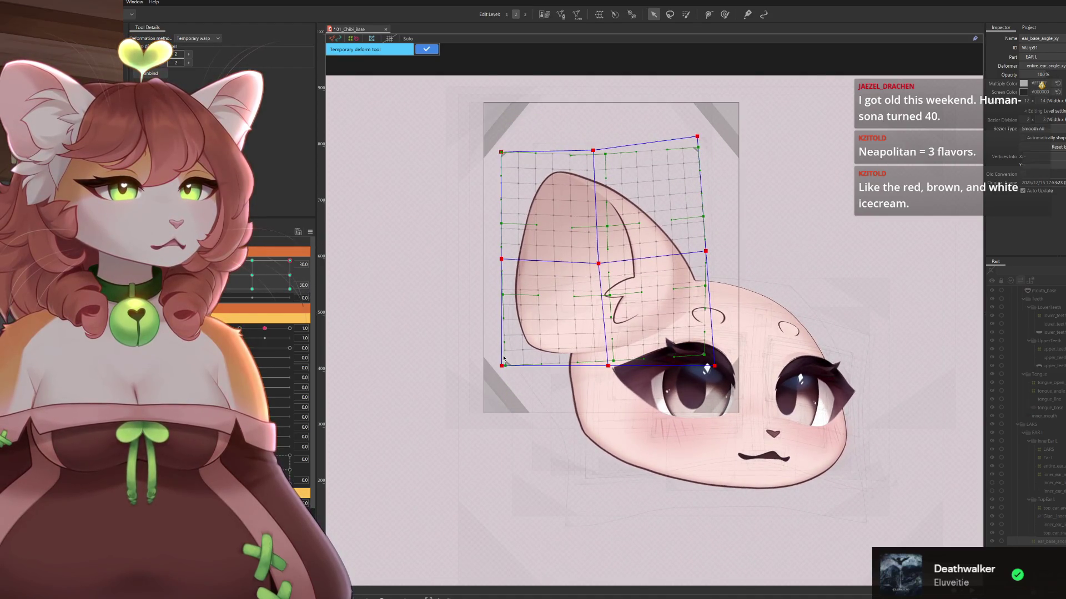
left_click_drag(498, 367, 499, 375)
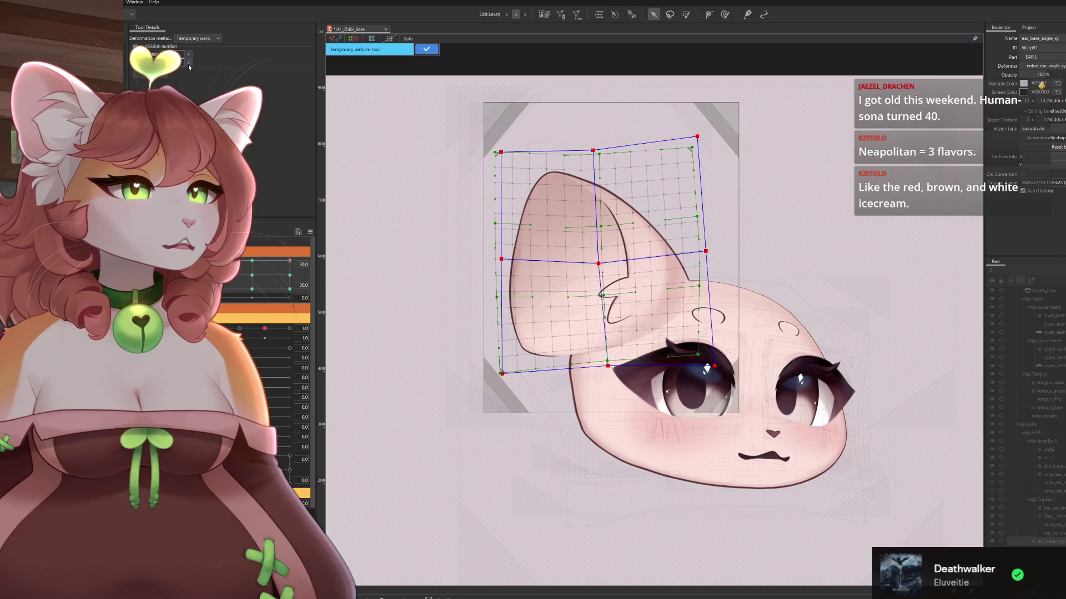
scroll(609, 287, "up", 2)
Raise the ear mesh's centre column and right-edge points, pulling the top-right corner in
left_click_drag(593, 235, 592, 227)
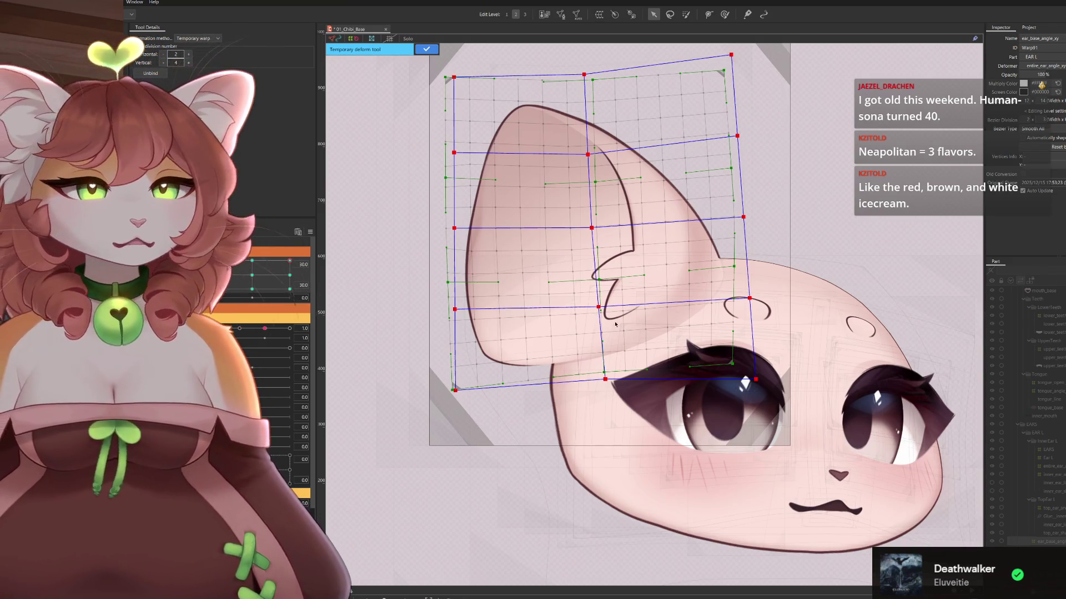
left_click_drag(599, 306, 600, 301)
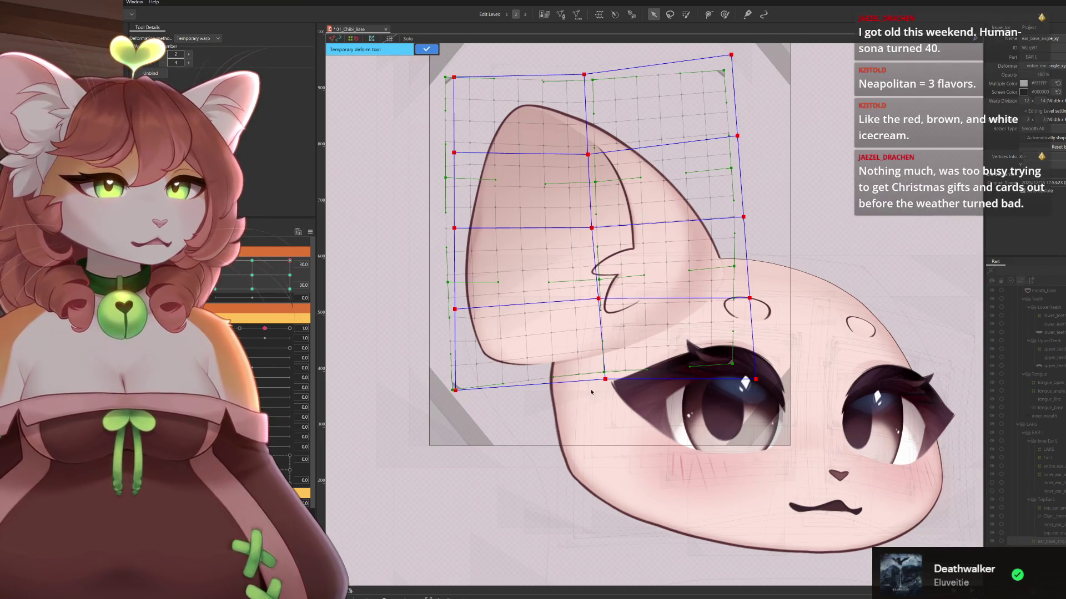
left_click_drag(605, 380, 606, 373)
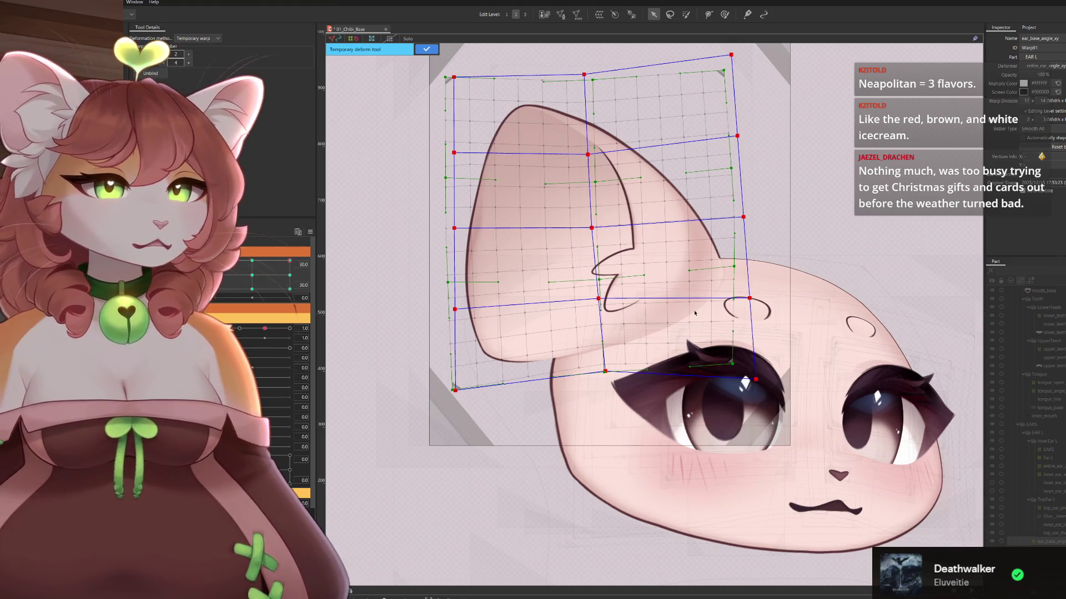
left_click_drag(757, 380, 761, 356)
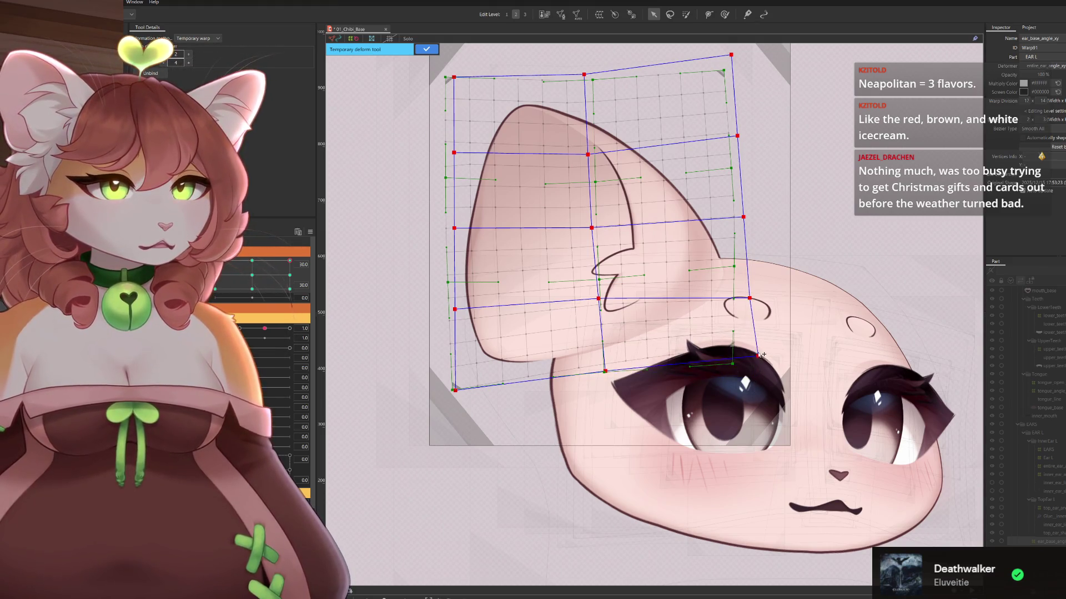
left_click_drag(752, 299, 755, 283)
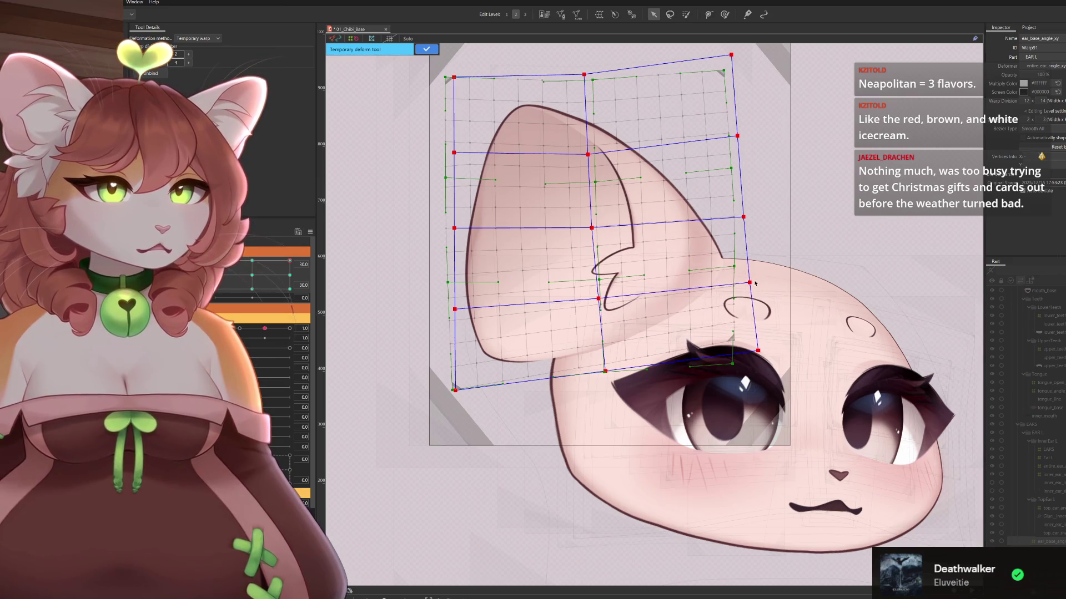
left_click_drag(748, 219, 746, 213)
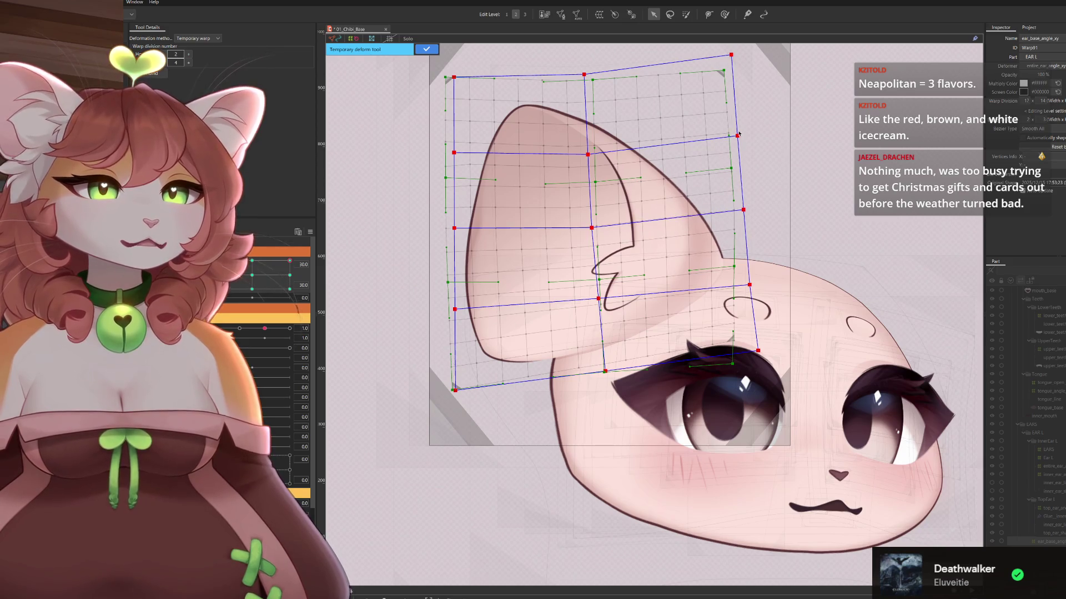
left_click_drag(742, 136, 743, 126)
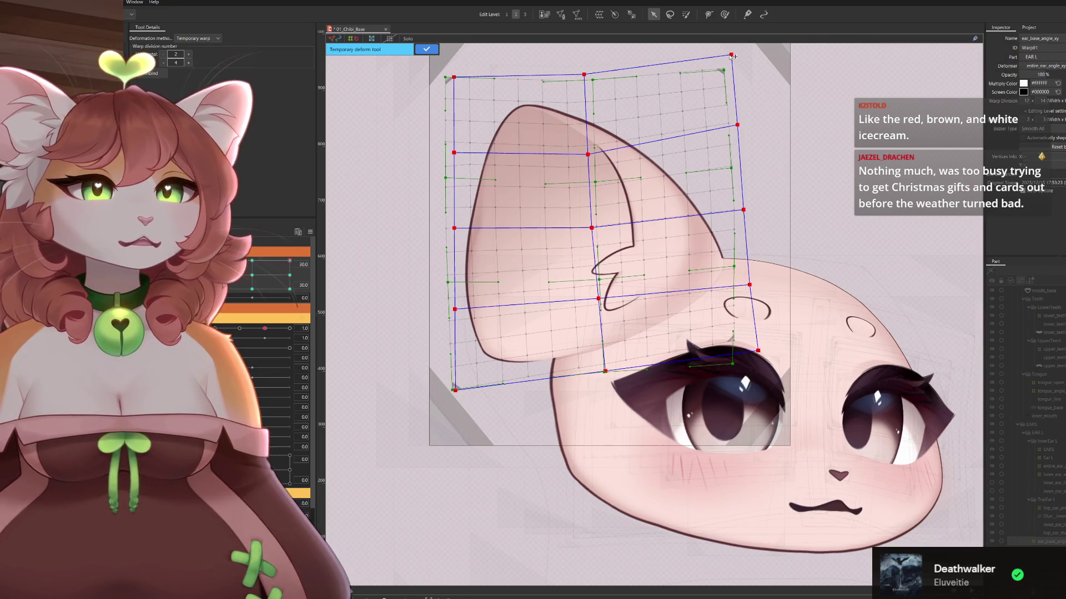
left_click_drag(732, 48, 726, 53)
Nudge the top-right corner outward and shift the top-middle and inner column points left
left_click_drag(532, 176, 560, 191)
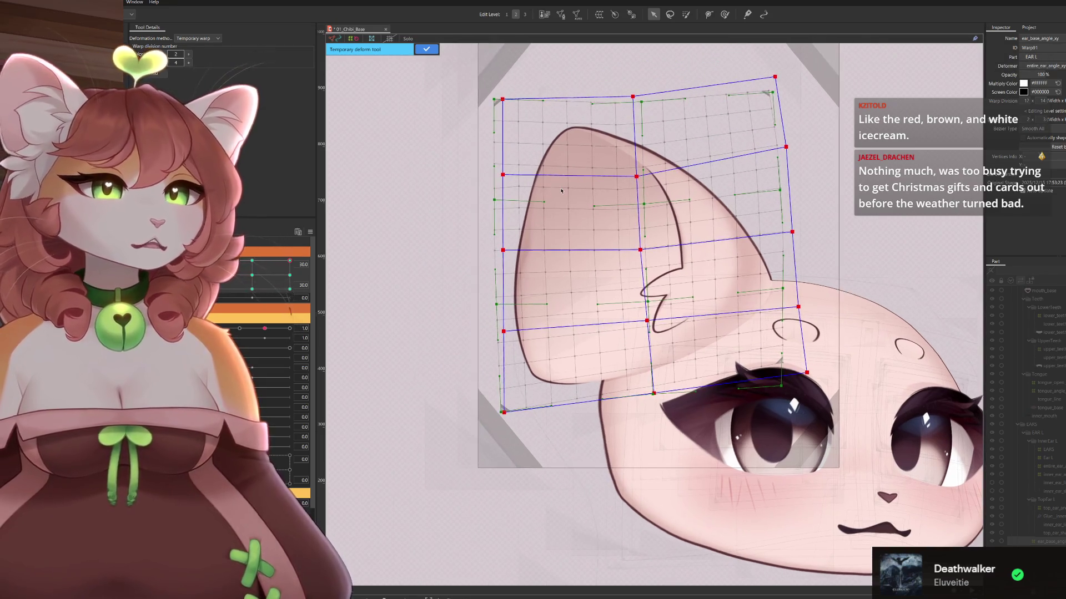
left_click_drag(775, 76, 779, 77)
left_click_drag(639, 98, 638, 96)
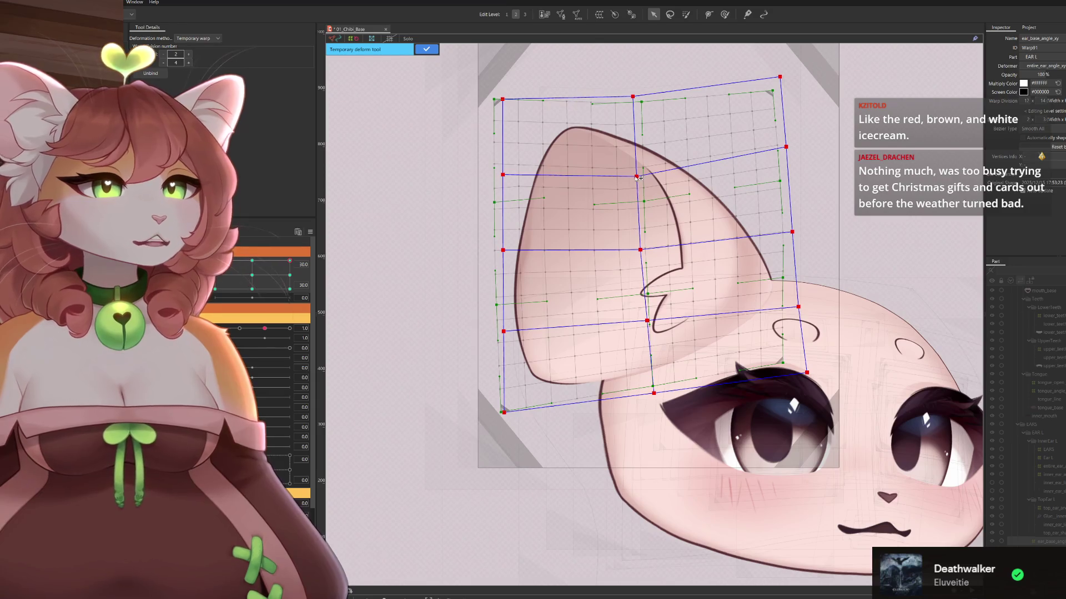
left_click_drag(636, 98, 630, 98)
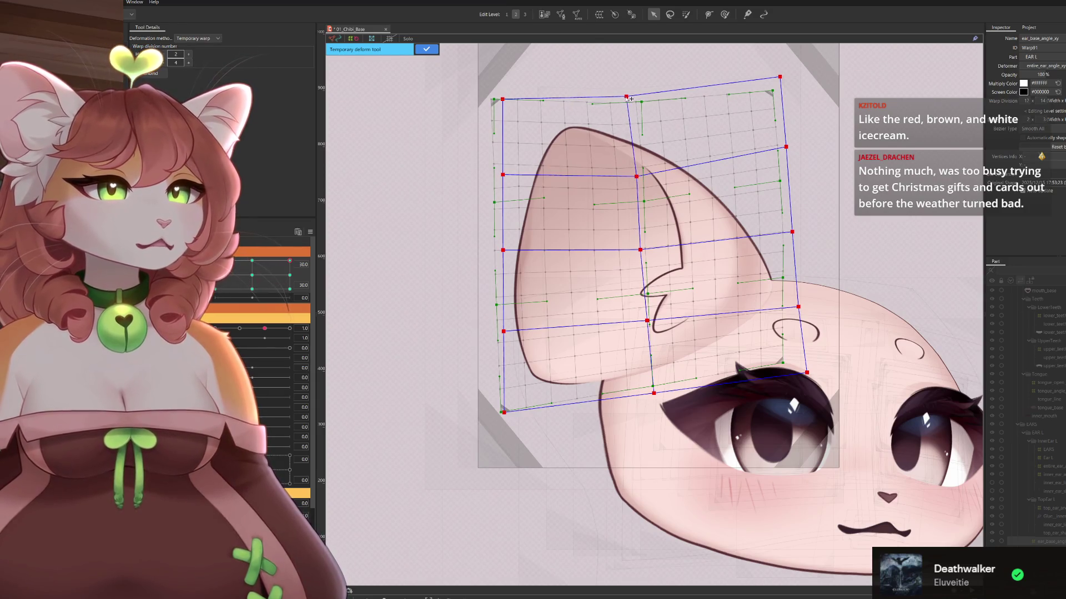
left_click_drag(638, 178, 633, 178)
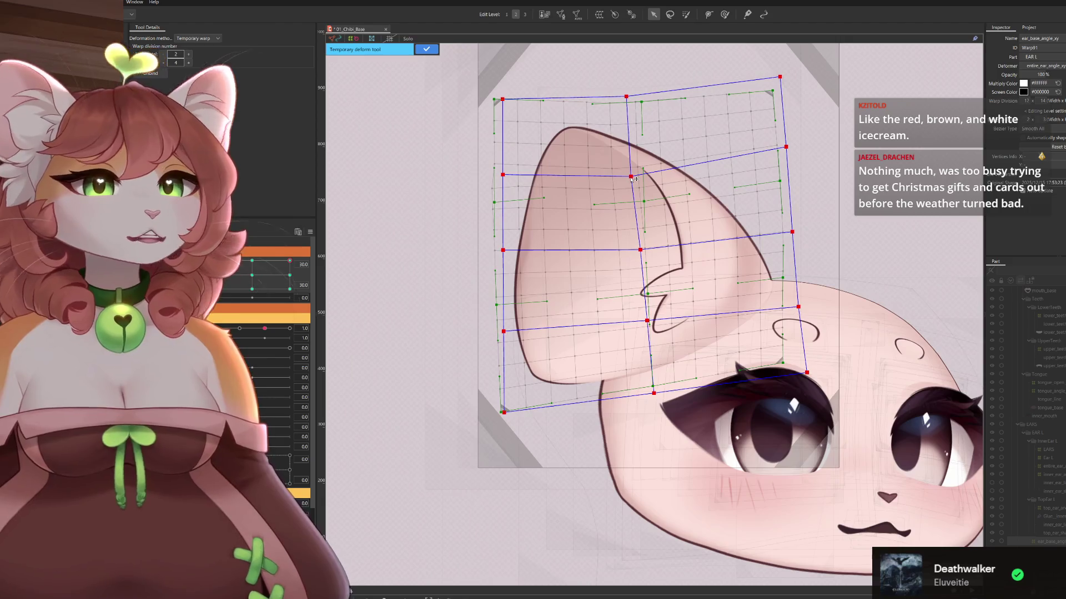
left_click_drag(643, 256, 634, 257)
left_click_drag(650, 325, 643, 325)
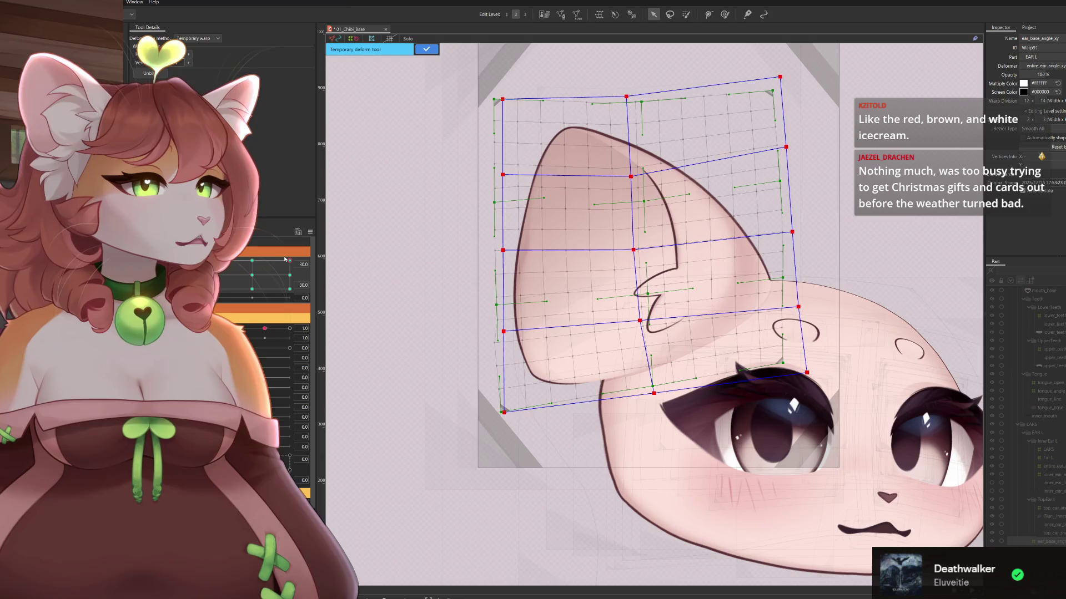
mouse_move(288, 264)
left_mouse_down()
mouse_move(261, 285)
mouse_move(289, 261)
left_mouse_up()
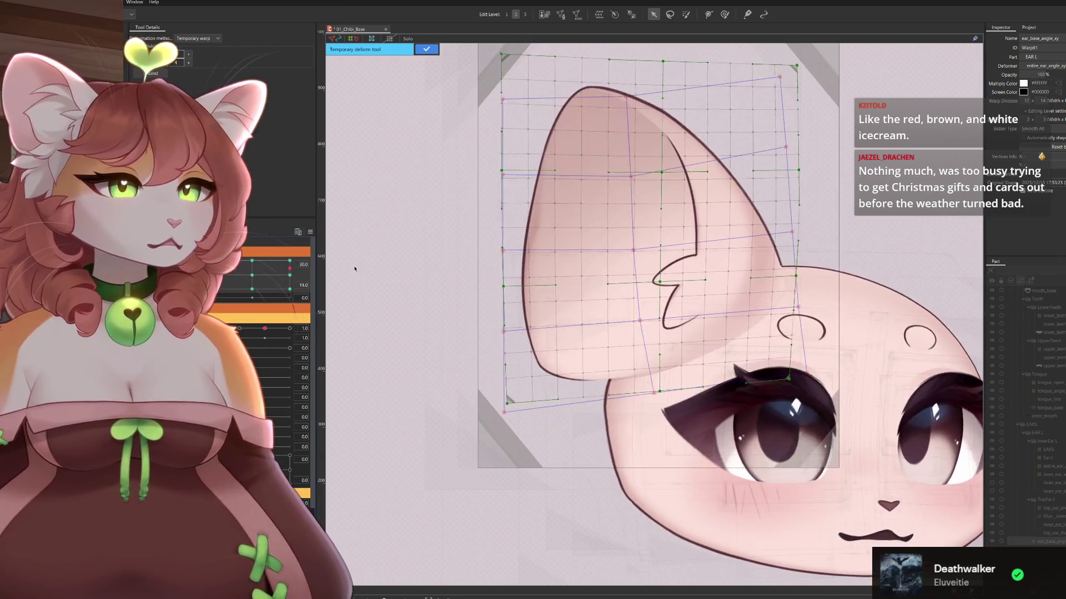
Reselect the ear's warp deformer and re-tune the inner column points around the notch
left_click(510, 148)
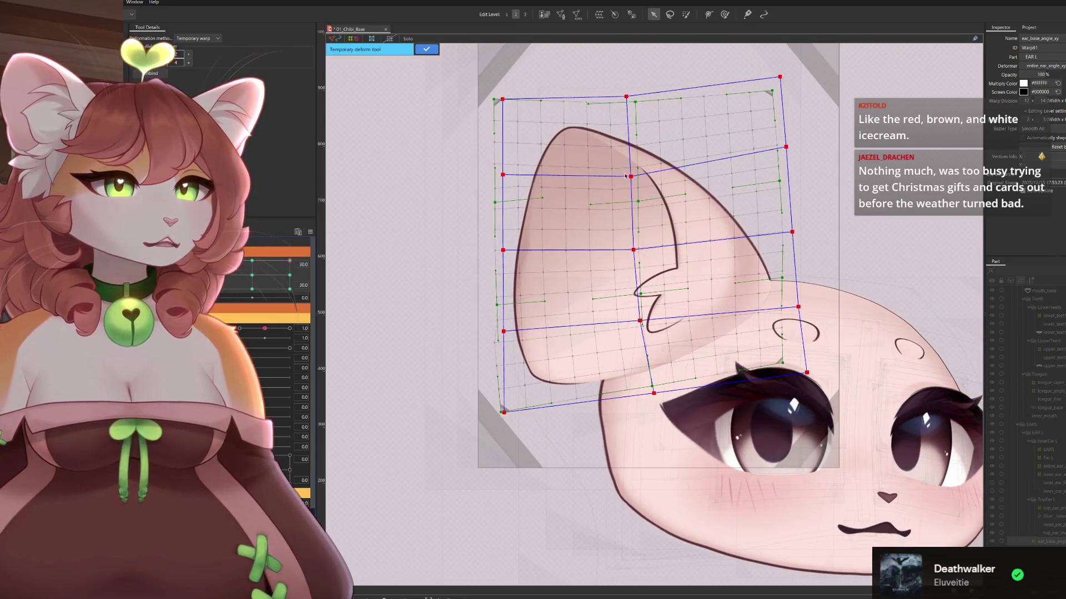
left_click_drag(638, 179, 637, 172)
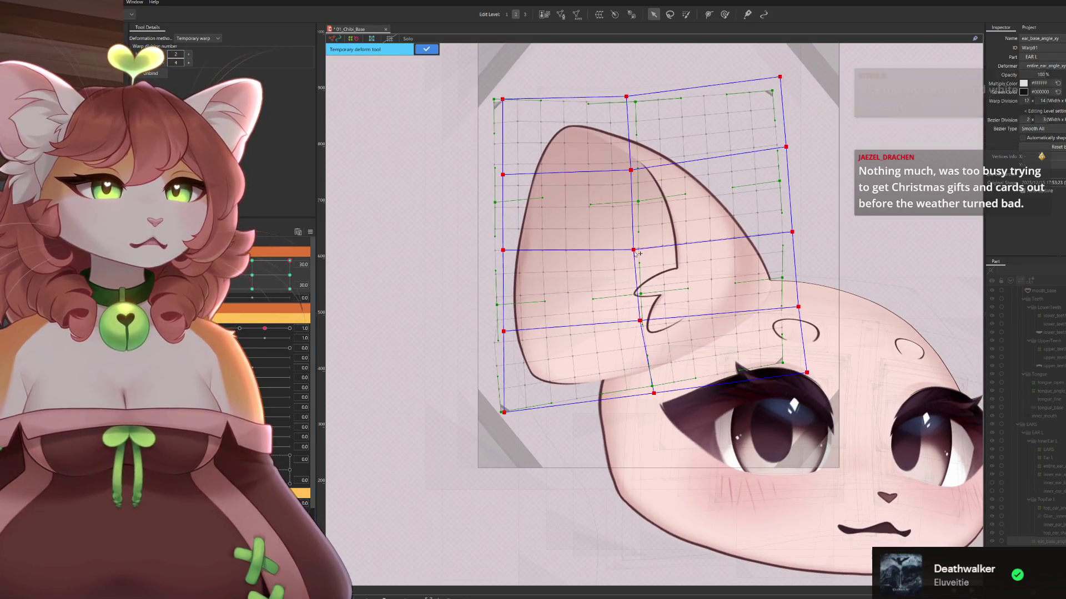
left_click_drag(637, 255, 636, 248)
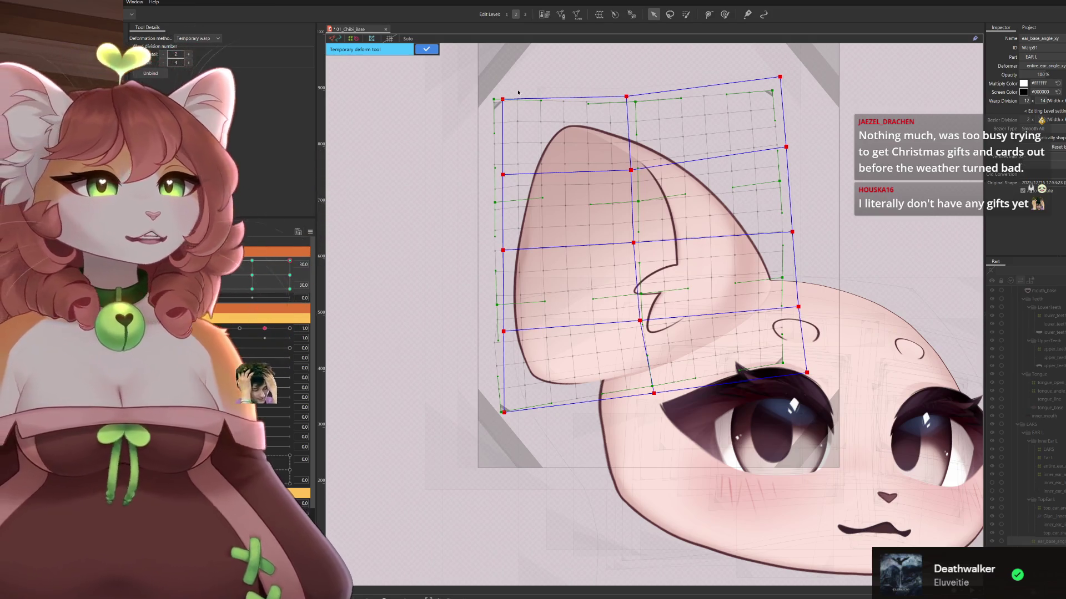
left_click_drag(632, 100, 632, 101)
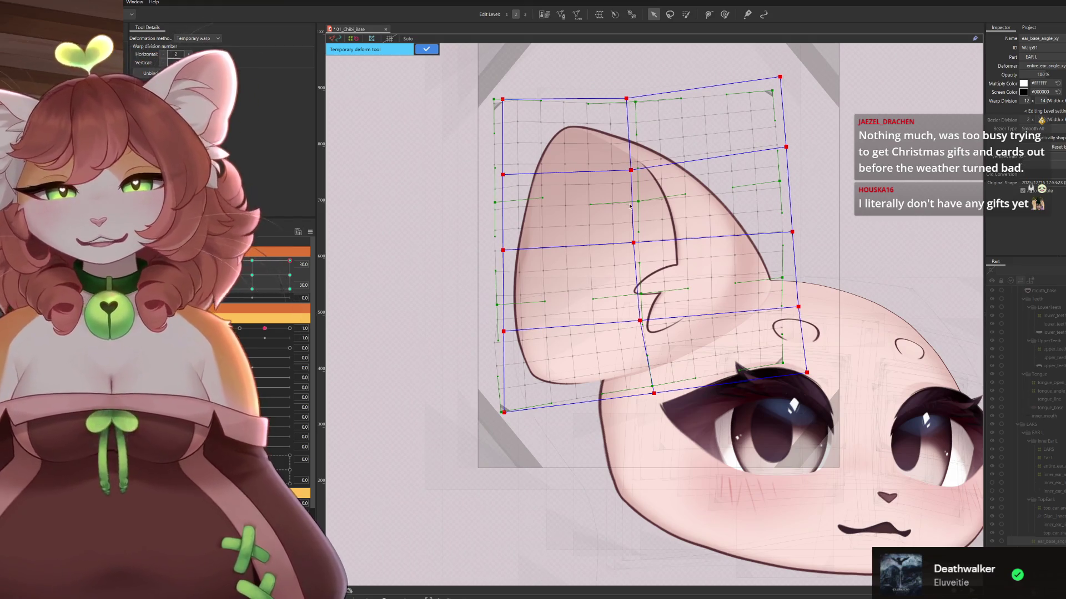
left_click_drag(634, 172, 636, 179)
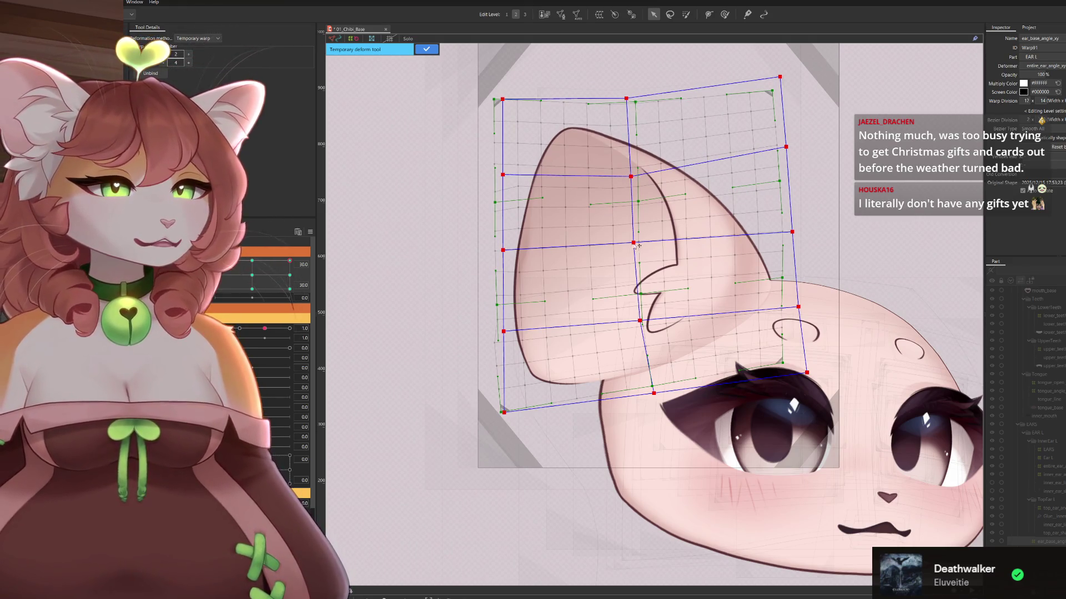
left_click_drag(635, 243, 634, 254)
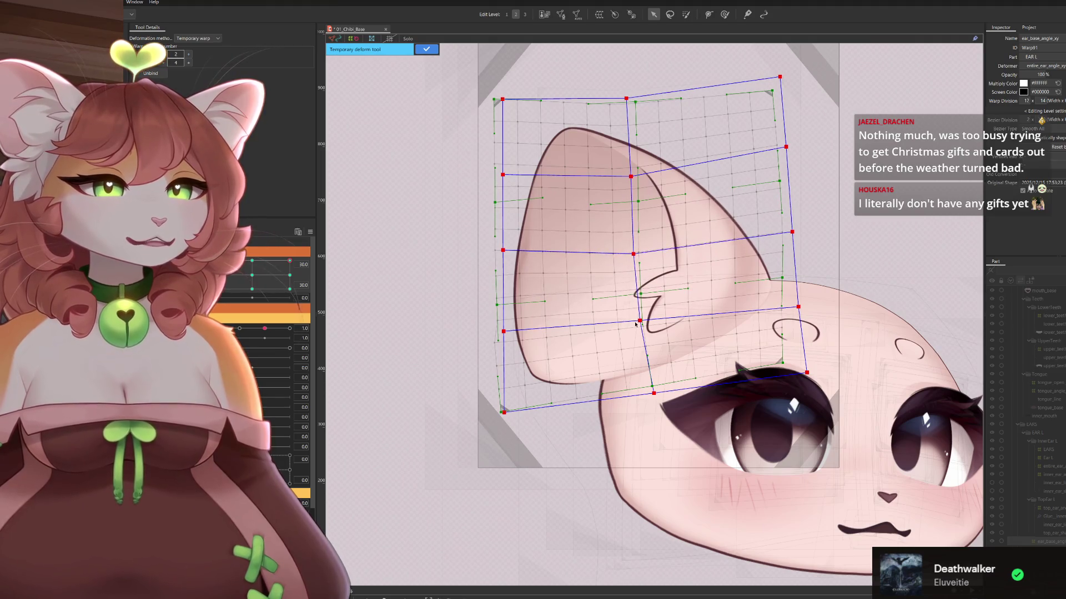
left_click_drag(645, 323, 637, 304)
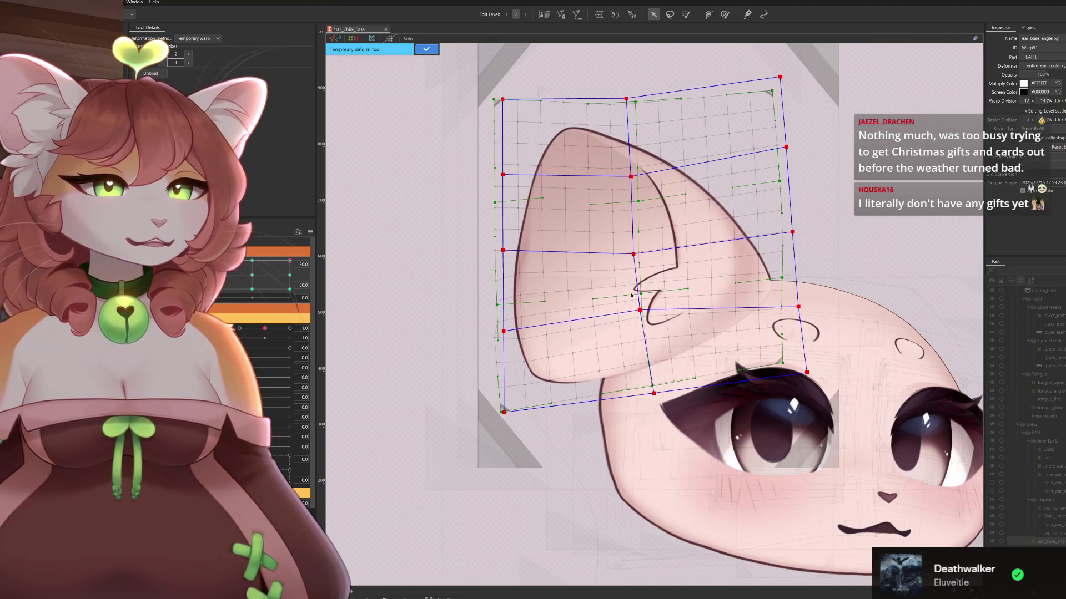
left_click_drag(635, 255, 634, 233)
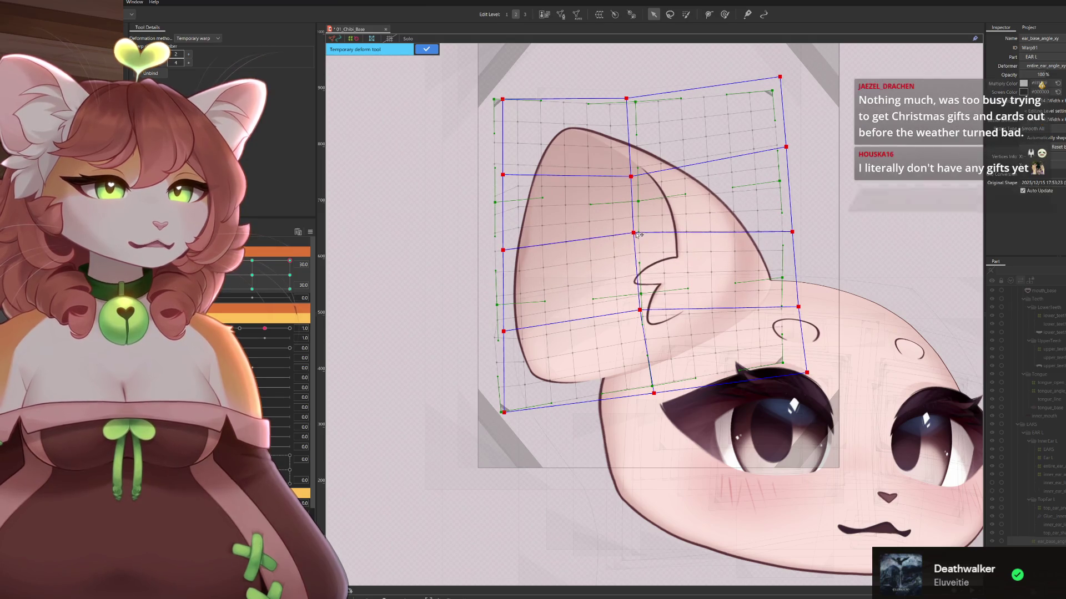
left_click_drag(634, 177, 633, 168)
Lift the warp's top middle and lower its top-right corner and right-edge points
scroll(663, 238, "down", 2)
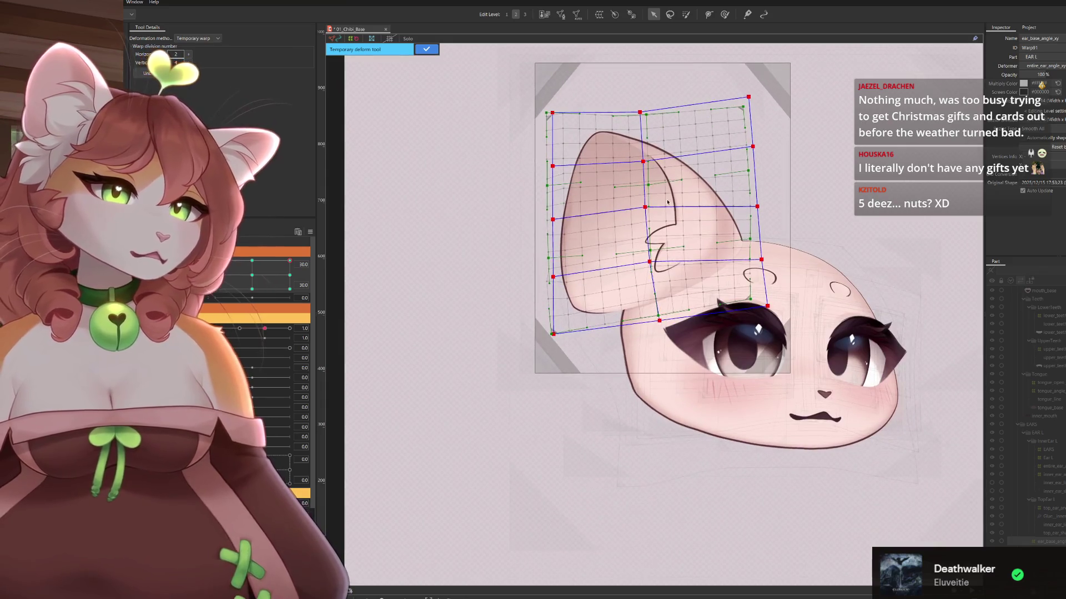
left_click_drag(645, 113, 644, 104)
scroll(638, 103, "up", 2)
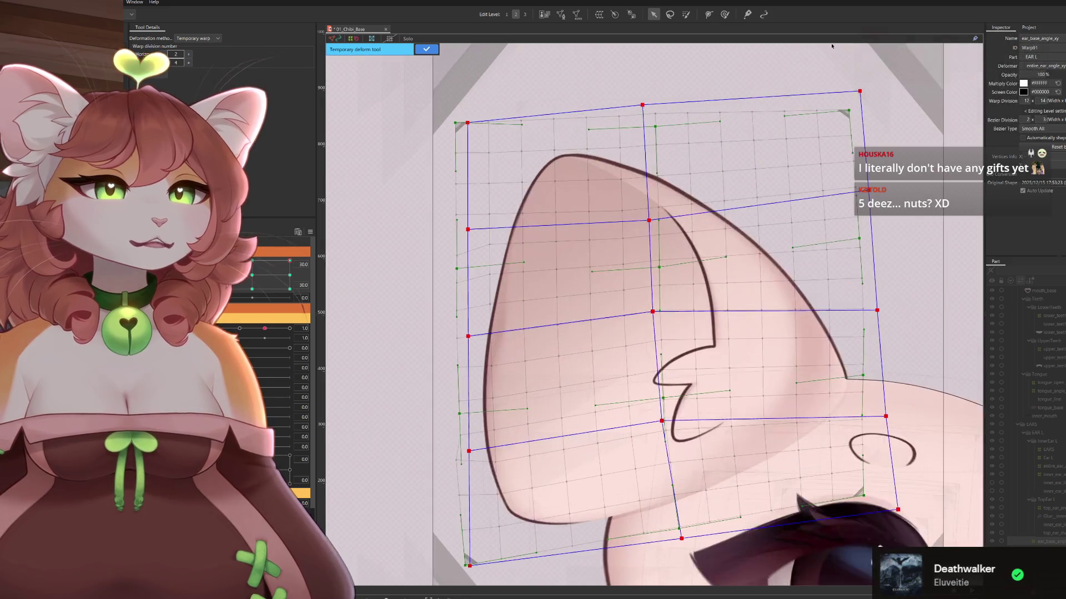
left_click_drag(863, 90, 863, 114)
left_click_drag(869, 192, 873, 216)
left_click_drag(869, 215, 871, 207)
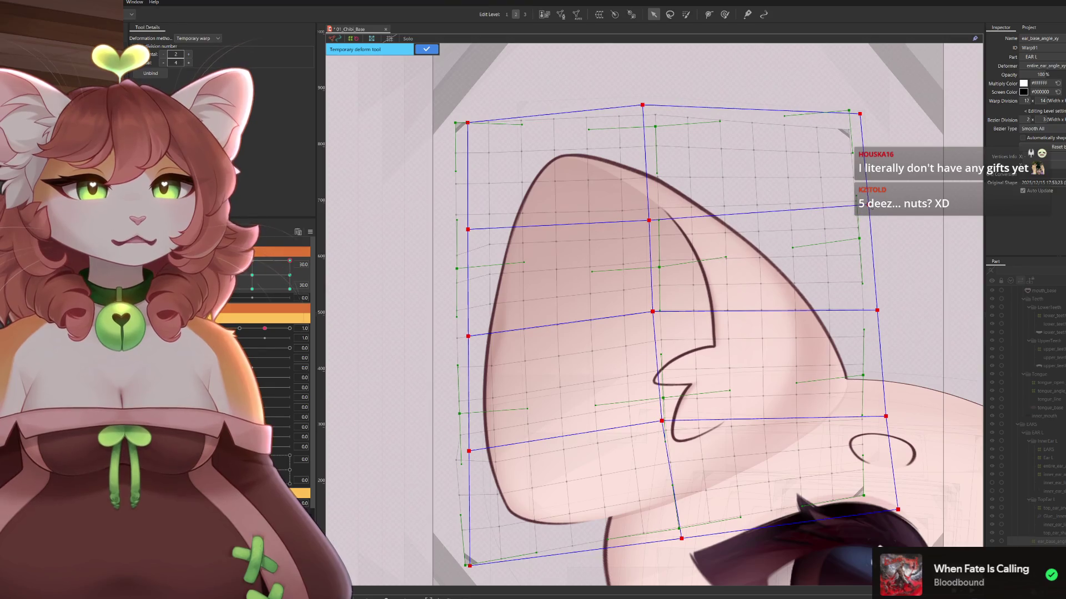
scroll(807, 254, "down", 2)
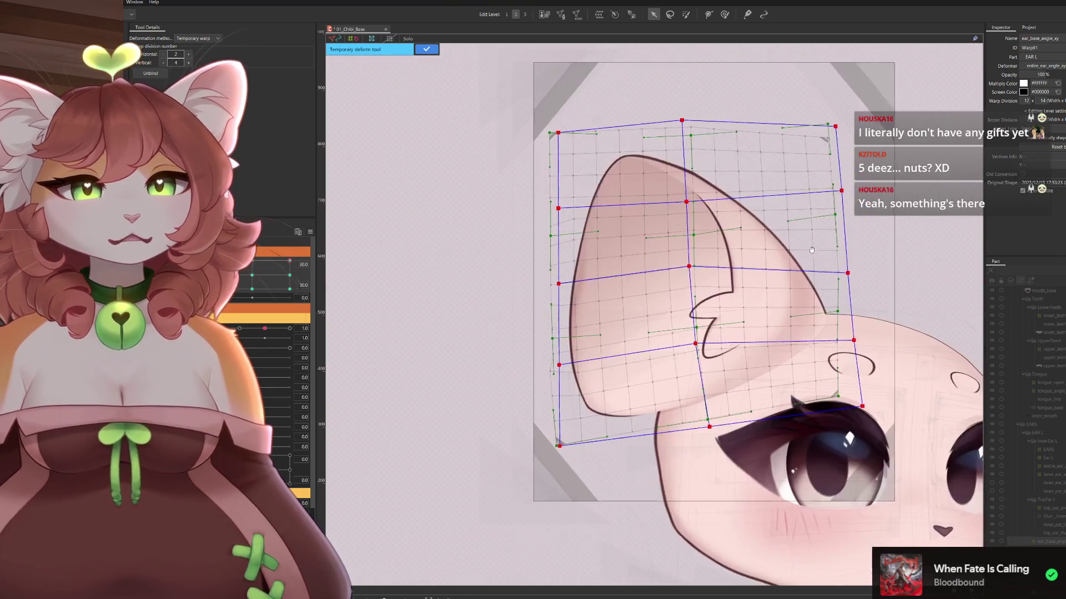
scroll(730, 235, "down", 3)
scroll(735, 252, "up", 3)
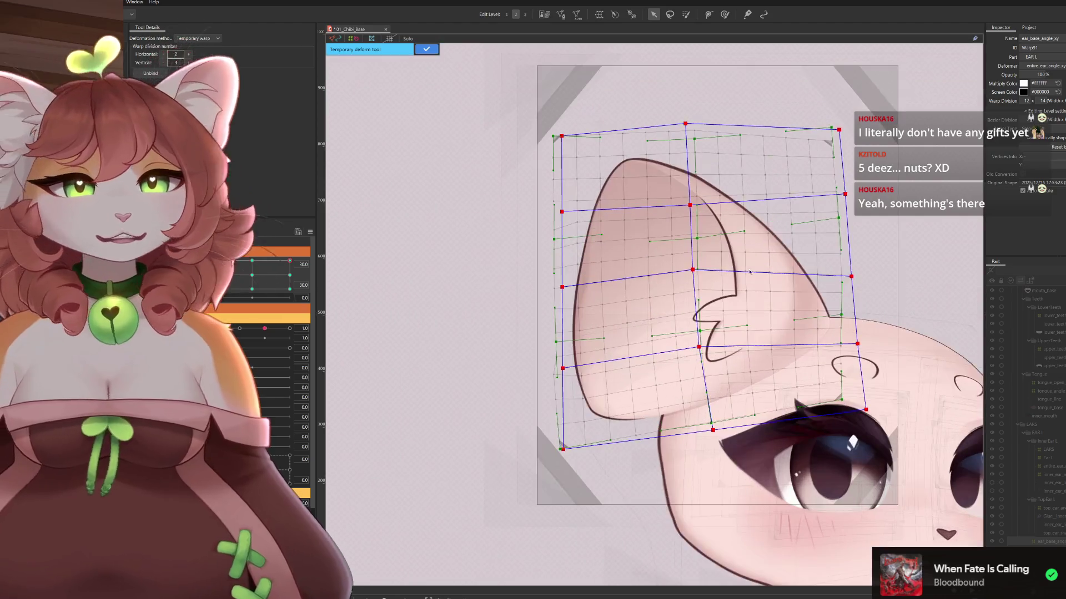
left_click_drag(713, 430, 706, 430)
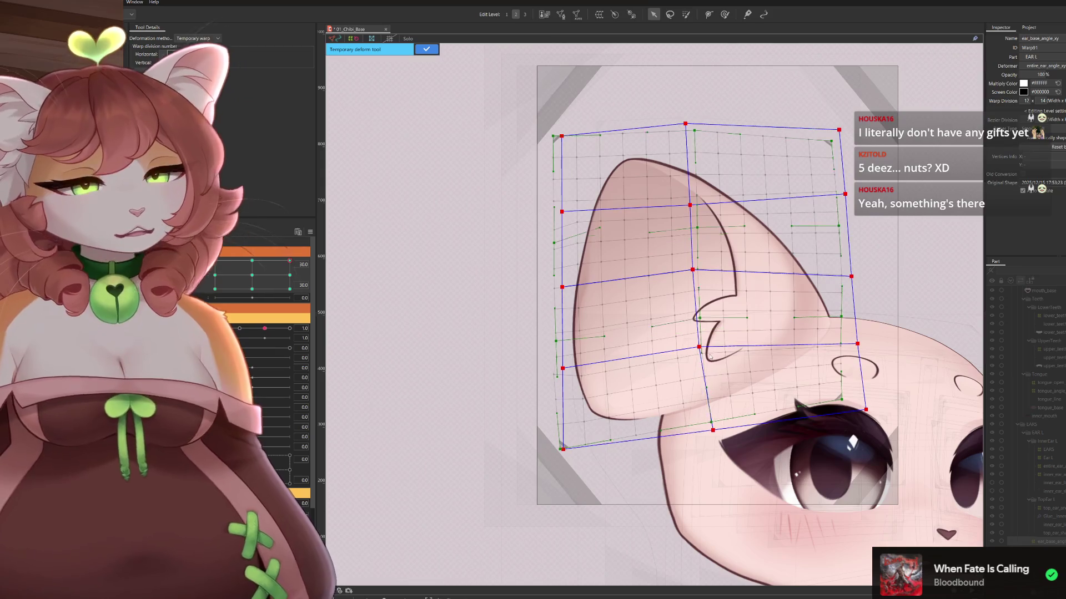
key("ctrl+z")
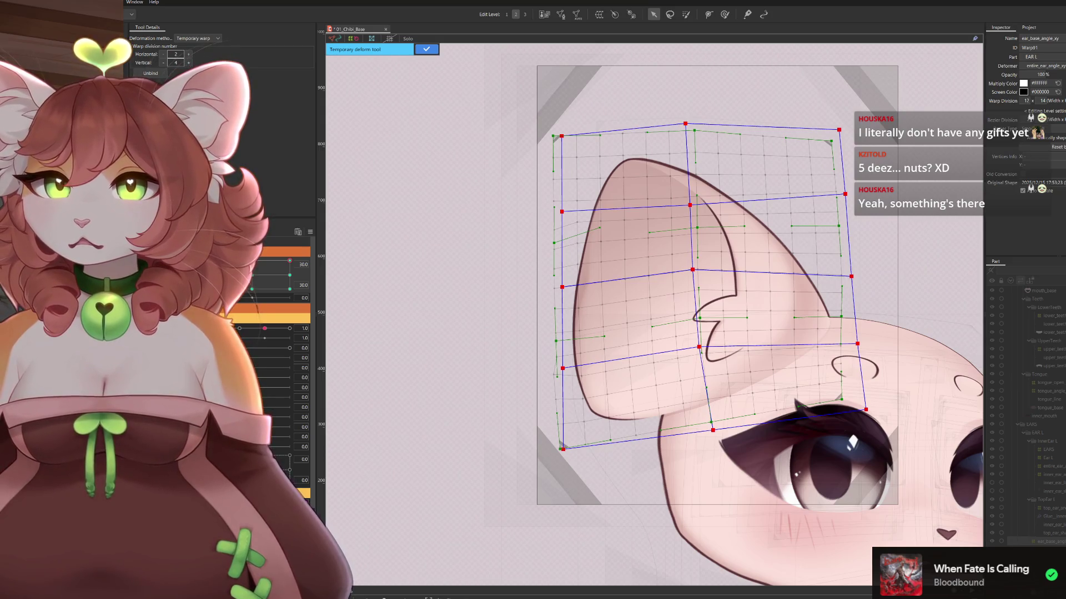
Pull the three left-edge warp points outward and preview the ear at parameter 5.0 with the mesh hidden
left_click_drag(777, 258, 738, 224)
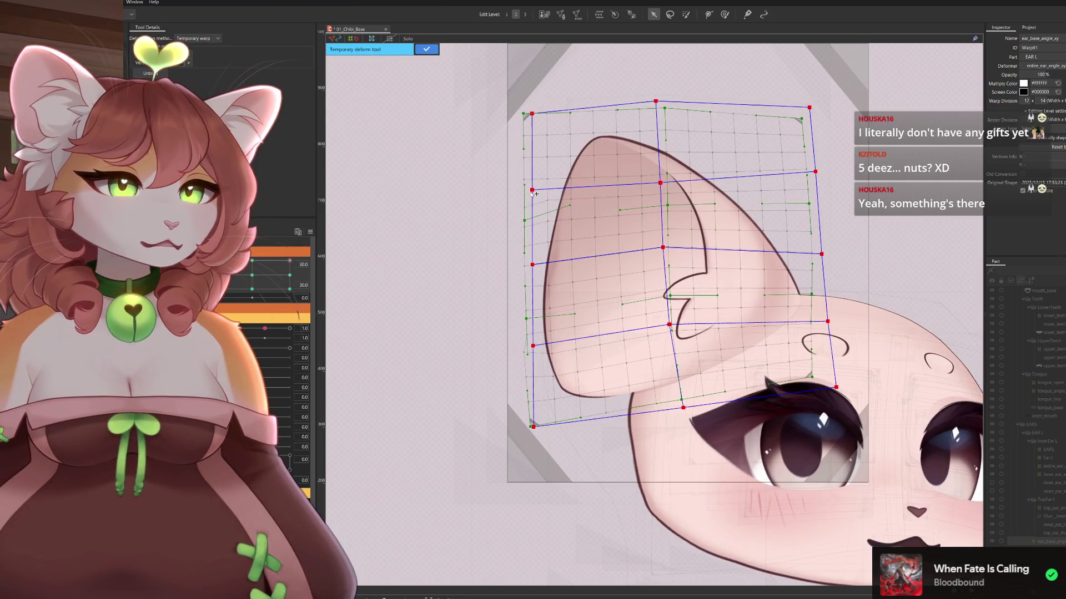
left_click_drag(536, 199, 533, 202)
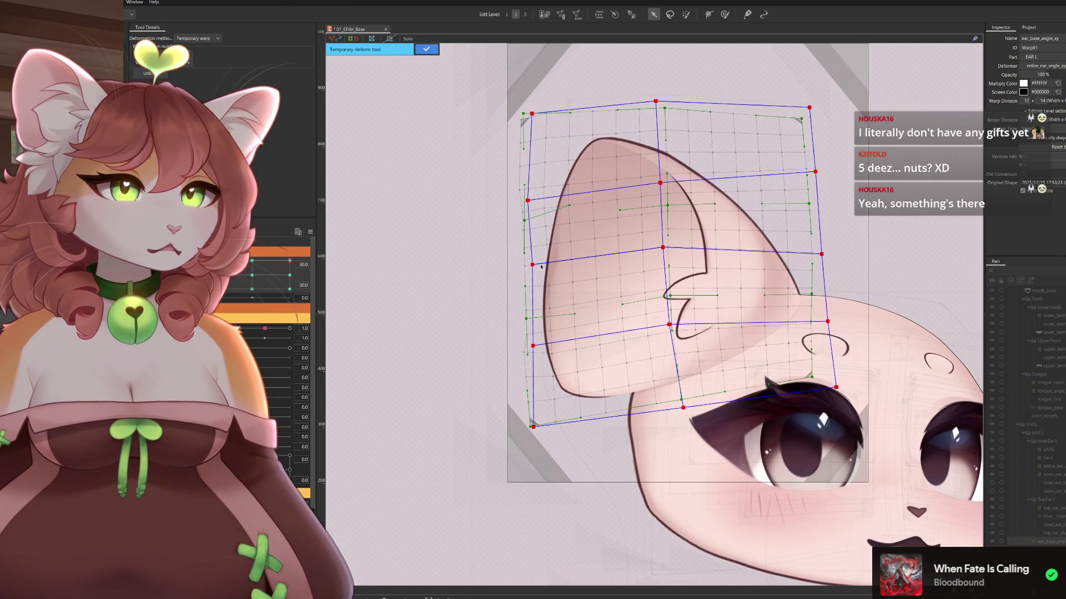
left_click_drag(534, 267, 531, 267)
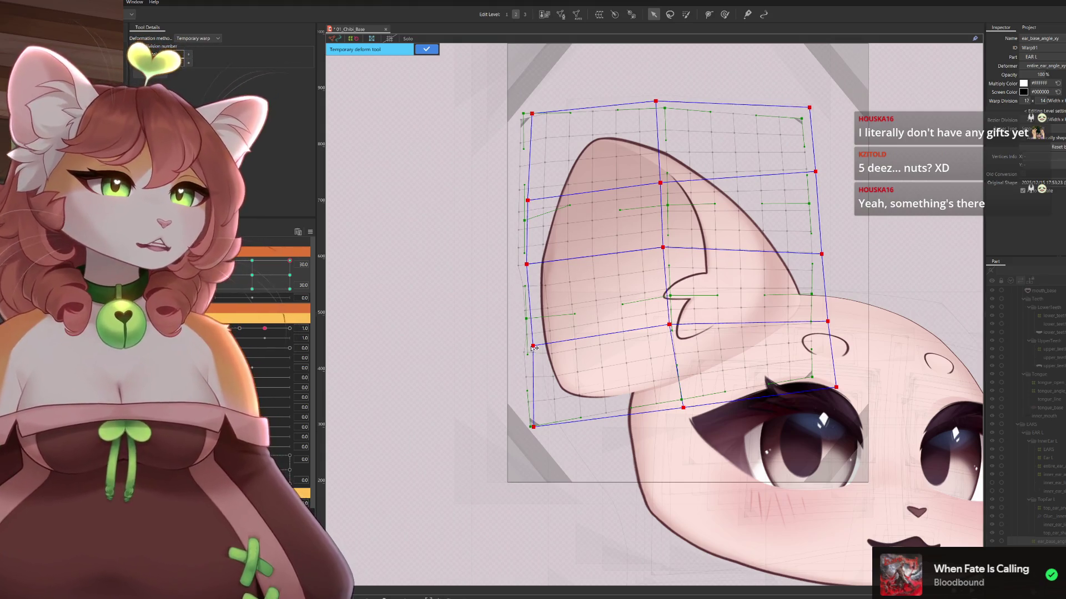
left_click_drag(533, 348, 531, 349)
left_click_drag(604, 426, 574, 378)
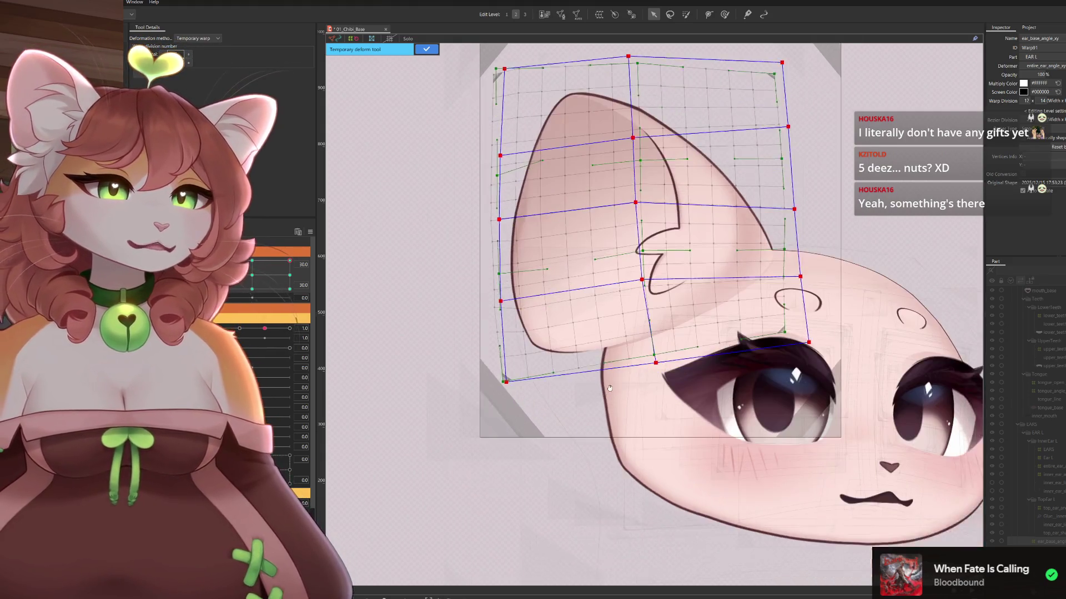
left_click_drag(245, 278, 310, 242)
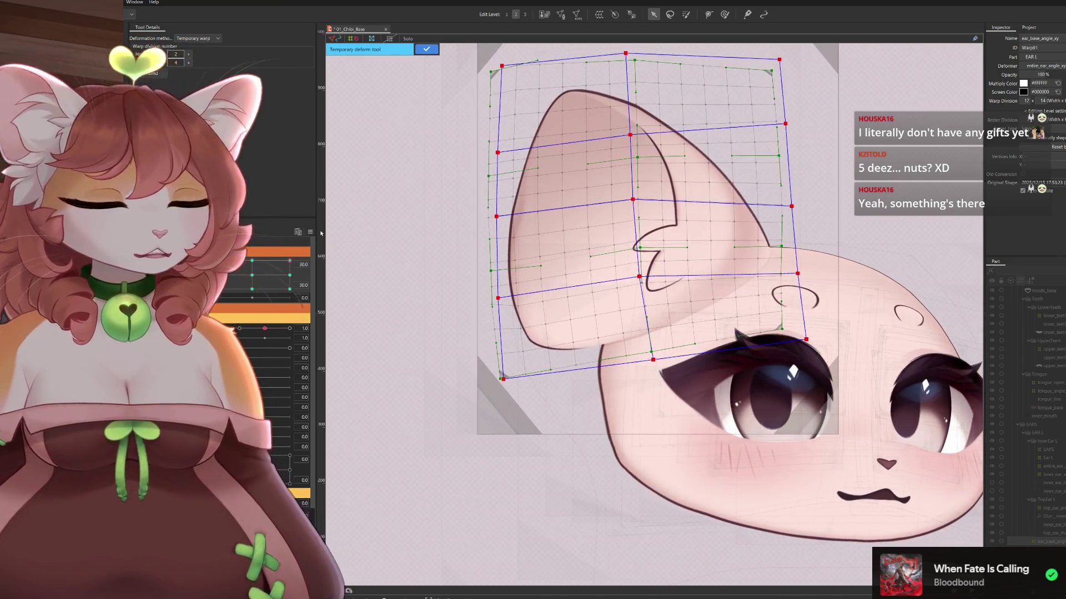
key("ctrl+h")
key("ctrl+h")
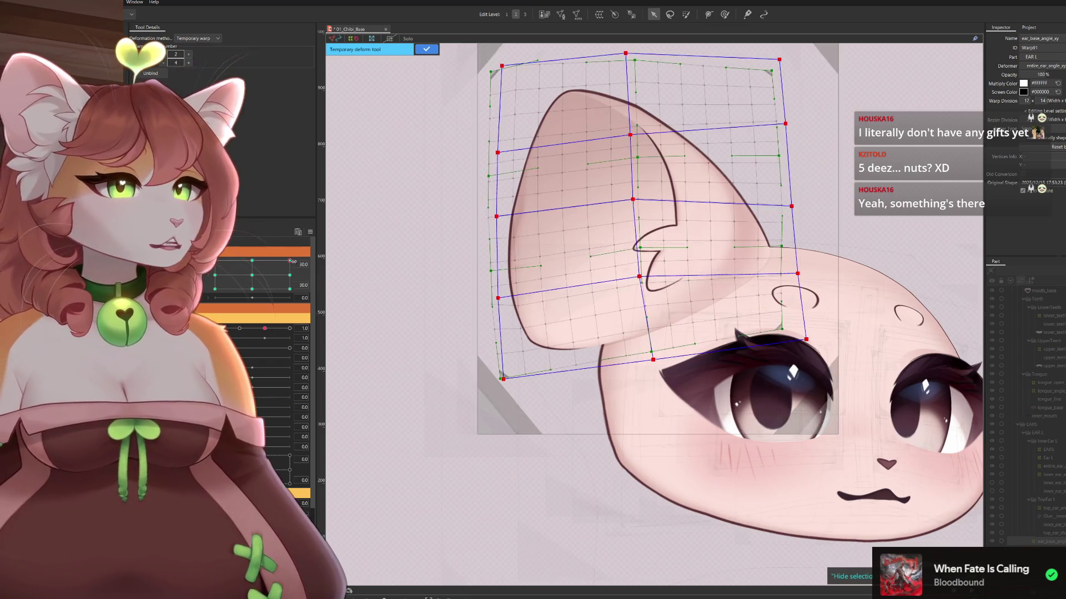
mouse_move(274, 268)
left_mouse_down()
mouse_move(260, 260)
mouse_move(323, 272)
mouse_move(331, 293)
mouse_move(304, 281)
mouse_move(296, 230)
mouse_move(337, 301)
mouse_move(345, 252)
left_mouse_up()
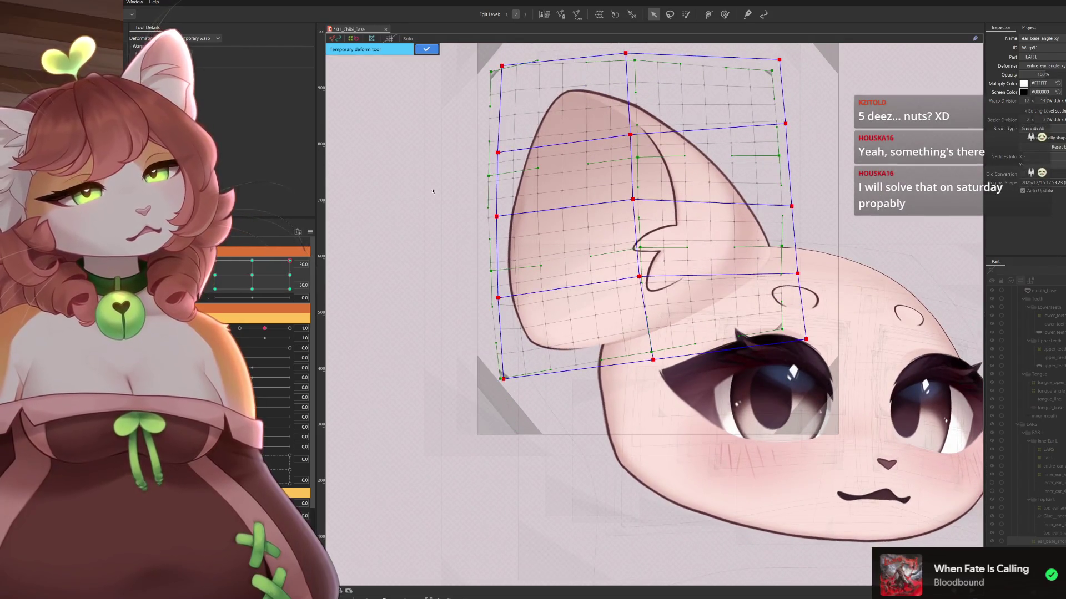
key("ctrl+h")
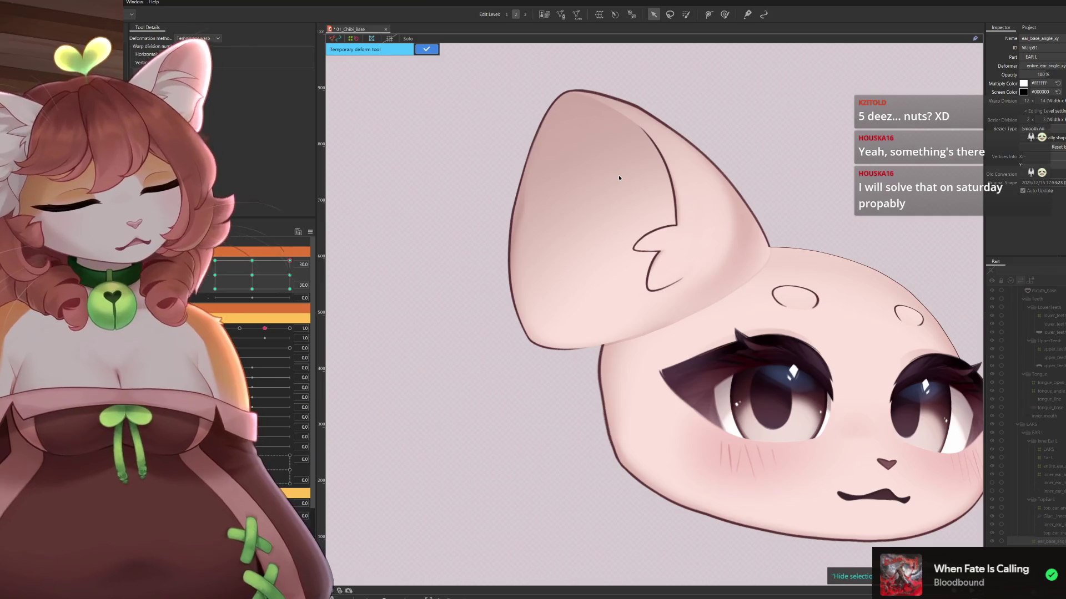
key("ctrl+h")
Shift the inner warp points left and nudge the left, right and bottom-right edge points inward
left_click_drag(636, 199, 623, 202)
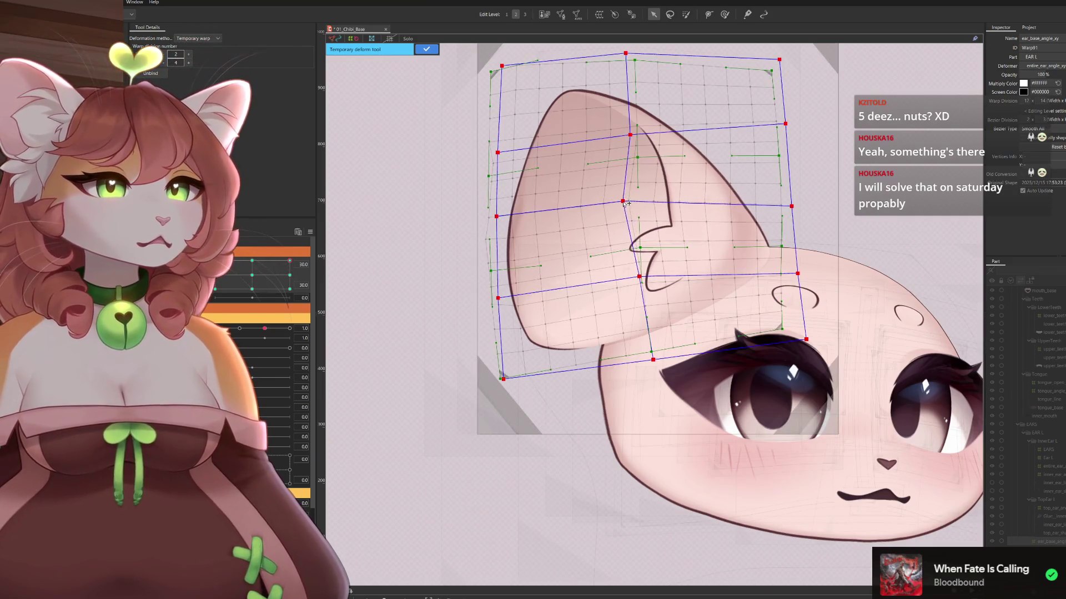
left_click_drag(636, 137, 620, 136)
left_click_drag(641, 280, 636, 280)
left_click_drag(625, 207, 620, 209)
left_click_drag(502, 220, 503, 218)
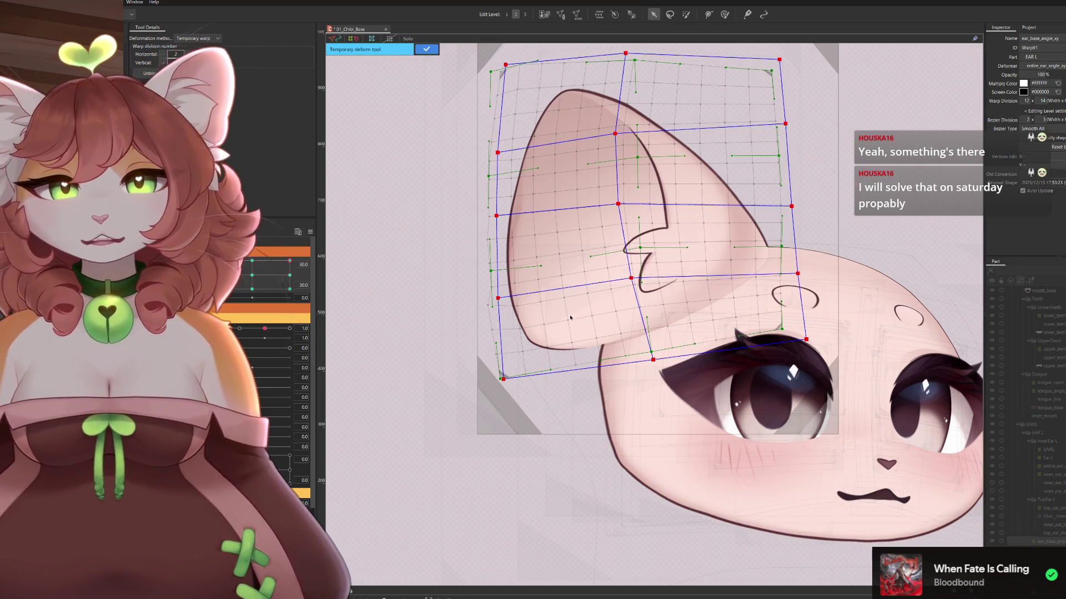
left_click_drag(792, 206, 792, 198)
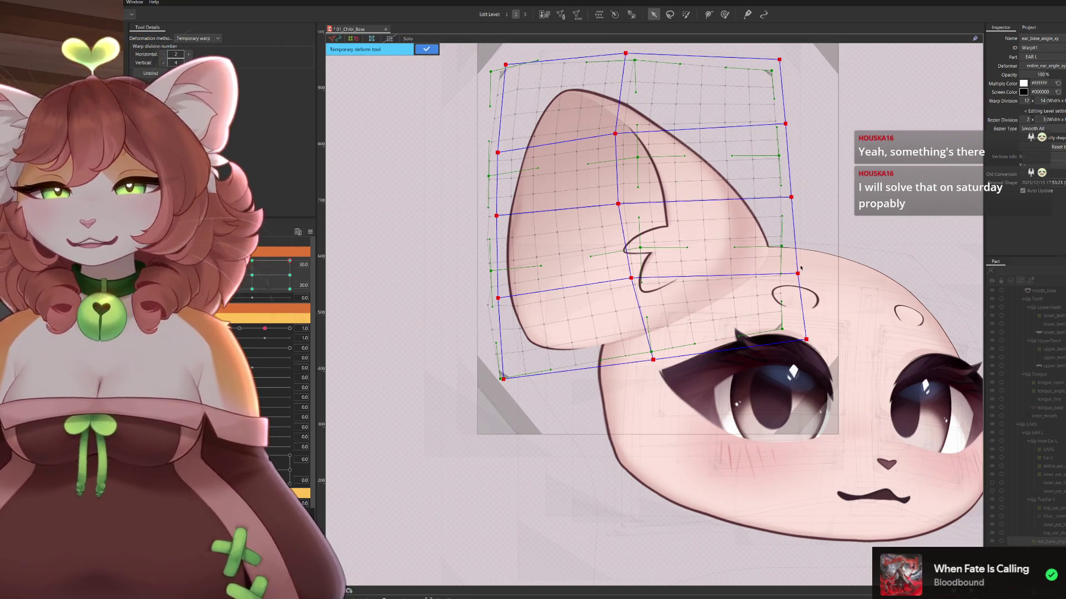
left_click_drag(808, 339, 803, 341)
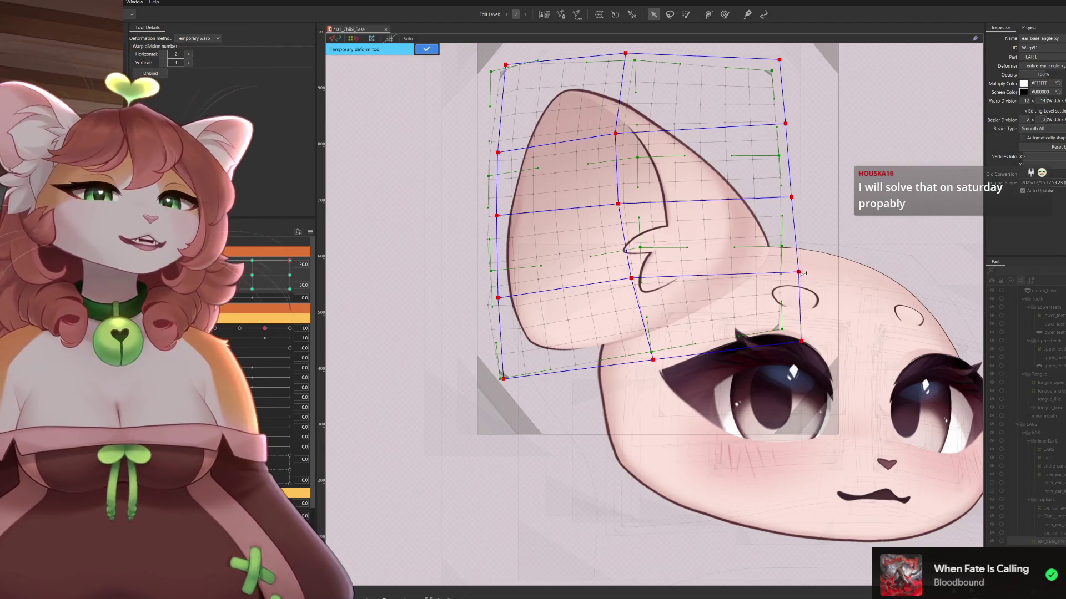
Preview the ear at parameter values 2.0 and 24.8 with the warp mesh hidden
scroll(768, 271, "down", 2)
left_click_drag(768, 271, 744, 247)
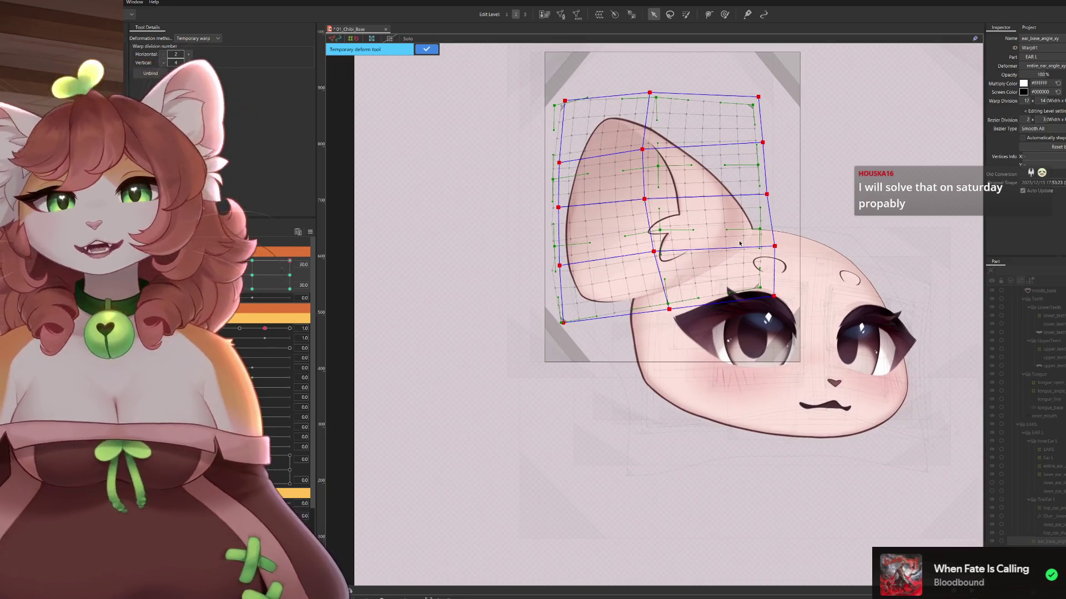
mouse_move(289, 260)
left_mouse_down()
mouse_move(253, 260)
mouse_move(271, 239)
mouse_move(311, 236)
left_mouse_up()
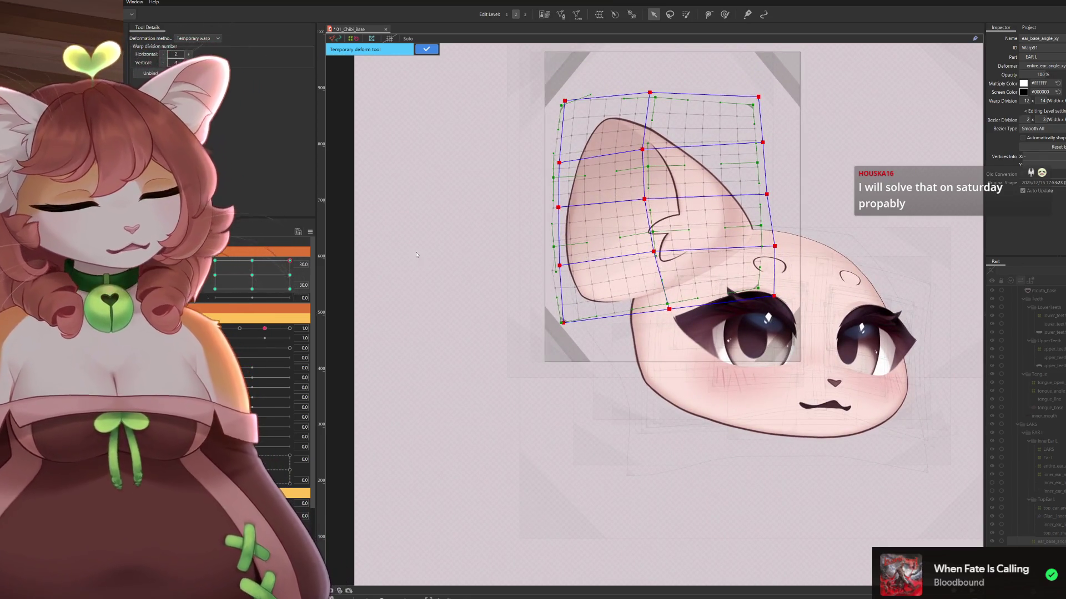
key("ctrl+h")
mouse_move(289, 260)
left_mouse_down()
mouse_move(337, 288)
mouse_move(337, 255)
left_mouse_up()
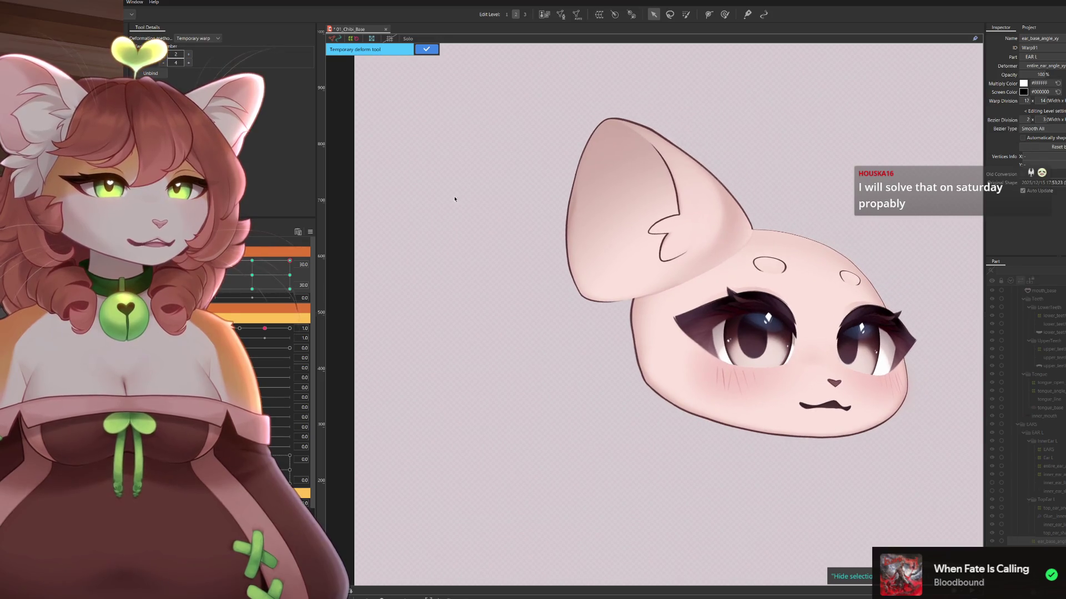
key("ctrl+h")
scroll(663, 173, "up", 2)
Pull the lattice's top-right and right-edge points inward, lower the bottom point, and apply the warp
scroll(693, 118, "up", 2)
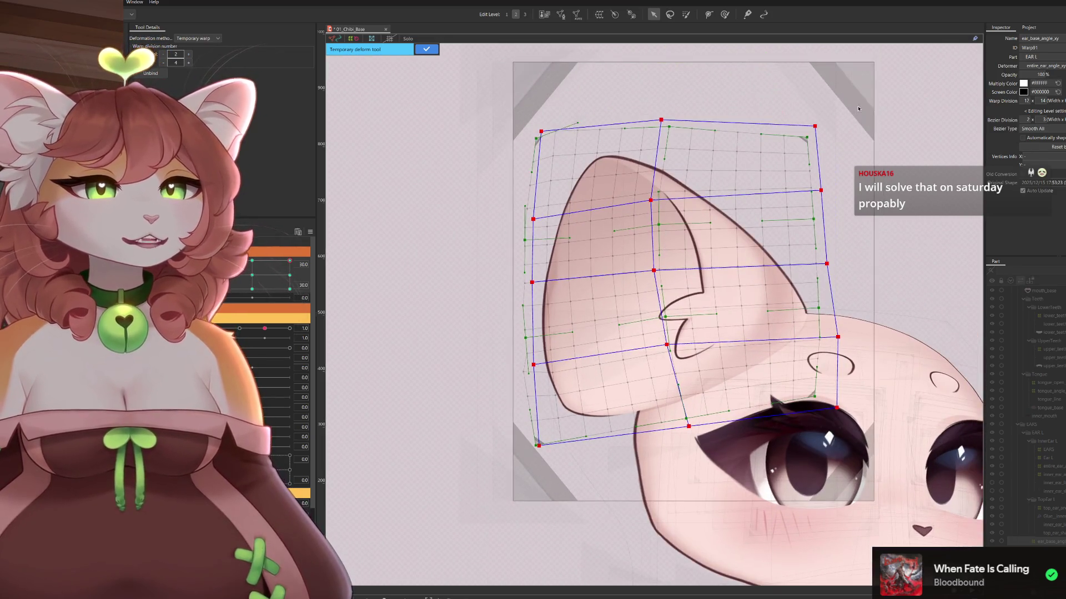
left_click_drag(815, 126, 797, 106)
left_click_drag(823, 192, 821, 180)
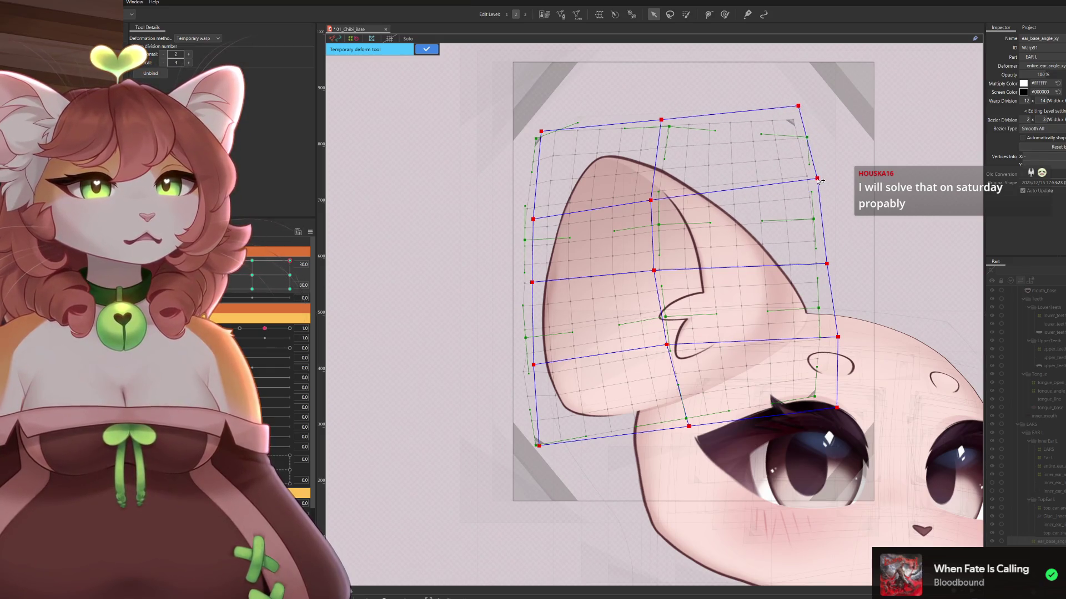
left_click_drag(825, 266, 826, 260)
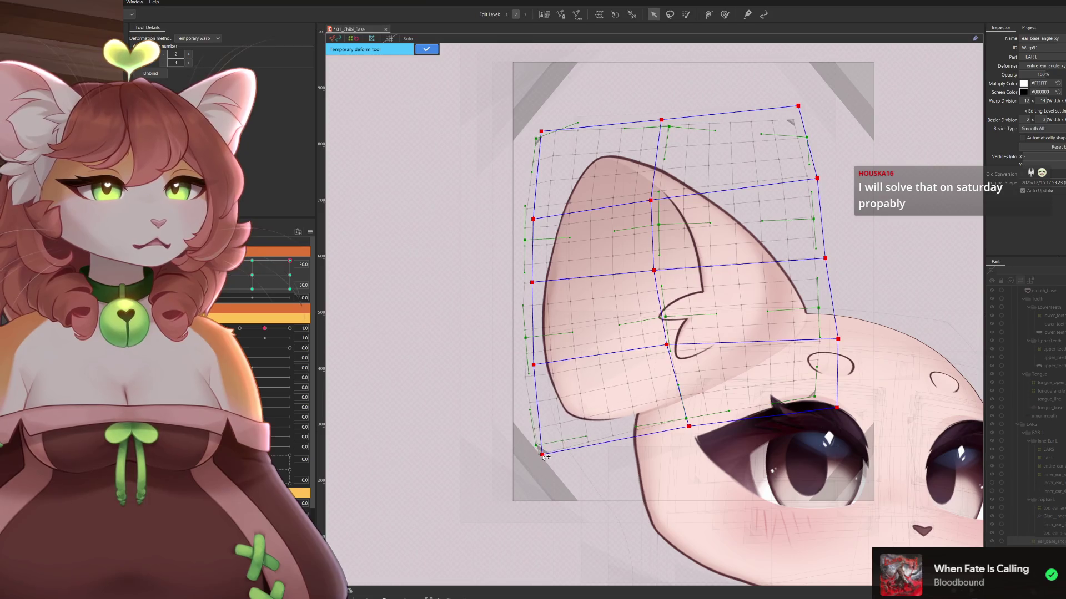
left_click_drag(691, 426, 691, 432)
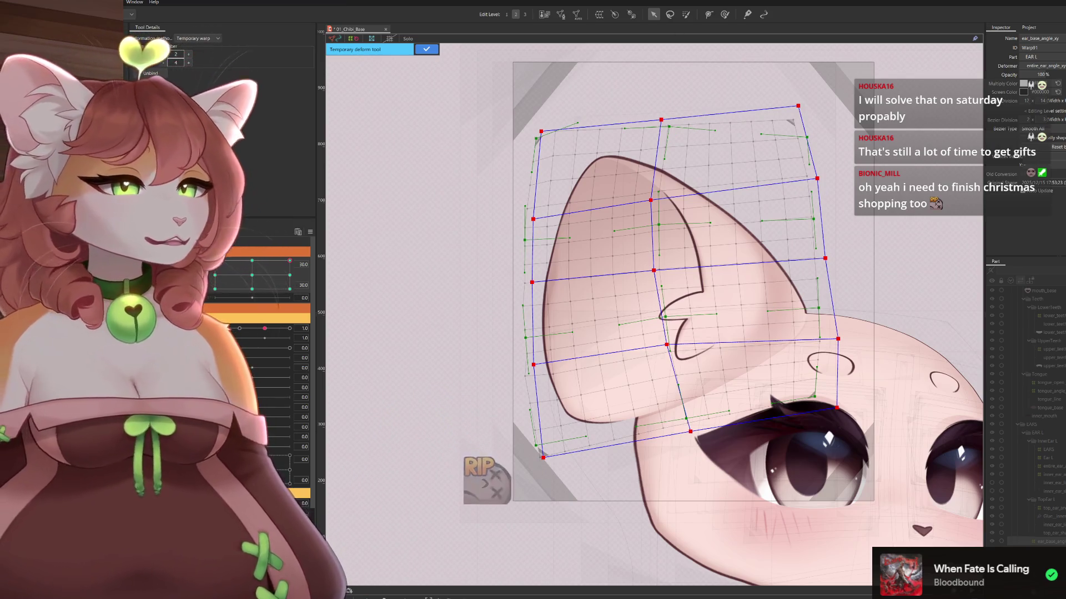
left_click(434, 50)
left_click(724, 14)
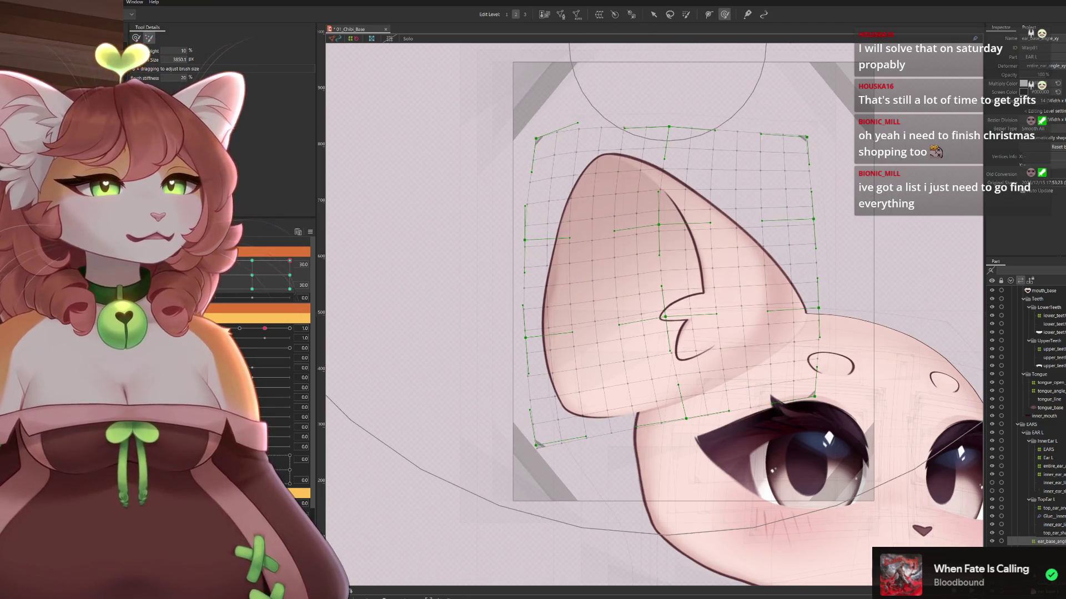
With the Arrow tool, nudge the top row, inner ear, notch and bottom warp points
left_click(654, 14)
left_click_drag(670, 123, 669, 125)
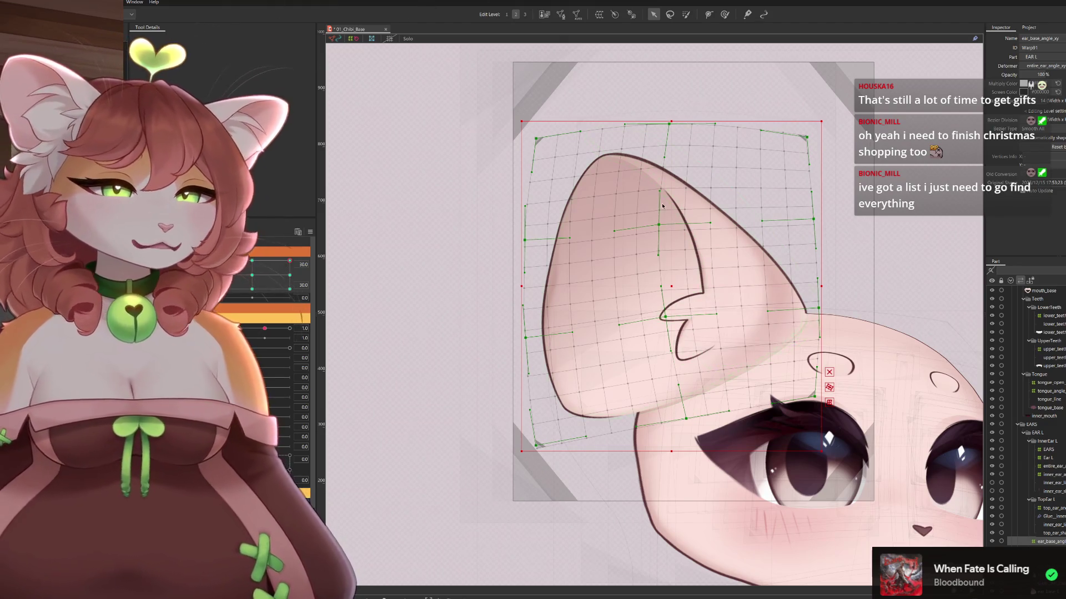
left_click_drag(661, 227, 661, 225)
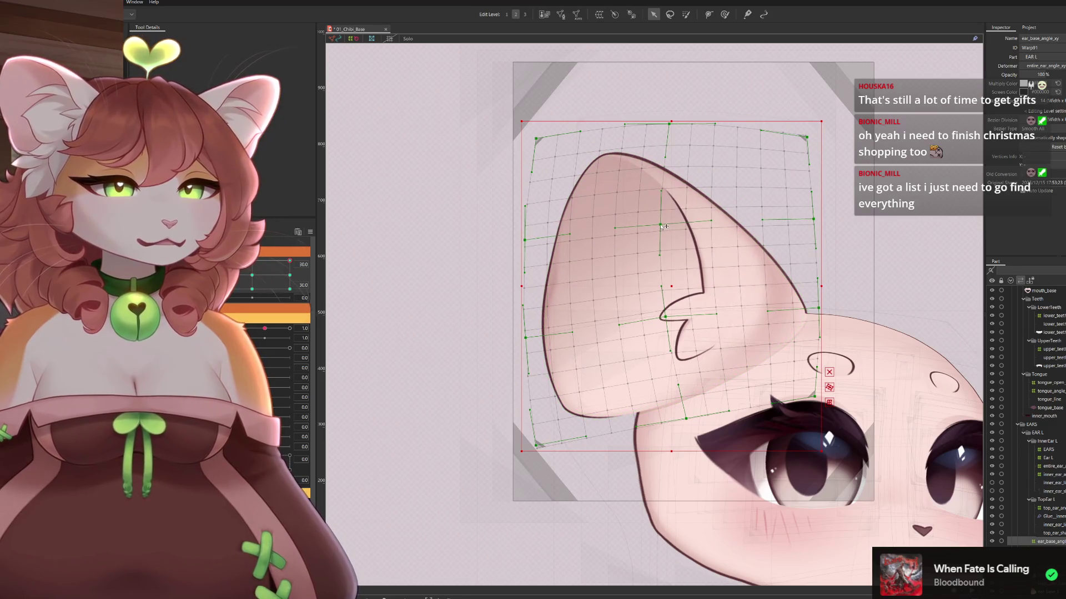
left_click_drag(666, 319, 666, 316)
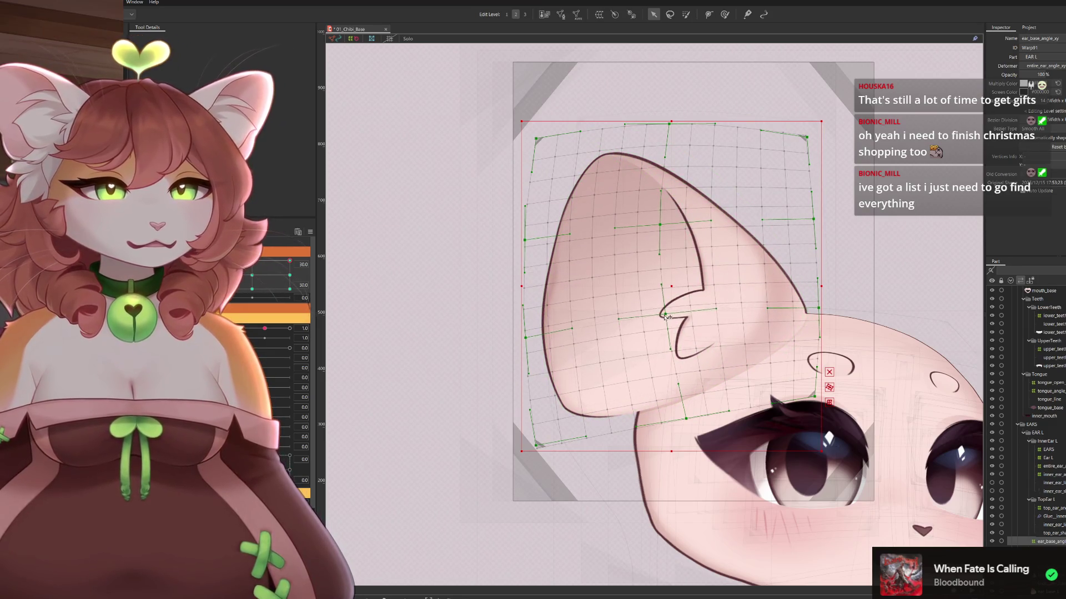
left_click_drag(687, 423, 688, 425)
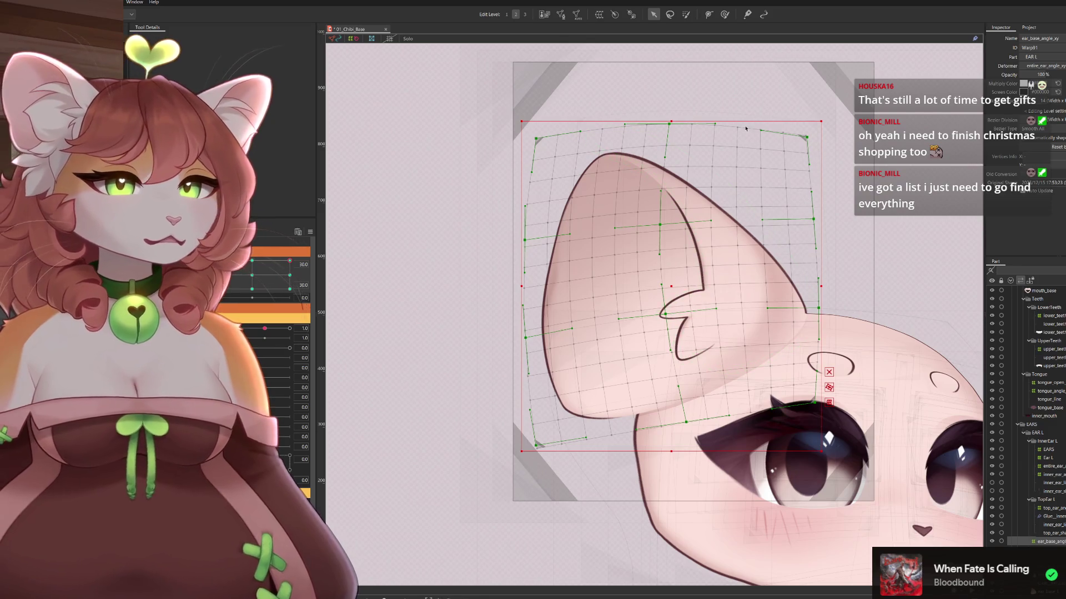
mouse_move(294, 262)
left_mouse_down()
mouse_move(267, 277)
mouse_move(298, 250)
mouse_move(261, 283)
mouse_move(311, 232)
left_mouse_up()
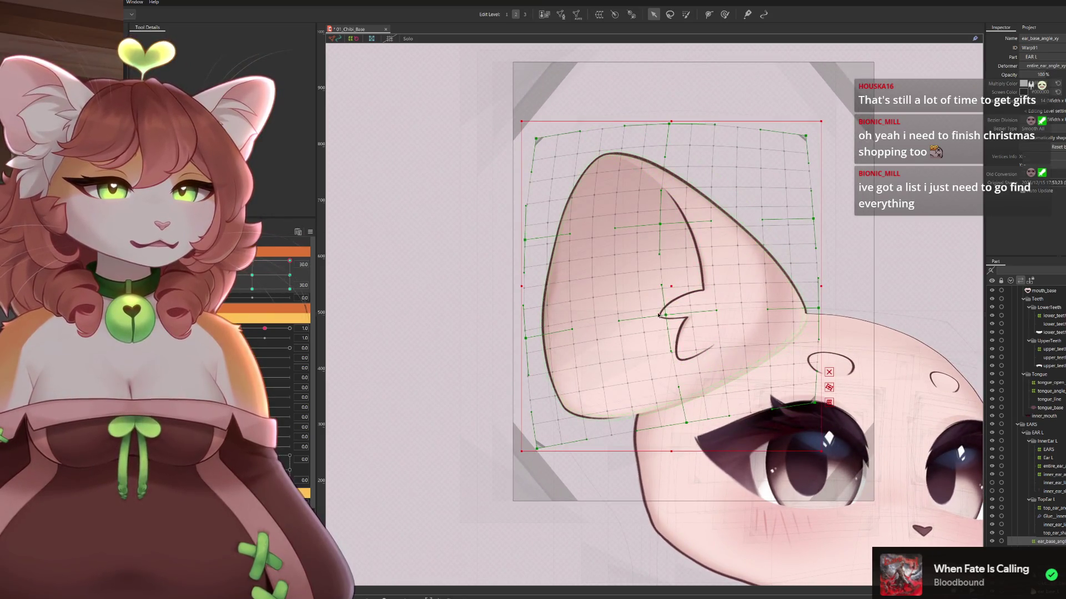
Move the notch and bottom points up-right, adjust inner and top-row points, and pull the left edge out
left_click_drag(670, 317, 680, 311)
left_click_drag(689, 426, 701, 420)
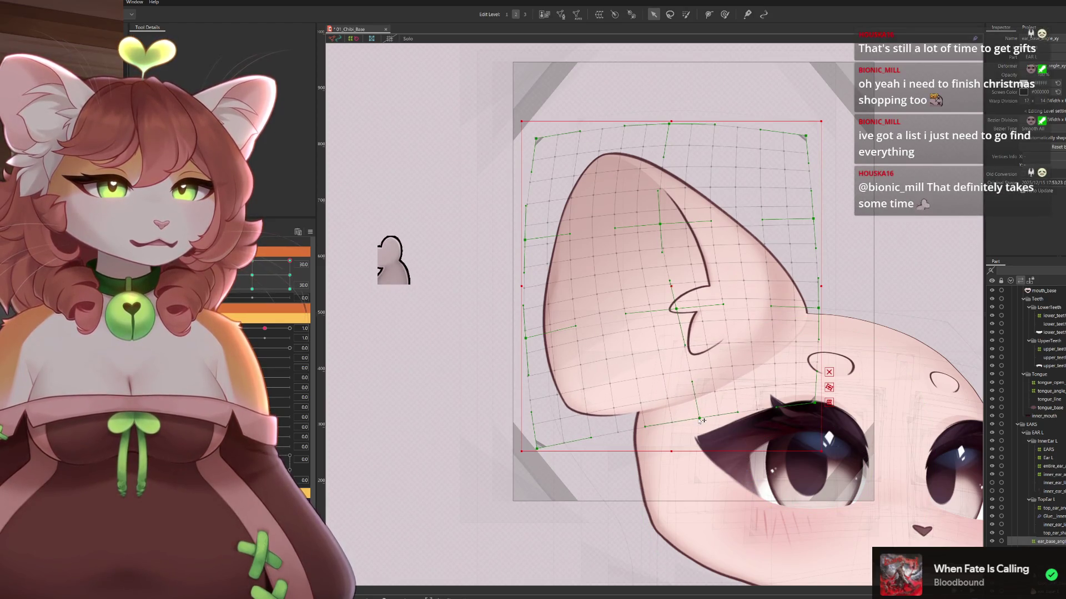
left_click_drag(660, 224, 662, 224)
left_click_drag(678, 124, 672, 126)
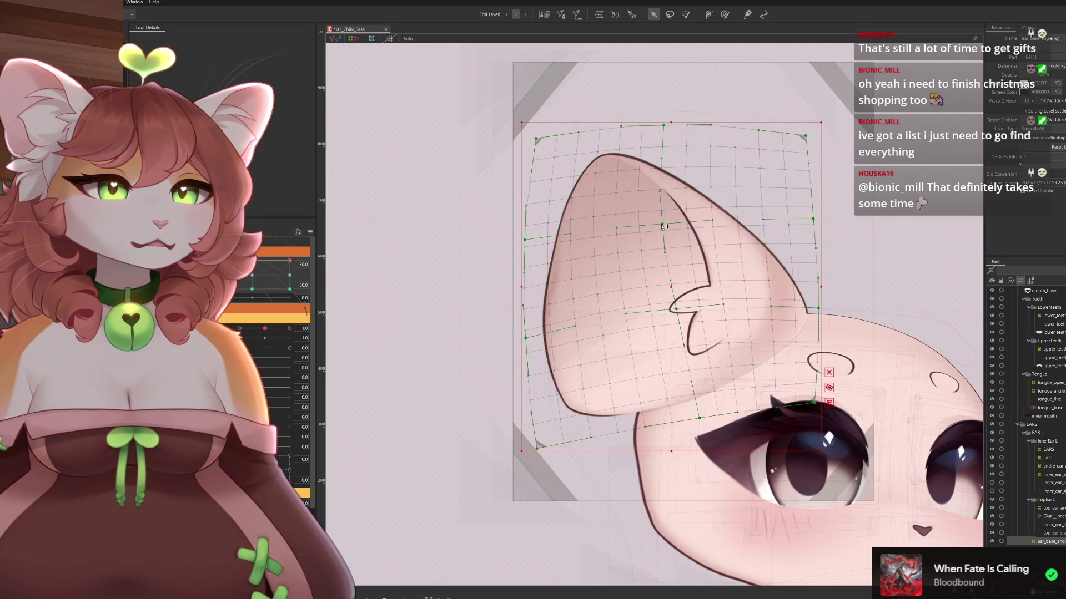
left_click_drag(664, 225, 669, 226)
key("ctrl+z")
left_click_drag(525, 241, 519, 241)
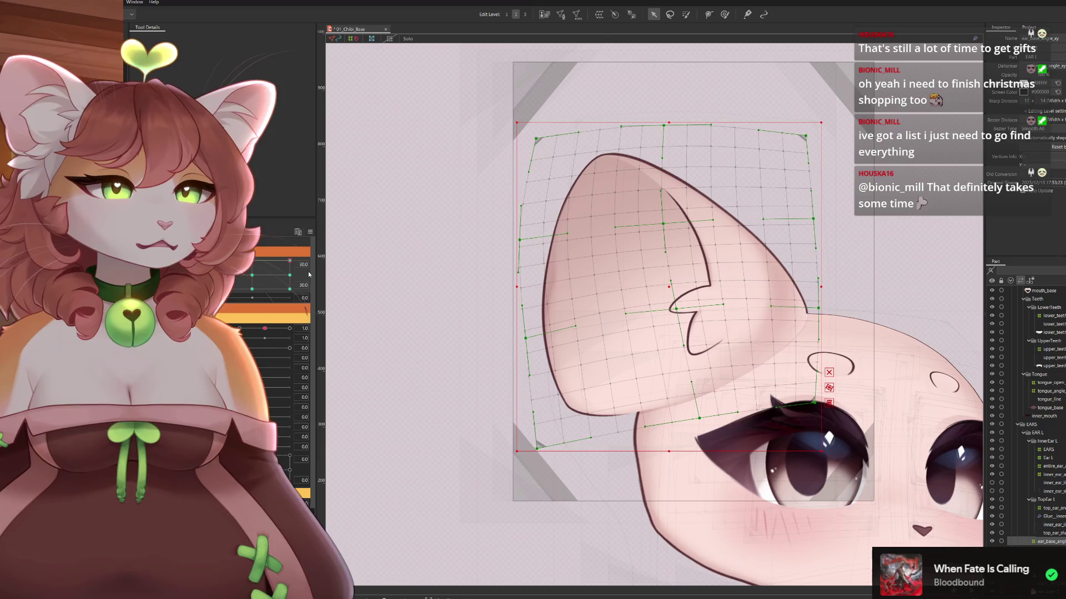
mouse_move(289, 261)
left_mouse_down()
mouse_move(270, 249)
mouse_move(301, 244)
mouse_move(311, 271)
mouse_move(314, 246)
left_mouse_up()
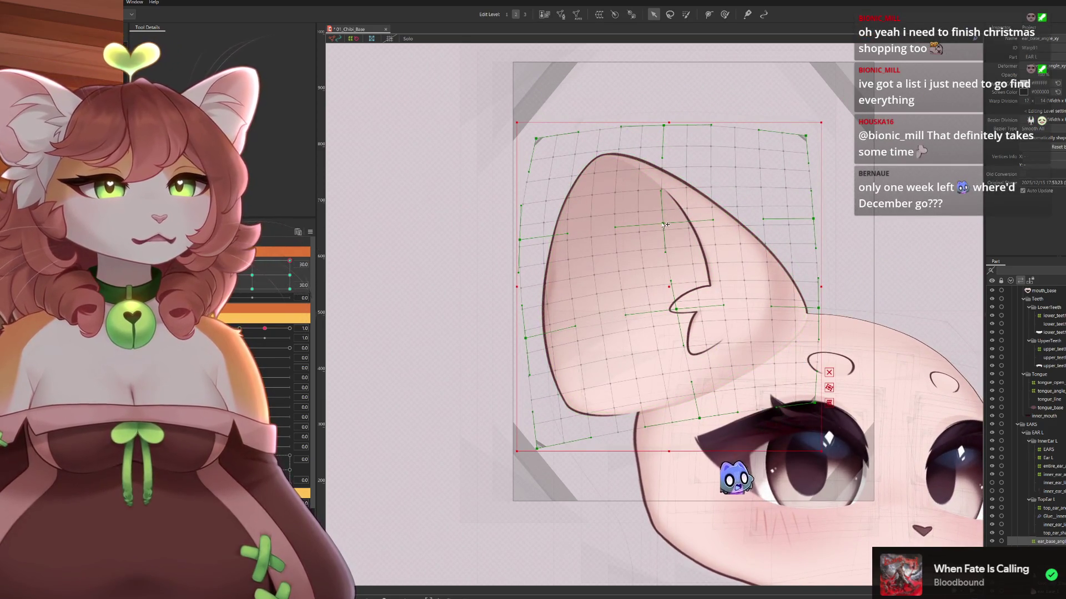
Refine the centre, top-left and right-edge points, pulling the top-right corner inward
left_click_drag(666, 224, 668, 222)
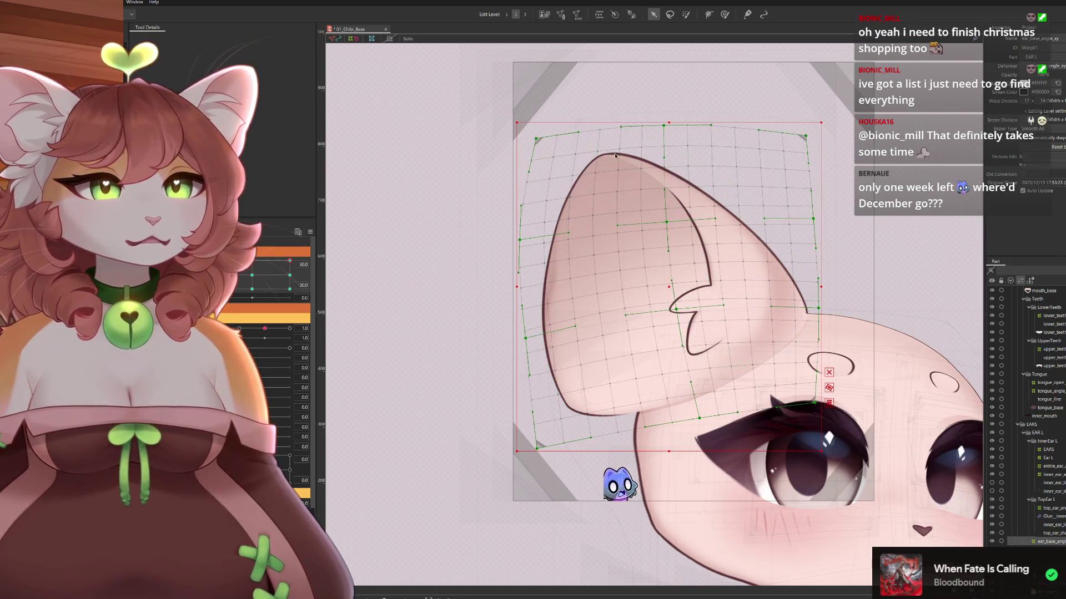
left_click_drag(636, 157, 631, 157)
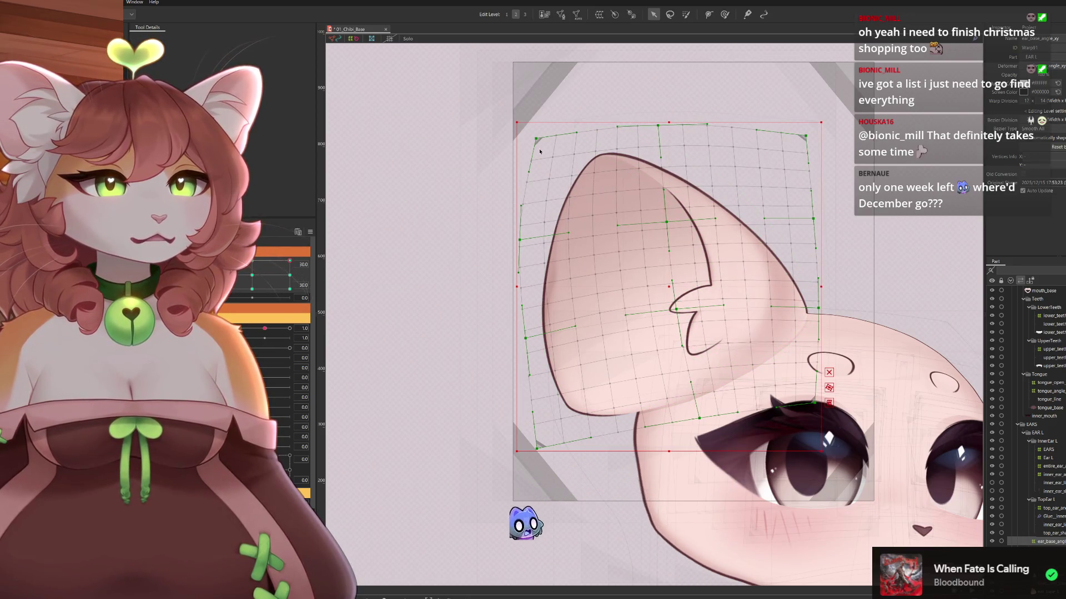
left_click_drag(536, 138, 530, 142)
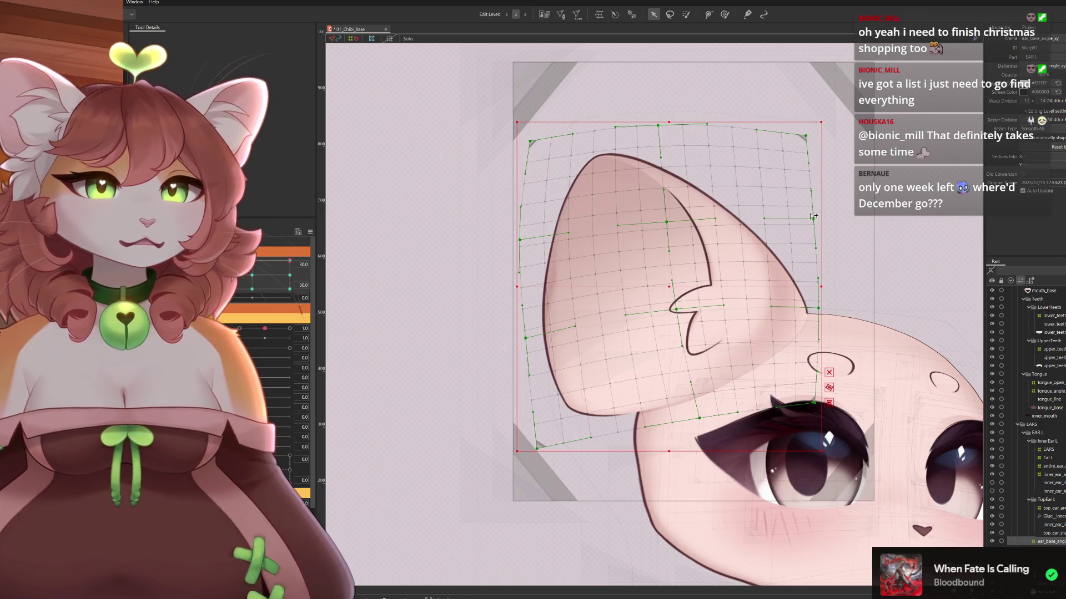
left_click_drag(813, 218, 817, 217)
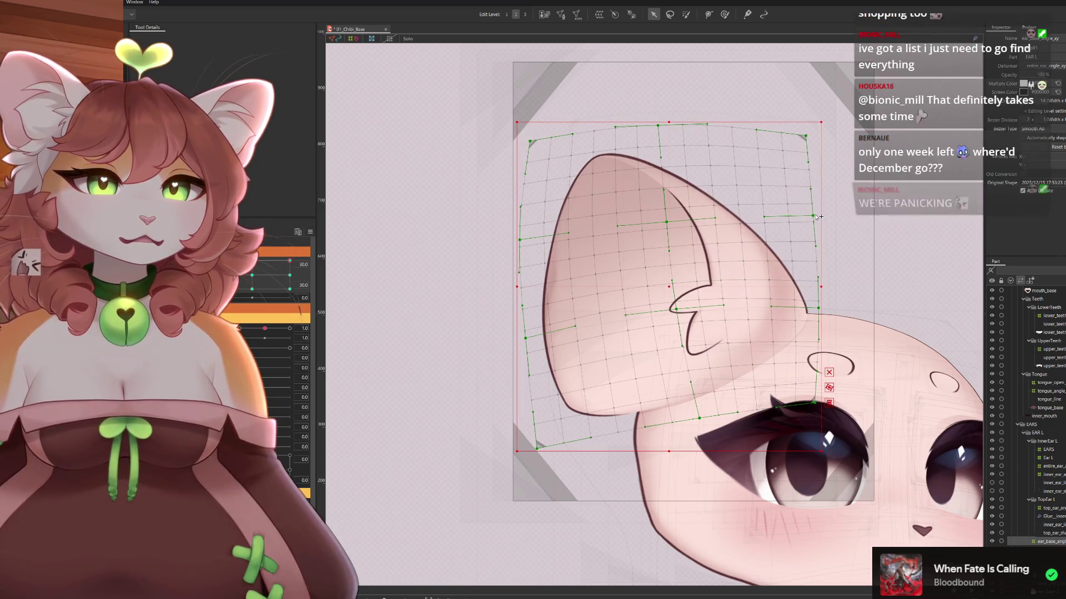
left_click_drag(806, 137, 796, 132)
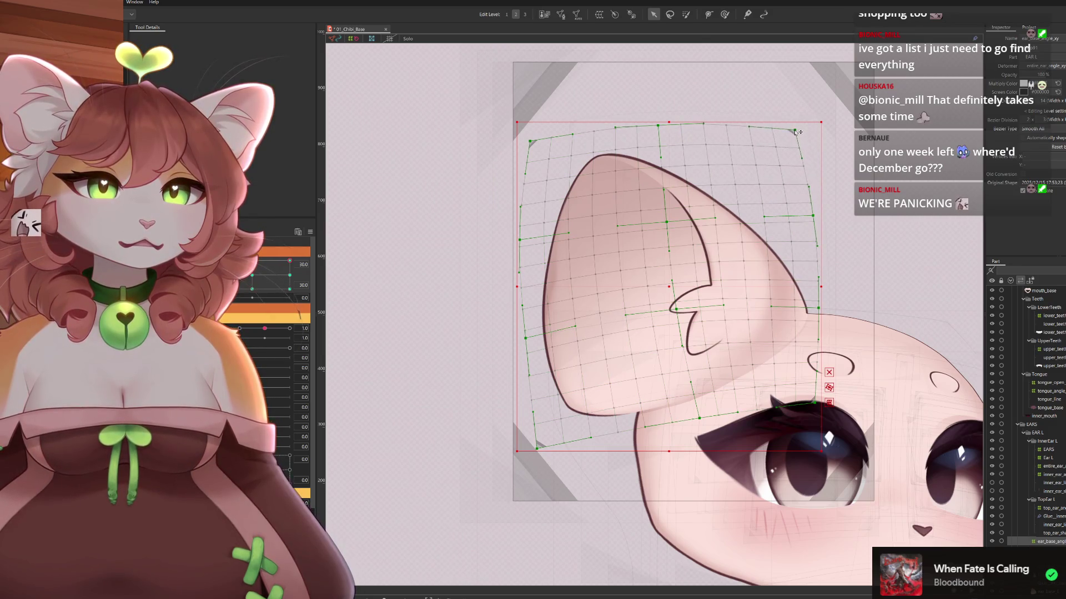
left_click_drag(820, 308, 816, 306)
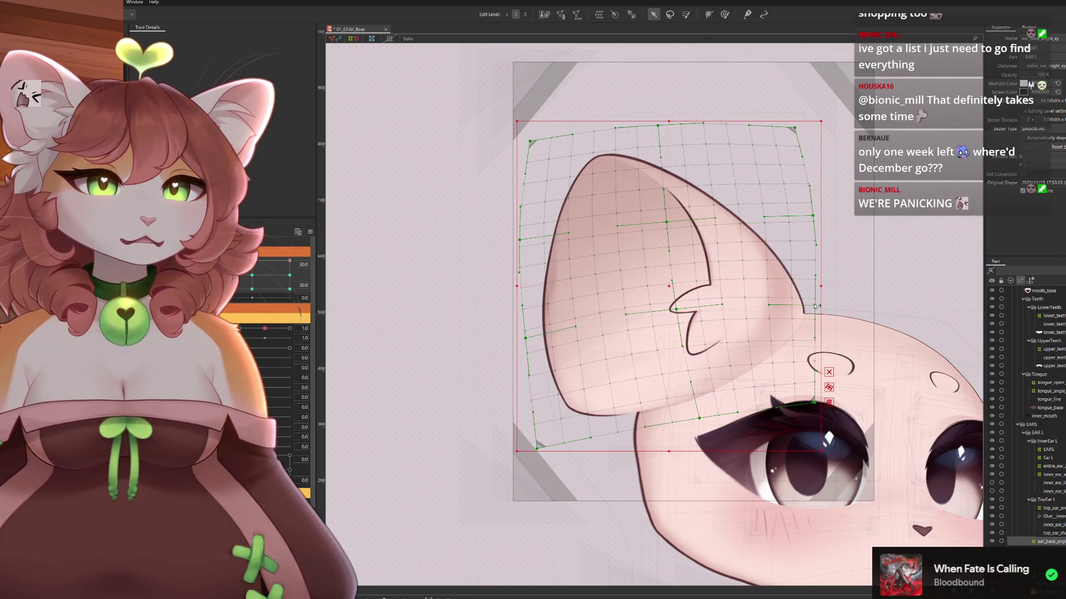
scroll(698, 326, "down", 2)
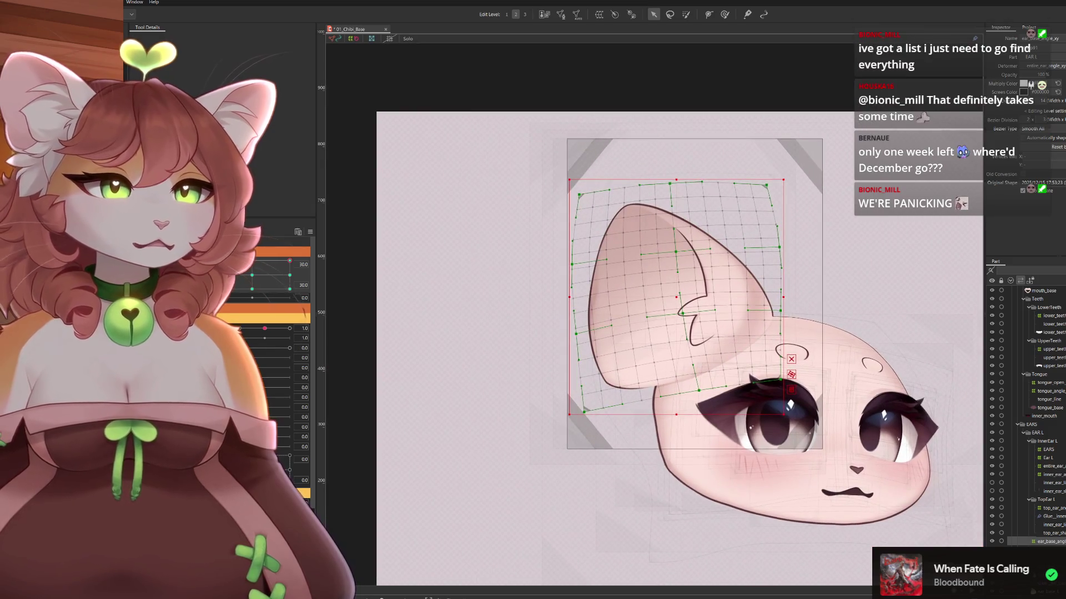
Preview the ear at angle 3.2 and adjust the fold and bottom ear points
mouse_move(282, 262)
left_mouse_down()
mouse_move(257, 254)
mouse_move(289, 256)
left_mouse_up()
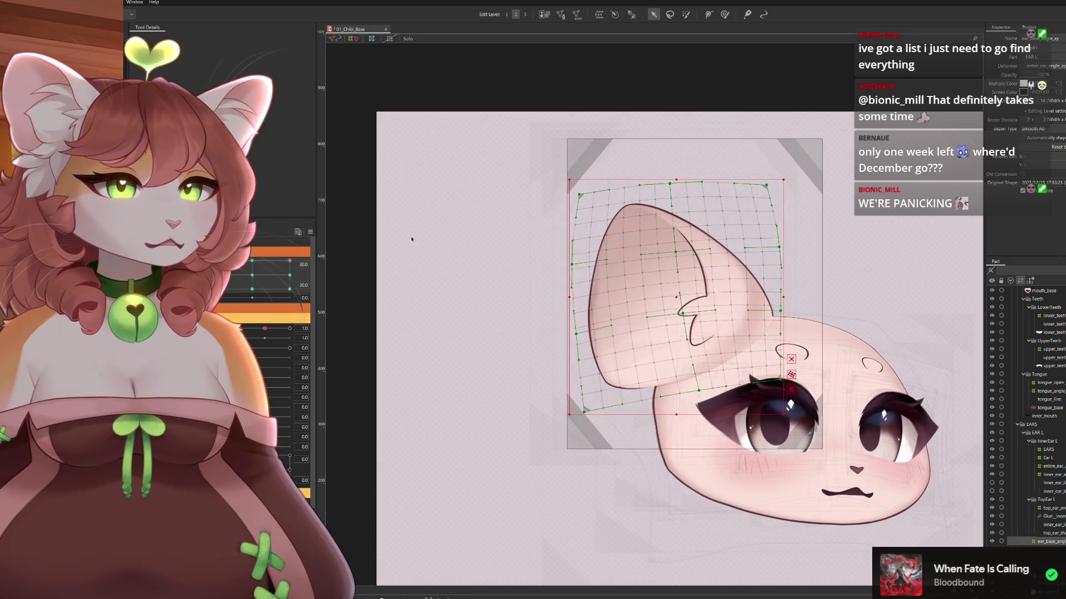
scroll(615, 339, "up", 2)
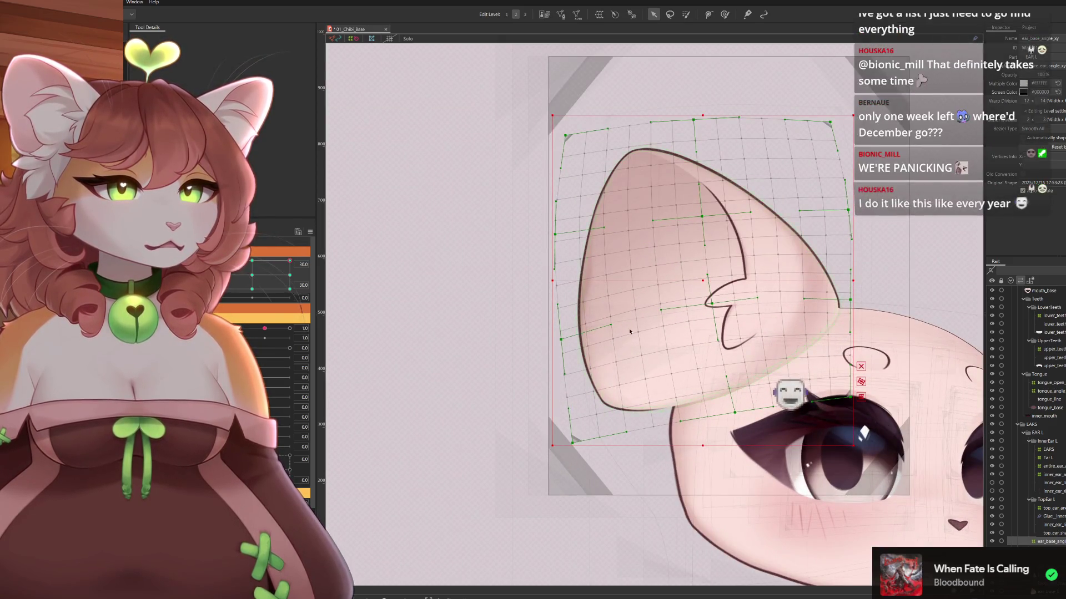
left_click_drag(711, 303, 718, 309)
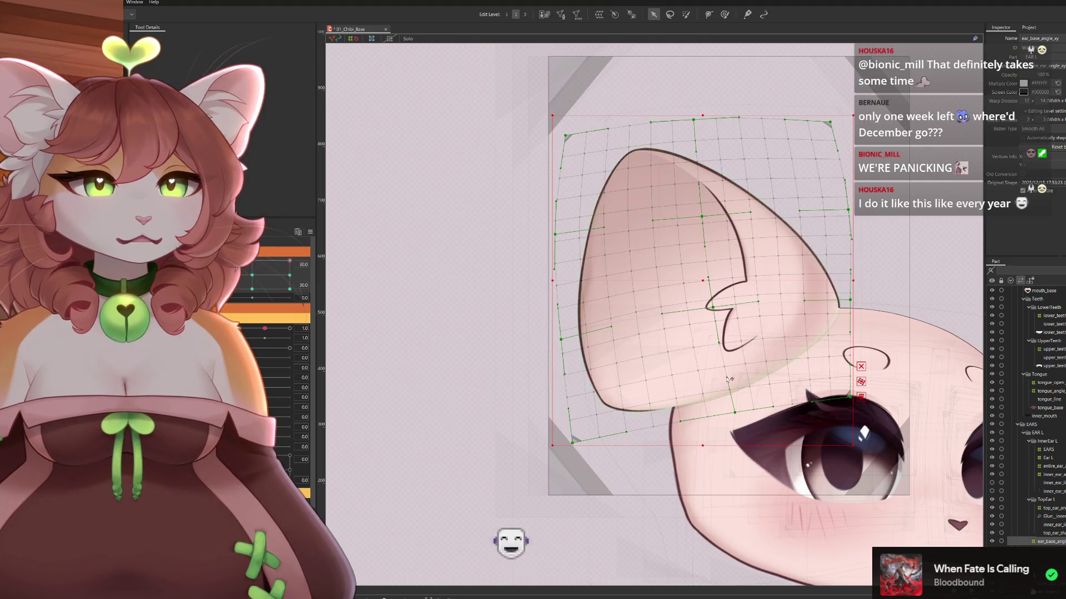
left_click_drag(734, 412, 734, 410)
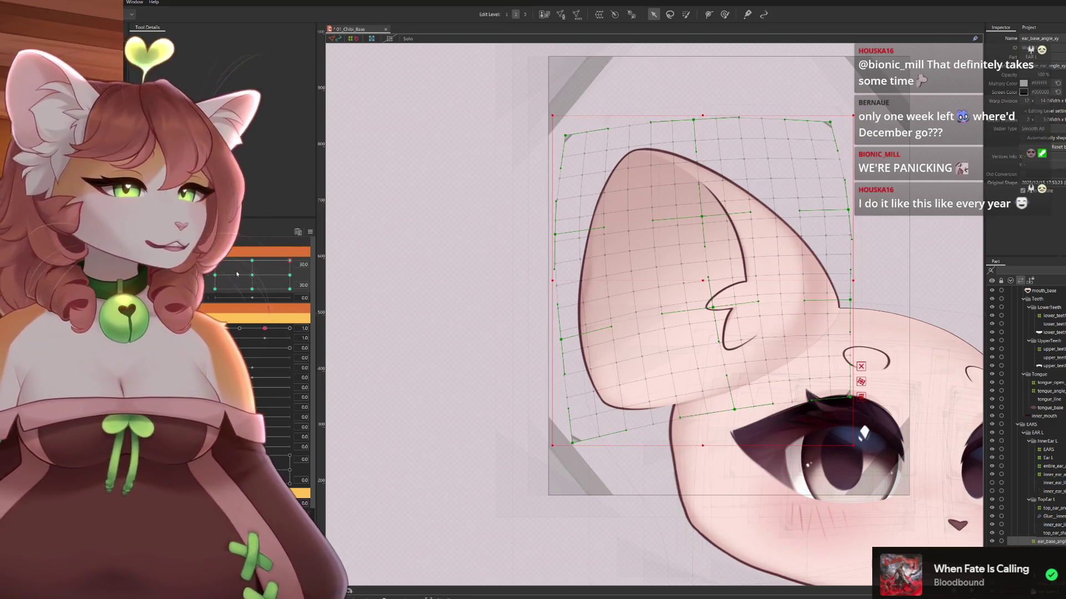
At the 30/30 pose, adjust the inner tip and lower ear points, then move to -27/-30
mouse_move(284, 265)
left_mouse_down()
mouse_move(238, 278)
mouse_move(283, 277)
mouse_move(341, 226)
mouse_move(255, 275)
mouse_move(322, 273)
mouse_move(261, 300)
mouse_move(238, 323)
mouse_move(318, 227)
mouse_move(243, 220)
mouse_move(313, 211)
left_mouse_up()
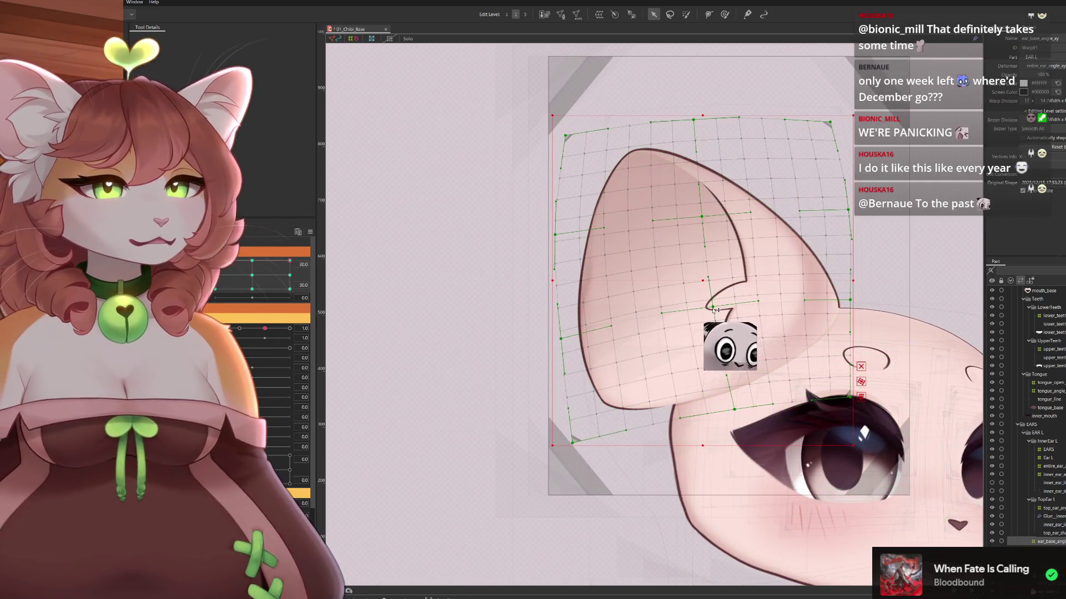
left_click_drag(714, 310, 714, 325)
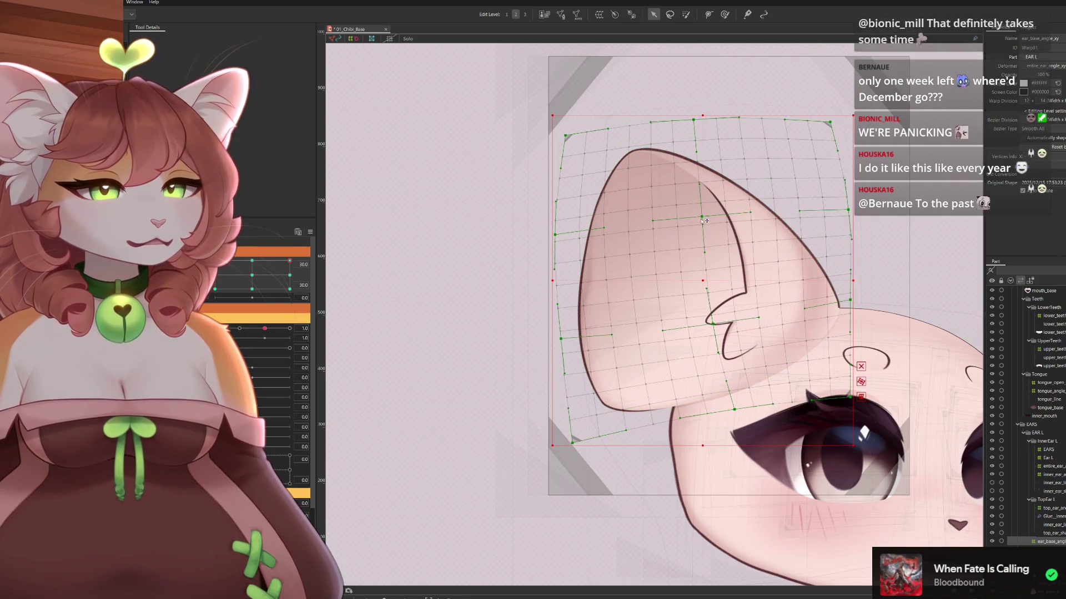
left_click_drag(702, 217, 705, 221)
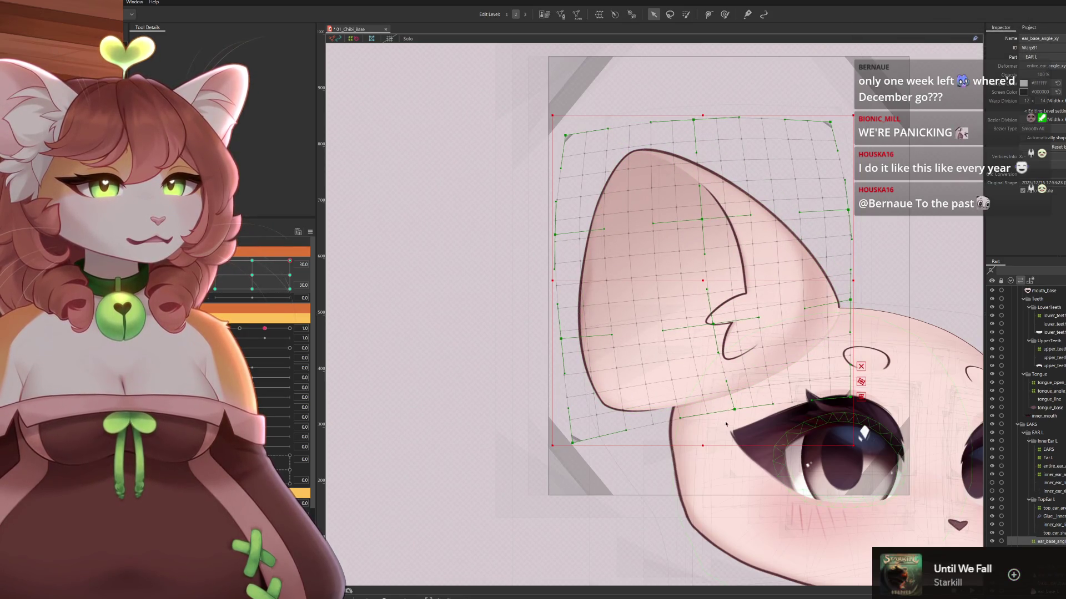
left_click_drag(740, 409, 739, 415)
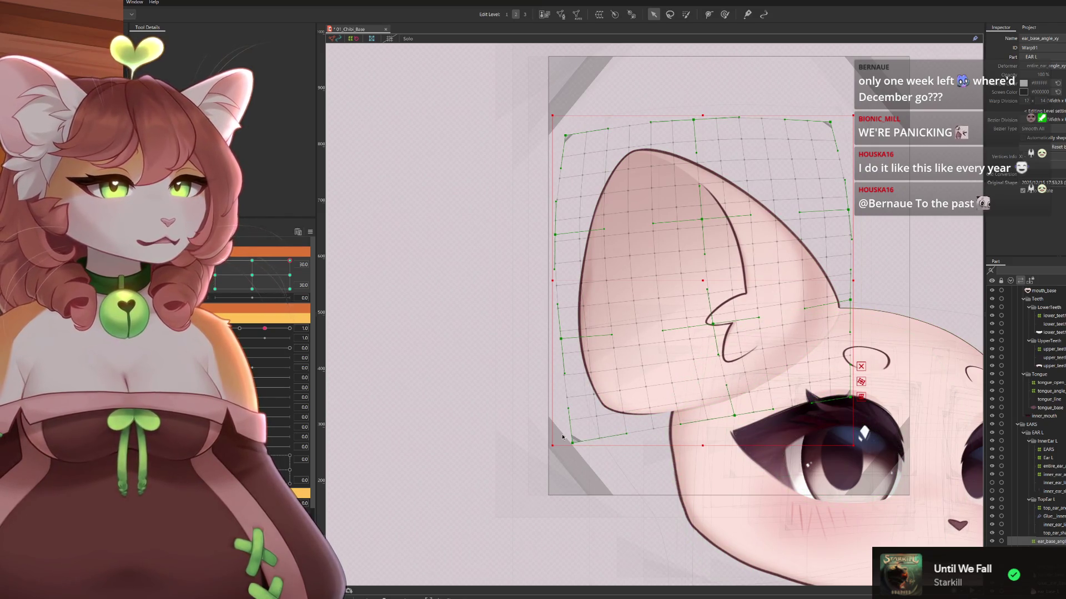
mouse_move(289, 260)
left_mouse_down()
mouse_move(270, 248)
mouse_move(304, 241)
mouse_move(265, 238)
mouse_move(466, 265)
left_mouse_up()
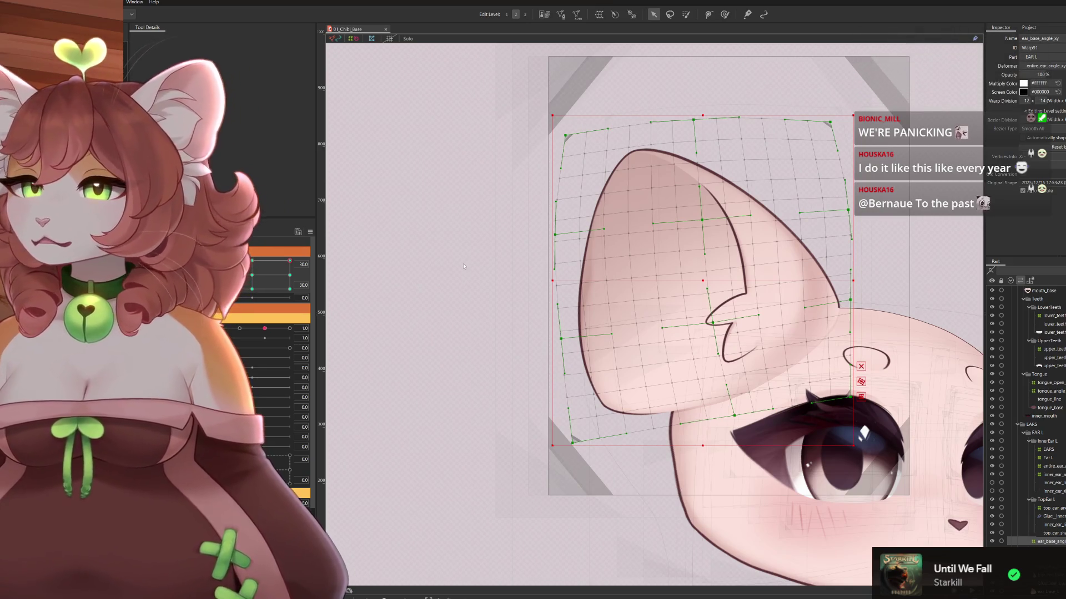
mouse_move(290, 260)
left_mouse_down()
mouse_move(217, 289)
mouse_move(215, 260)
mouse_move(258, 197)
left_mouse_up()
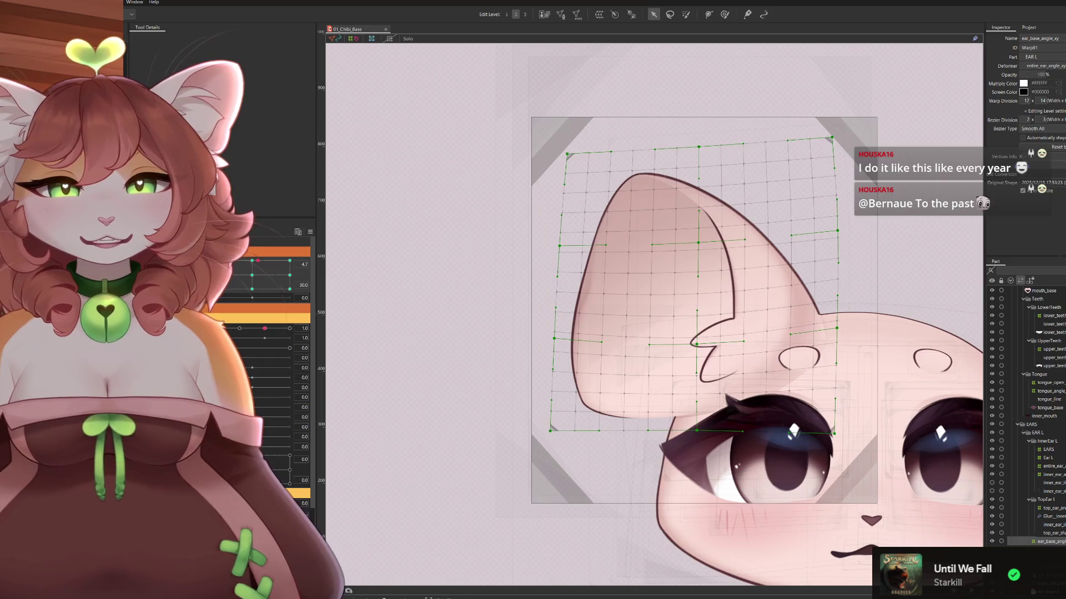
At the 30 head-turn keyform, taper the ear mesh into a trapezoid with a perspective temporary deform
mouse_move(258, 260)
left_mouse_down()
mouse_move(290, 261)
mouse_move(215, 261)
mouse_move(215, 289)
mouse_move(214, 260)
left_mouse_up()
left_click_drag(712, 294, 657, 278)
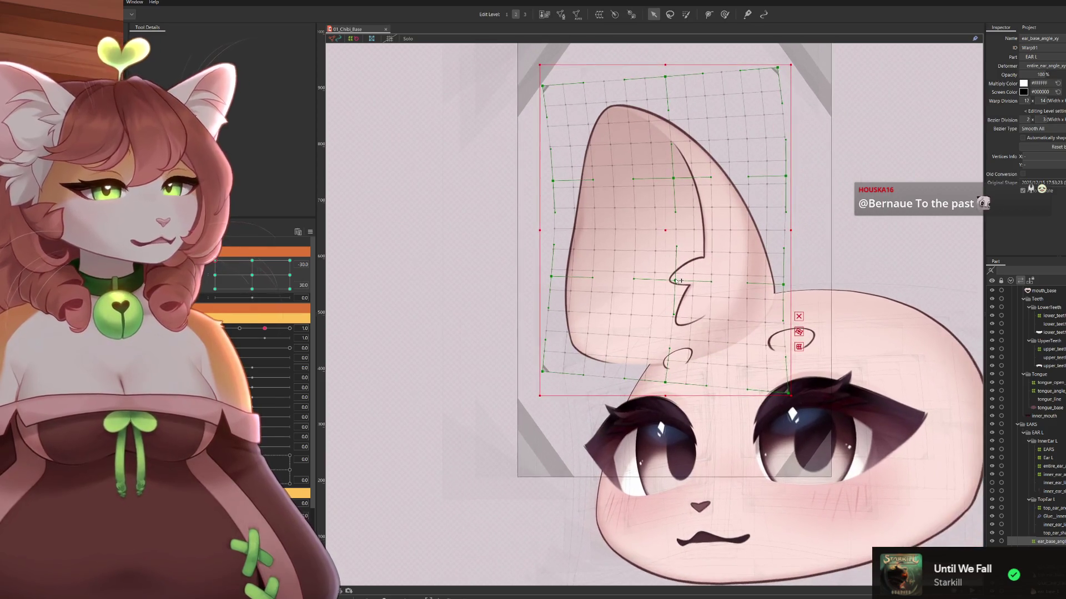
key("t")
left_click(190, 38)
left_click(189, 48)
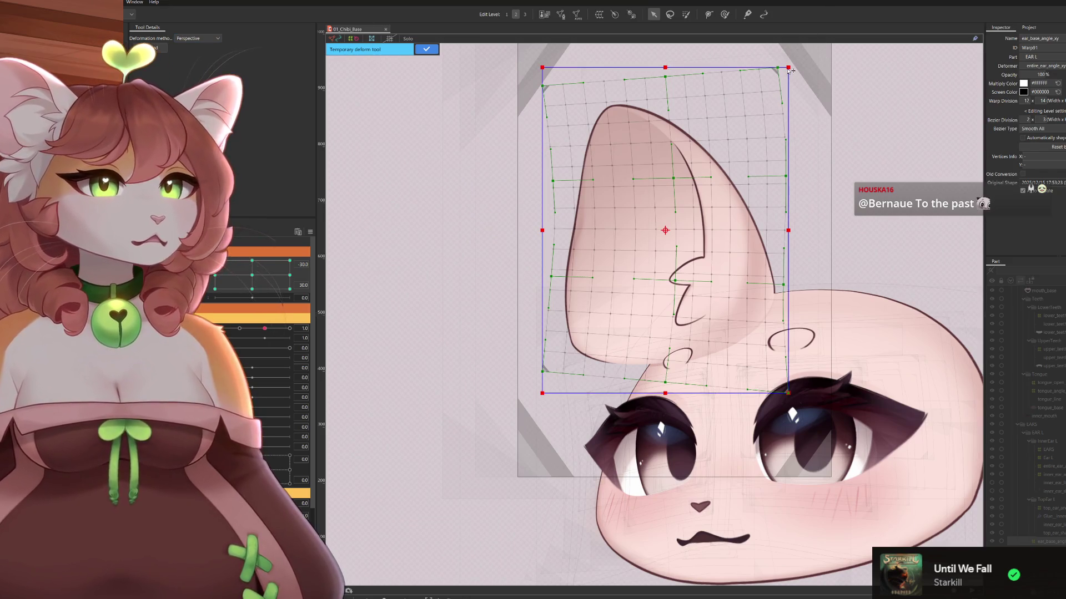
left_click_drag(790, 70, 767, 70)
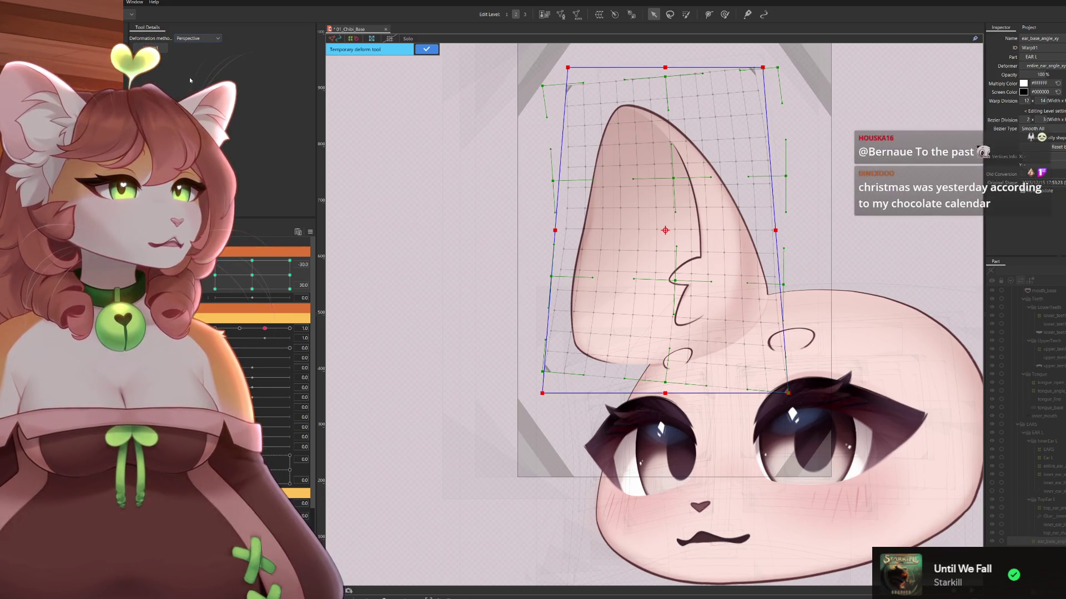
Pull the ear mesh's top edge down with a 2x2 warp, then bend its top-left, centre and middle points
left_click(197, 38)
left_click(177, 40)
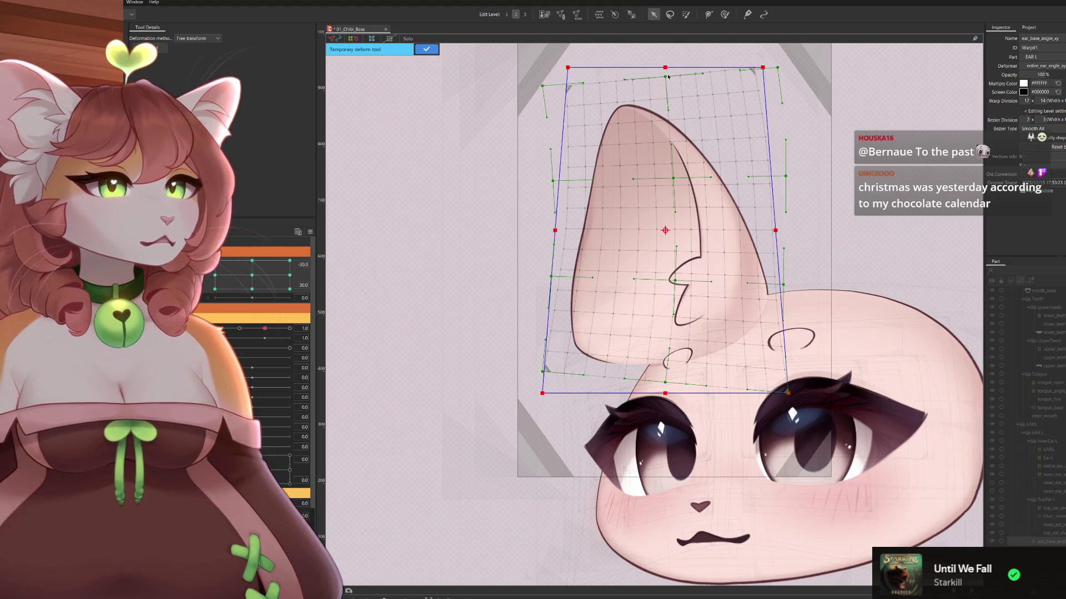
left_click_drag(665, 67, 667, 123)
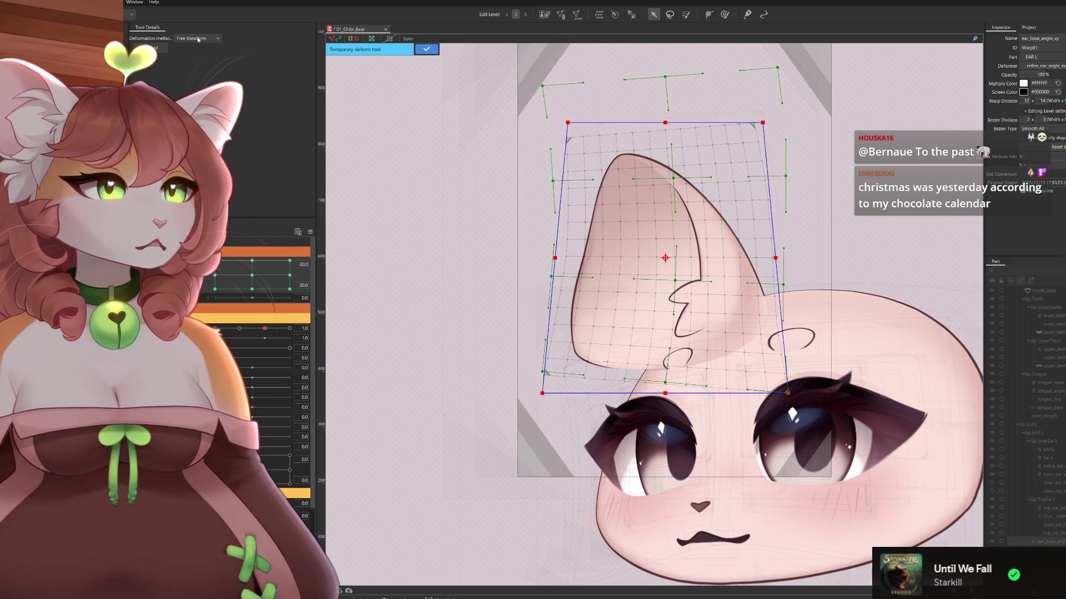
left_click(195, 87)
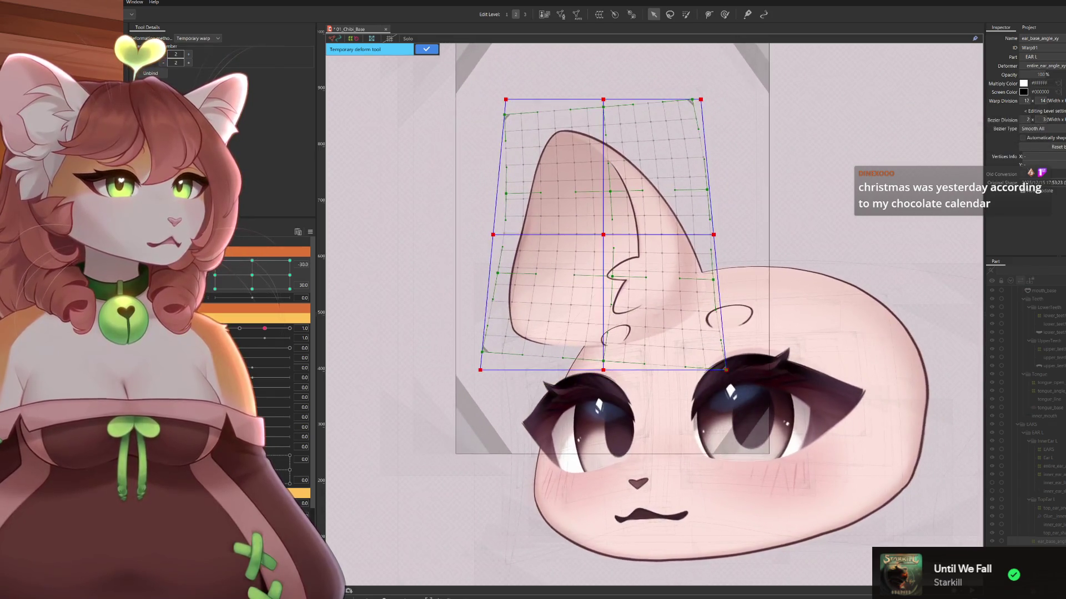
left_click_drag(506, 99, 490, 117)
left_click_drag(603, 101, 590, 107)
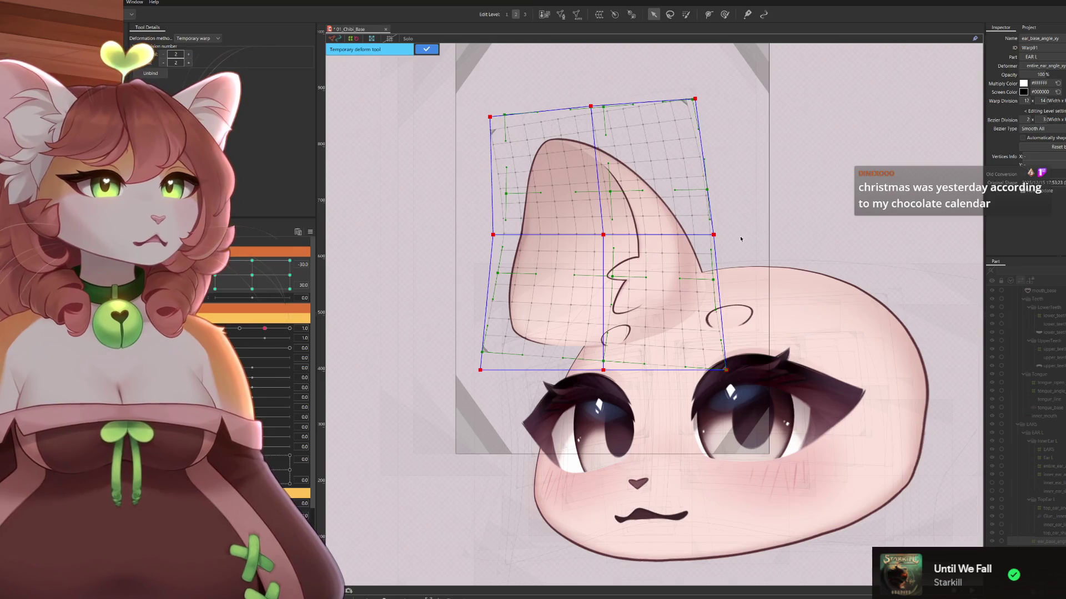
left_click_drag(714, 236, 715, 214)
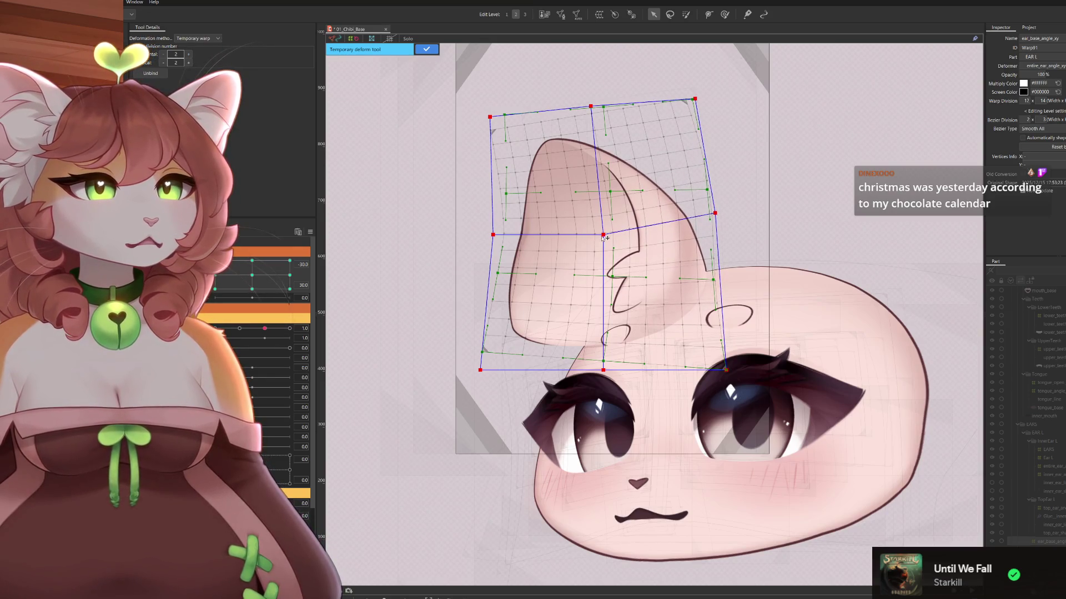
left_click_drag(602, 238, 600, 230)
left_click_drag(494, 236, 494, 242)
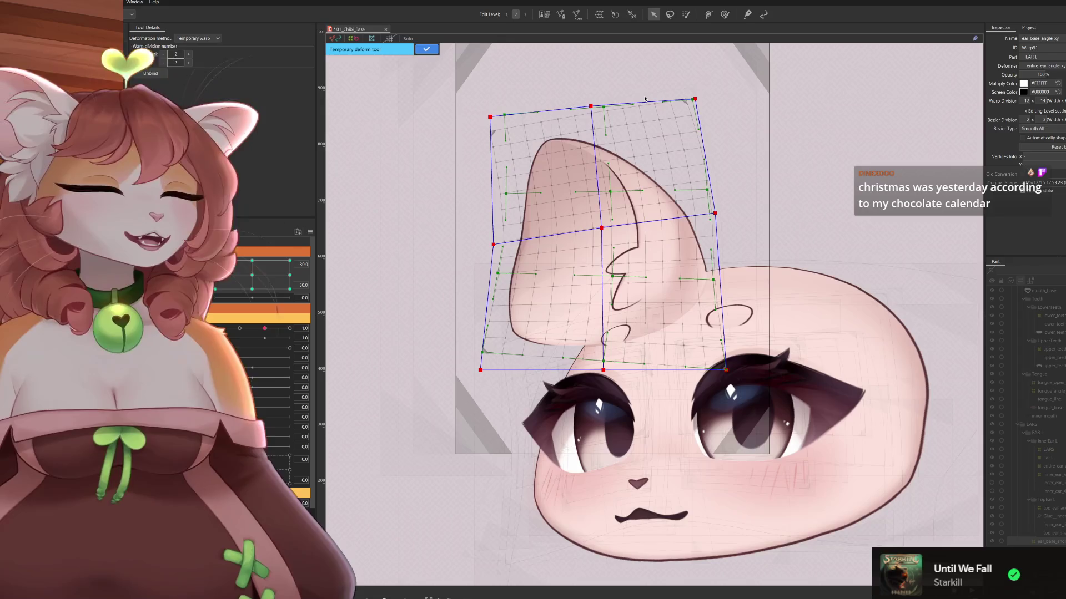
Refine the ear's top corners and bottom edge, dropping the bottom-left corner lower, then preview
left_click_drag(490, 119, 484, 129)
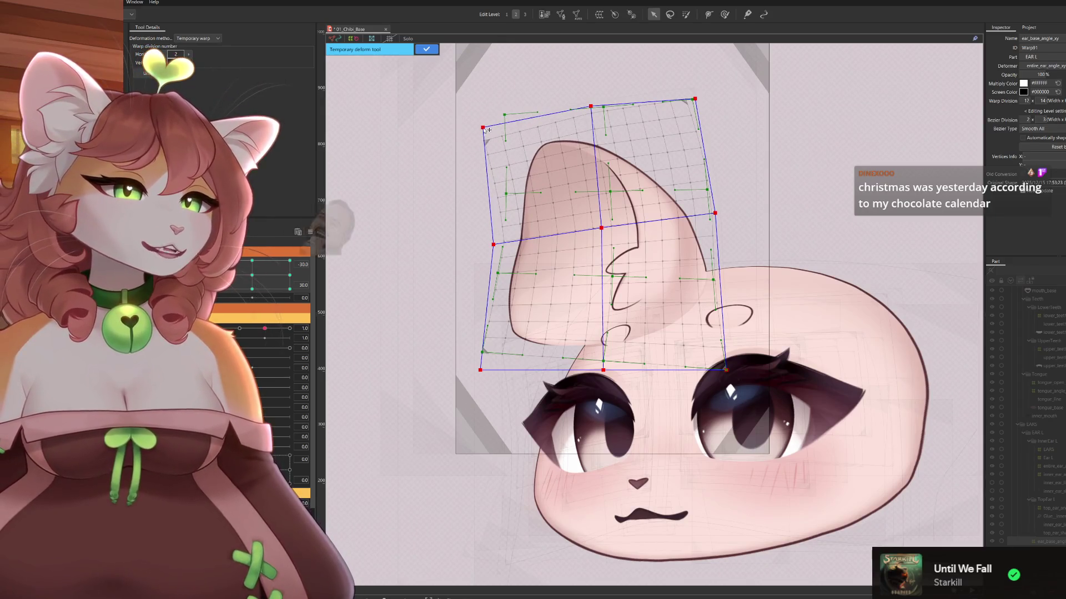
left_click_drag(595, 108, 592, 108)
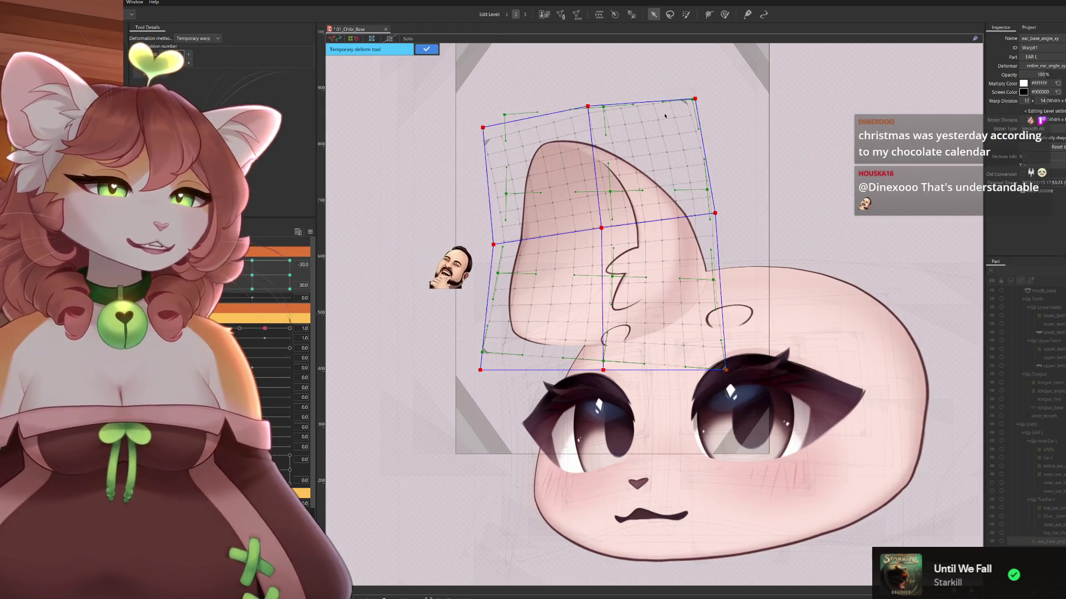
left_click_drag(696, 99, 689, 98)
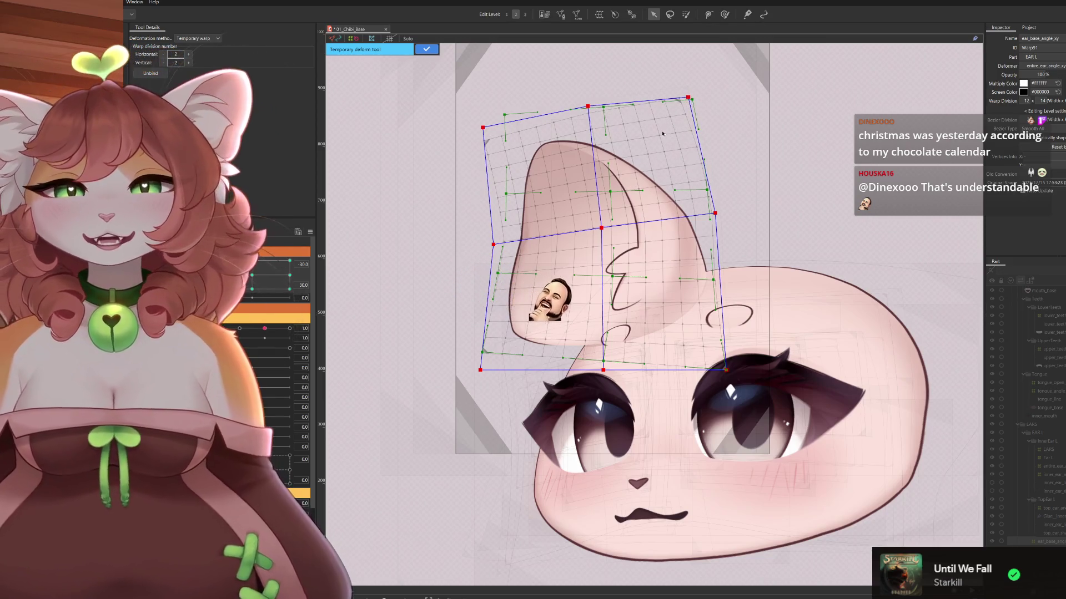
left_click_drag(604, 370, 613, 363)
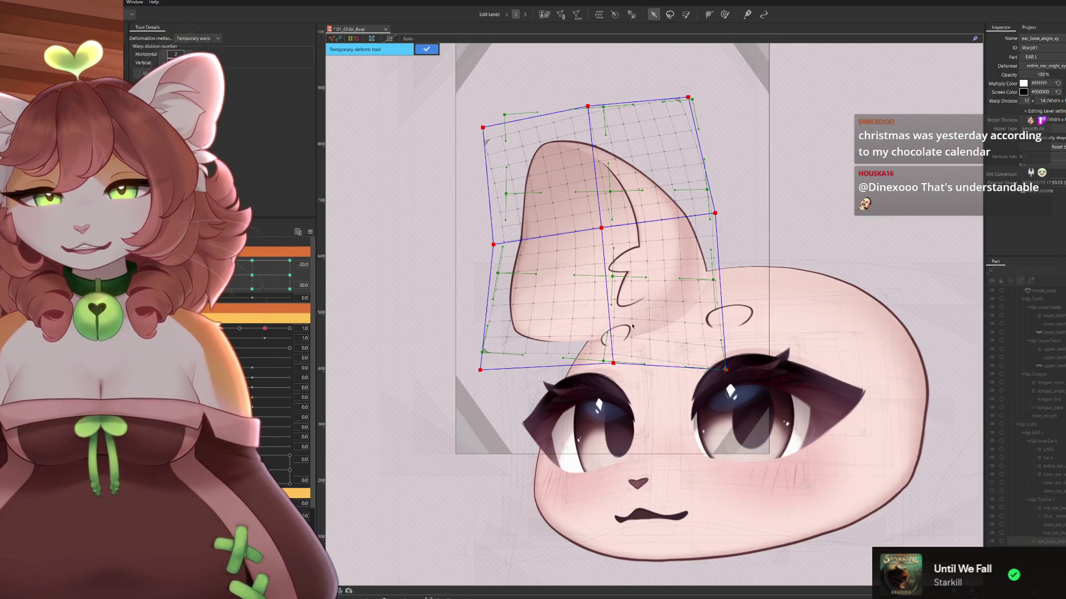
left_click_drag(726, 370, 730, 344)
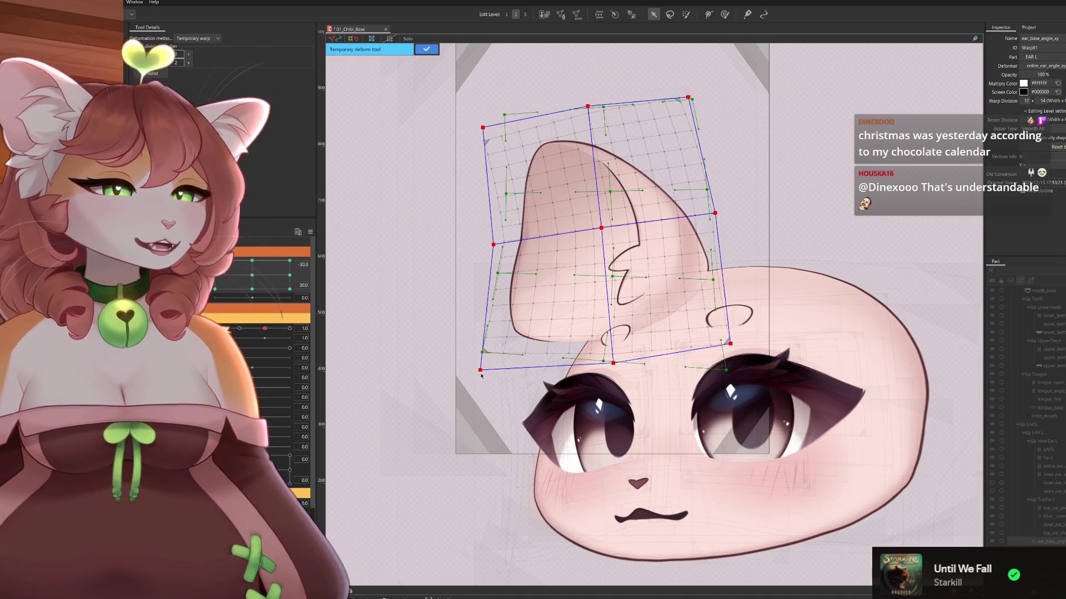
left_click_drag(479, 371, 485, 404)
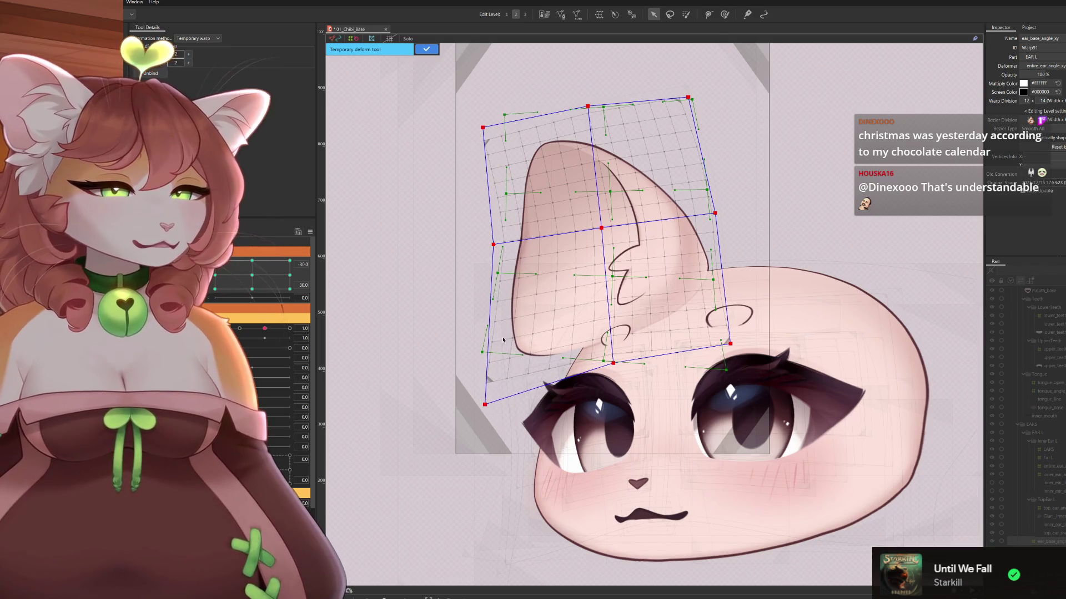
left_click_drag(252, 289, 290, 260)
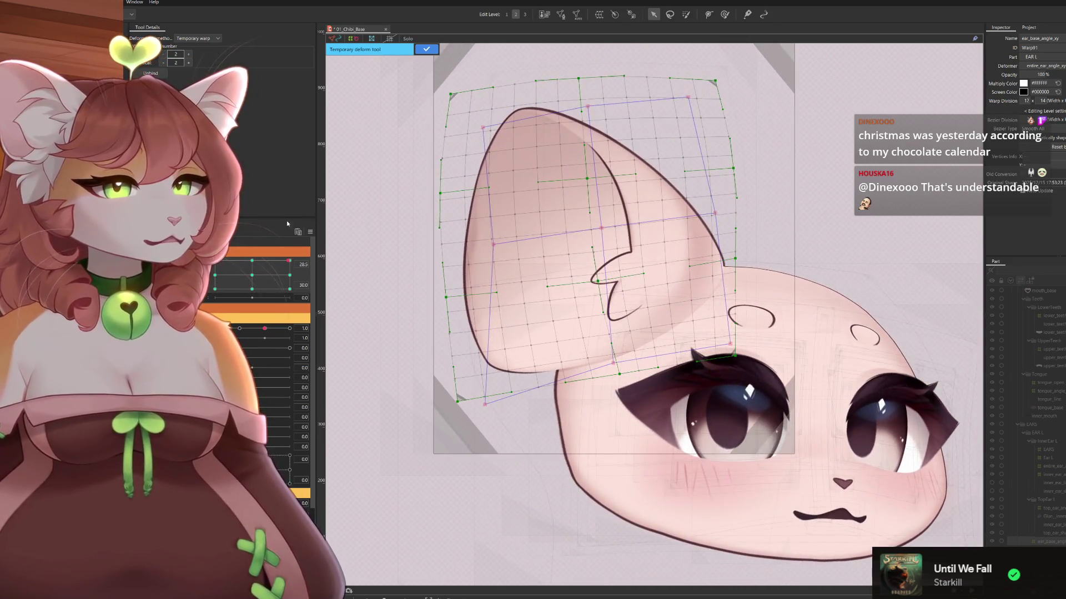
At the -30 keyform, shift the ear's top points and raise its bottom middle and centre
left_click(215, 260)
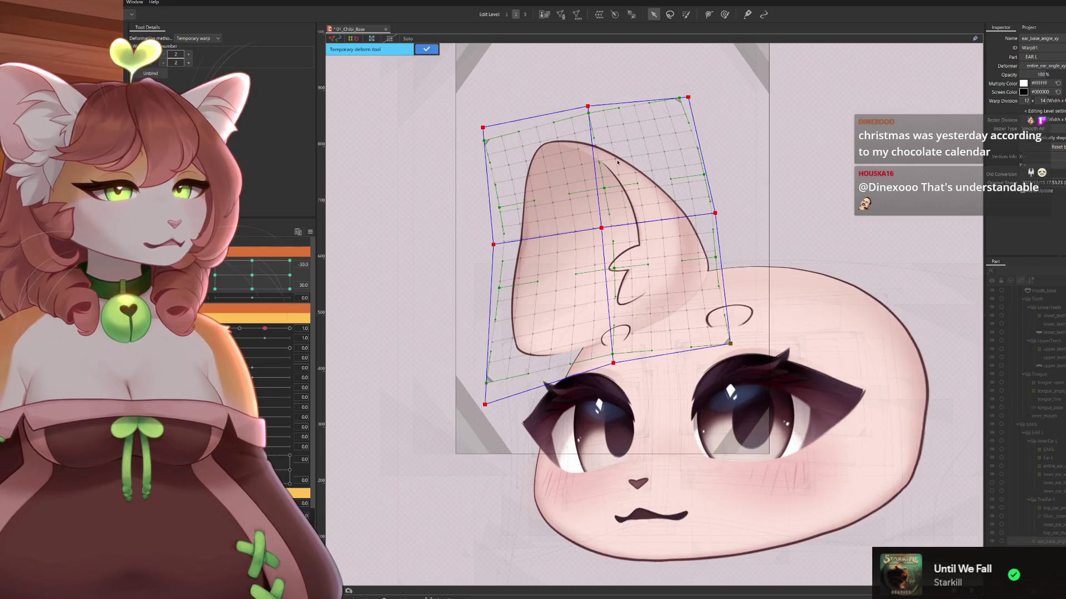
left_click_drag(593, 108, 604, 107)
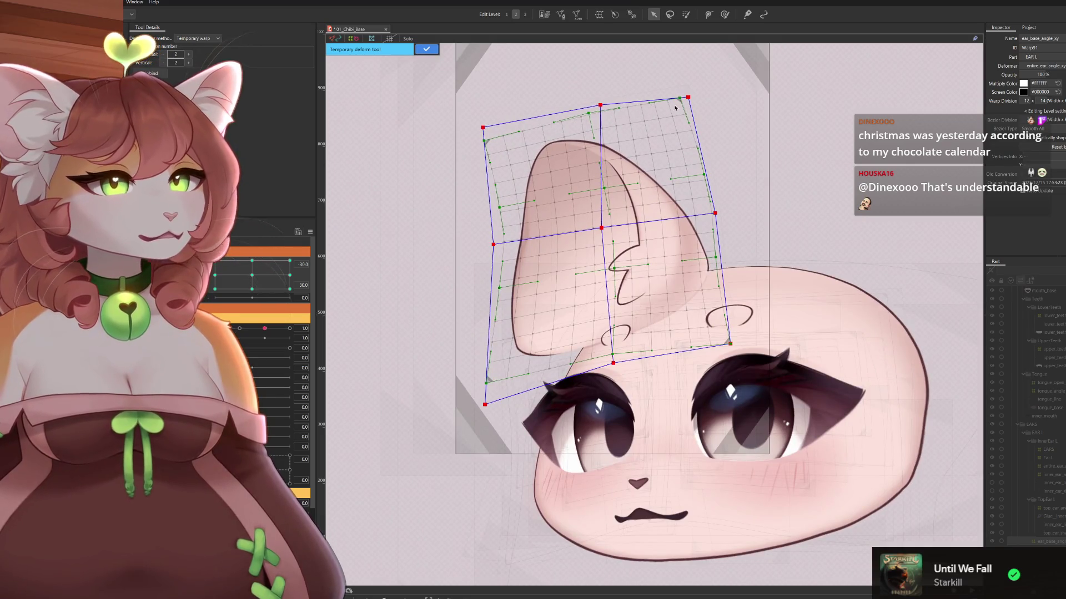
left_click_drag(694, 98, 698, 97)
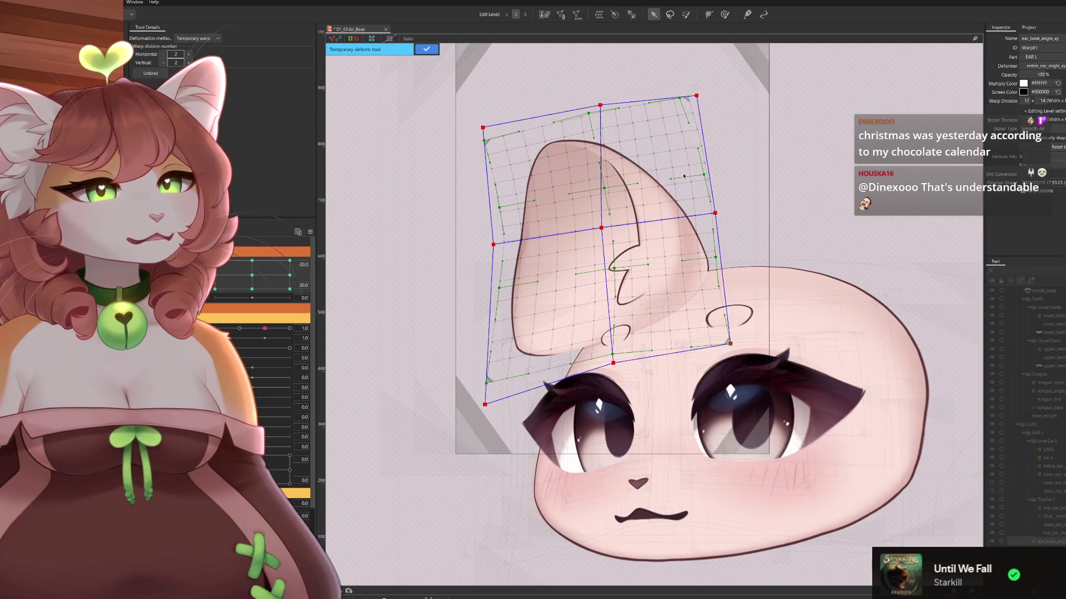
left_click_drag(614, 364, 615, 353)
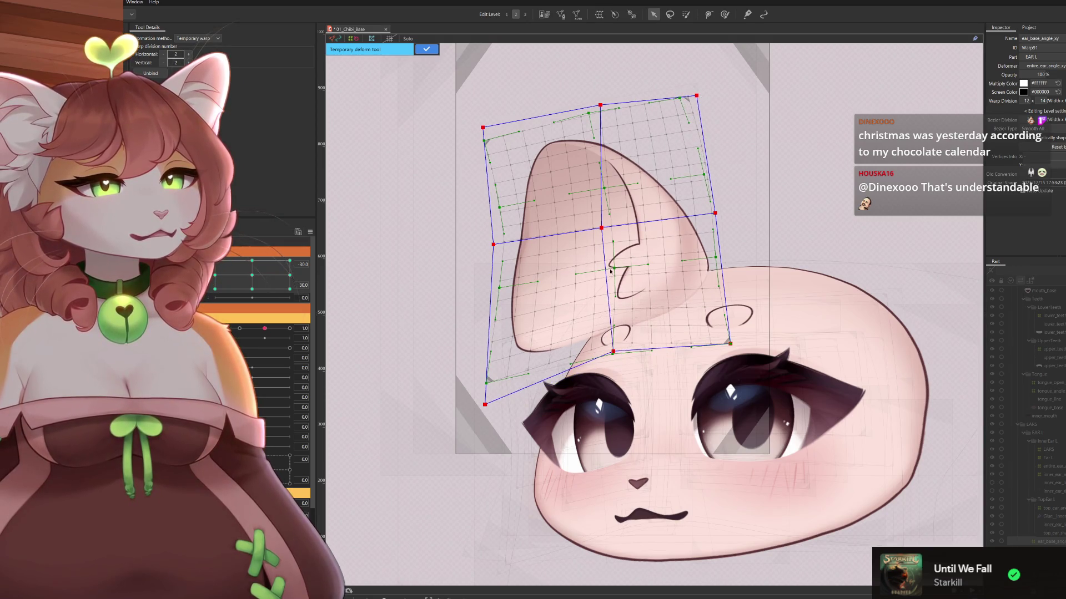
left_click_drag(604, 234, 606, 222)
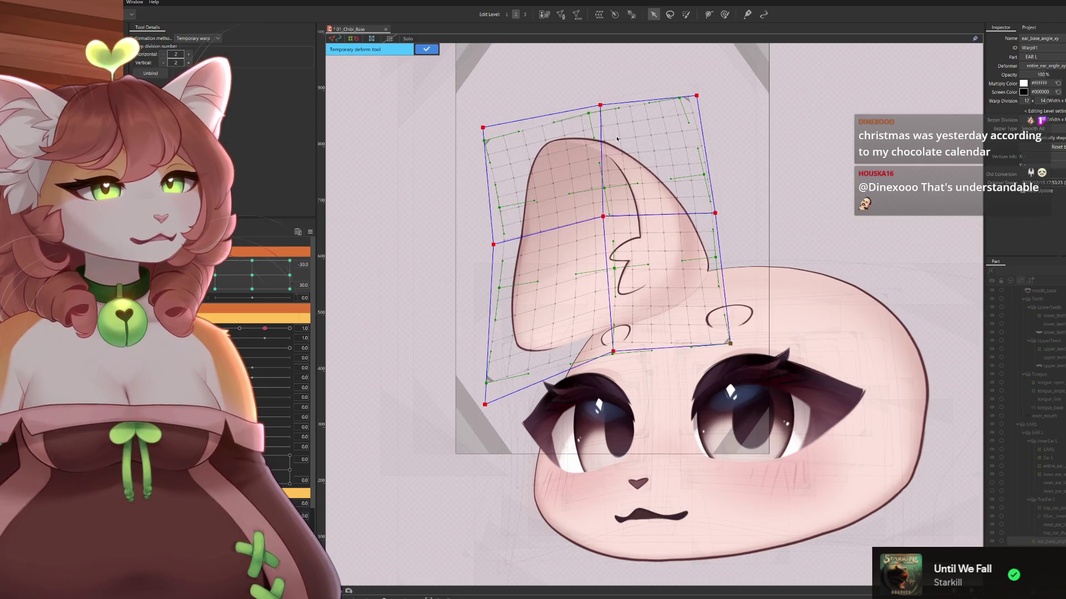
left_click_drag(604, 104, 593, 99)
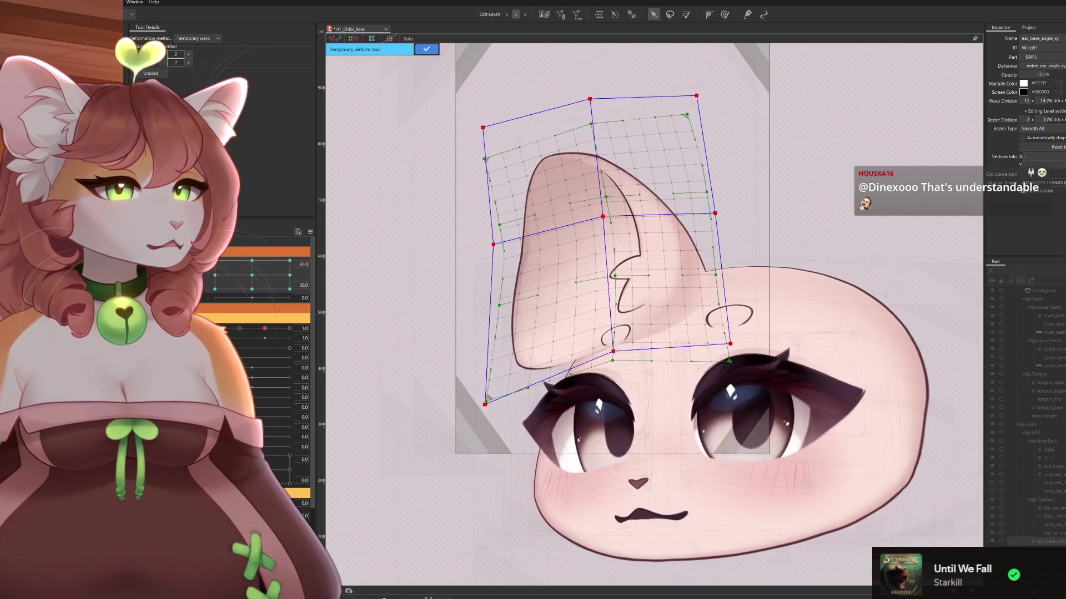
Preview an in-between angle, then switch to Distortion and apply the temporary deformation
left_click(241, 261)
left_click(215, 260)
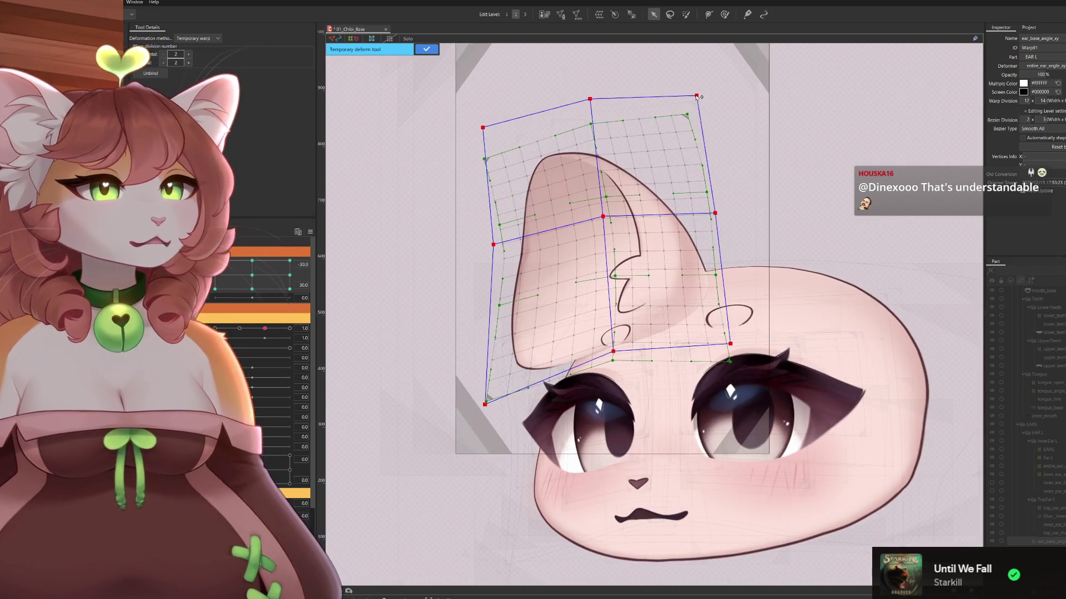
left_click_drag(698, 96, 700, 94)
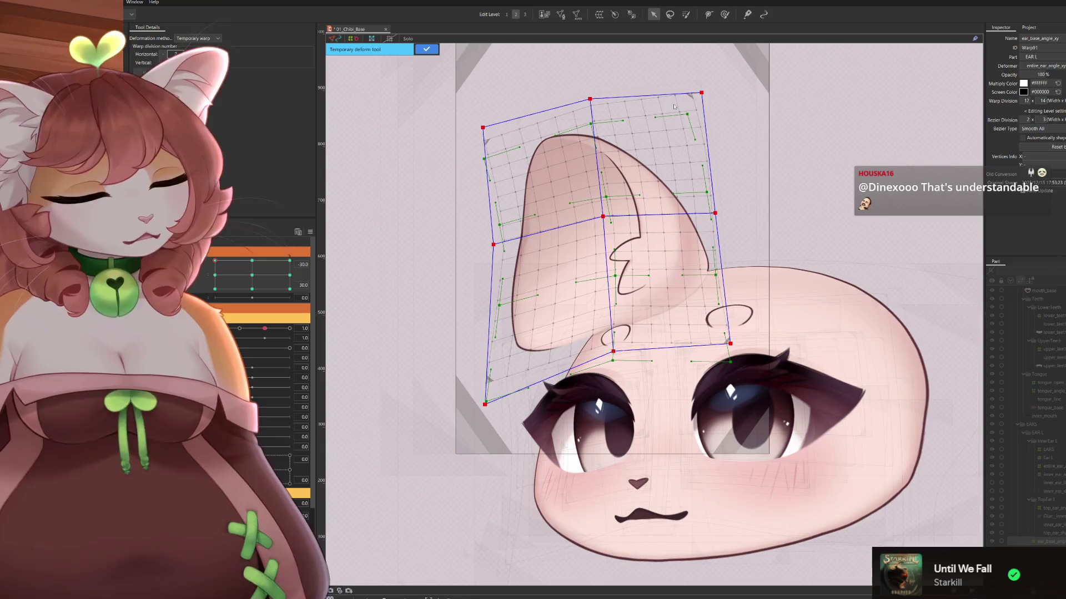
key("ctrl+z")
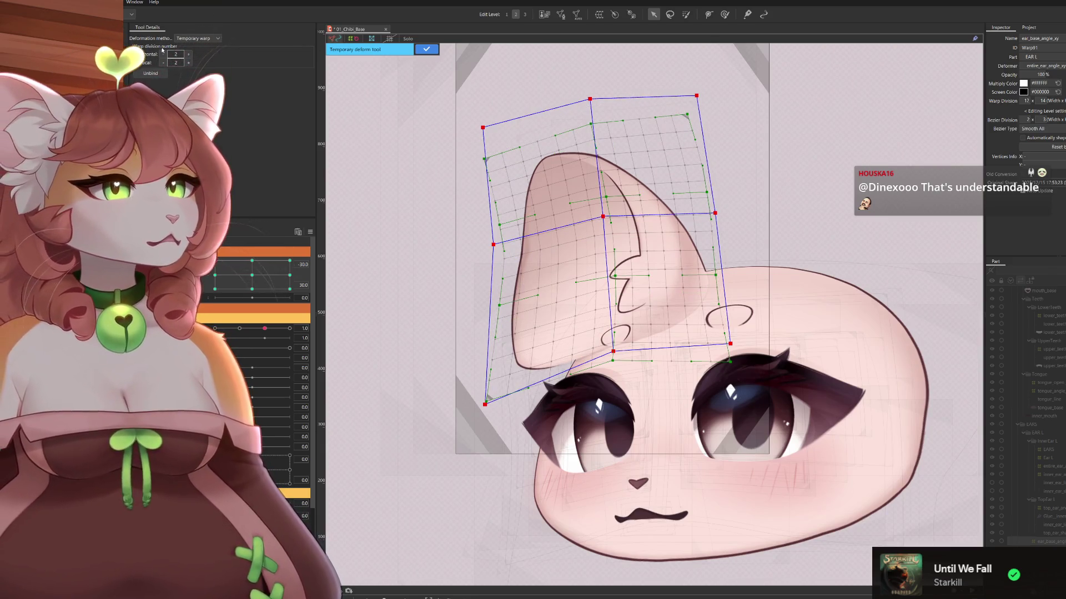
left_click(197, 38)
left_click(196, 77)
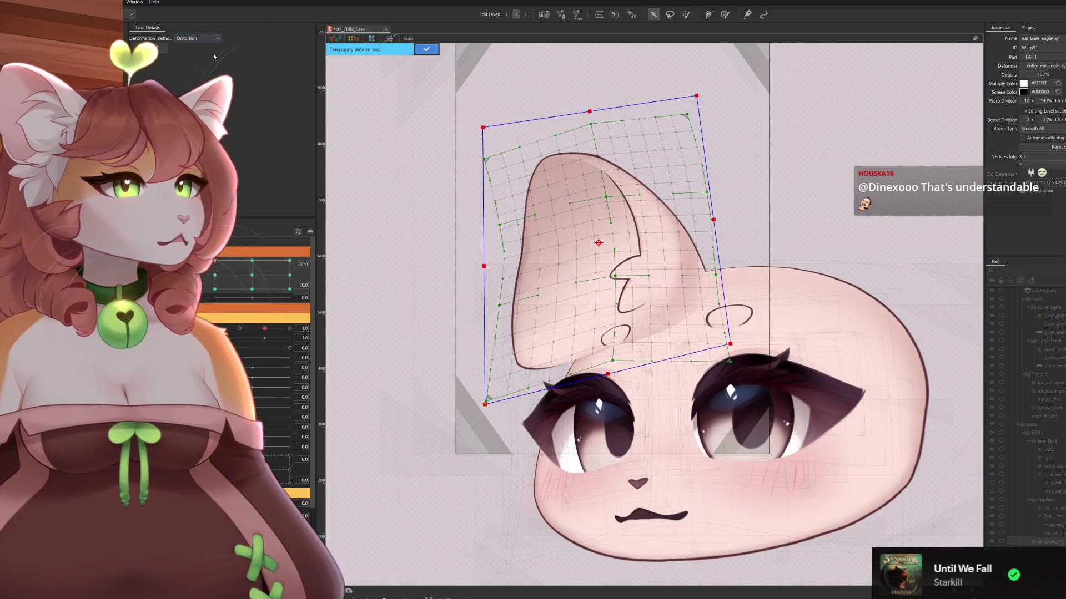
left_click(430, 48)
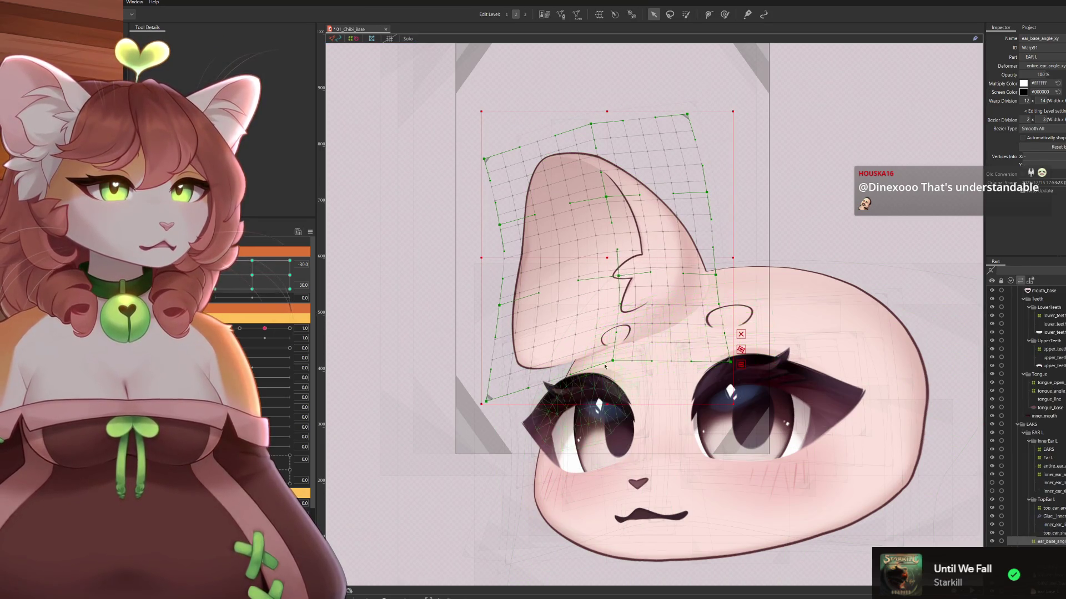
Nudge the inner-ear curve and left-edge points right and the ear's top point left
left_click_drag(620, 362, 627, 360)
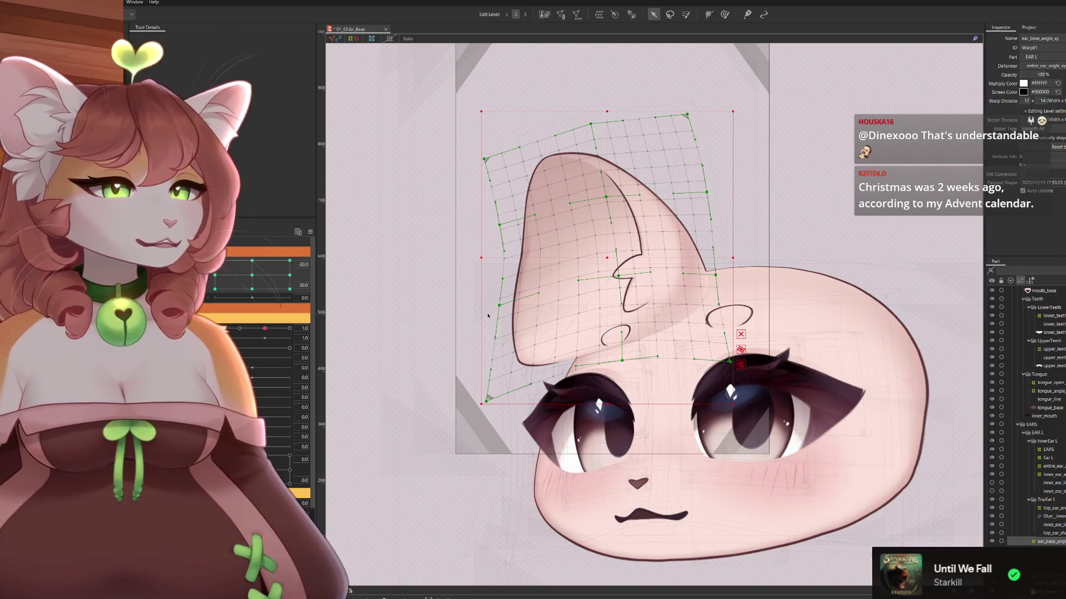
left_click_drag(506, 306, 509, 306)
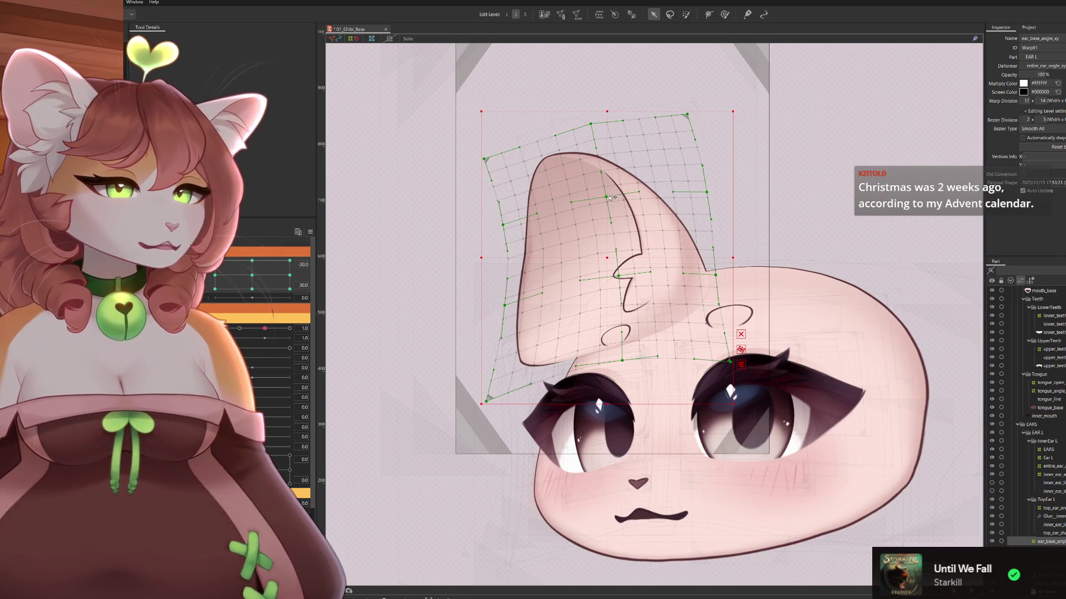
left_click_drag(611, 197, 617, 197)
left_click_drag(619, 276, 627, 275)
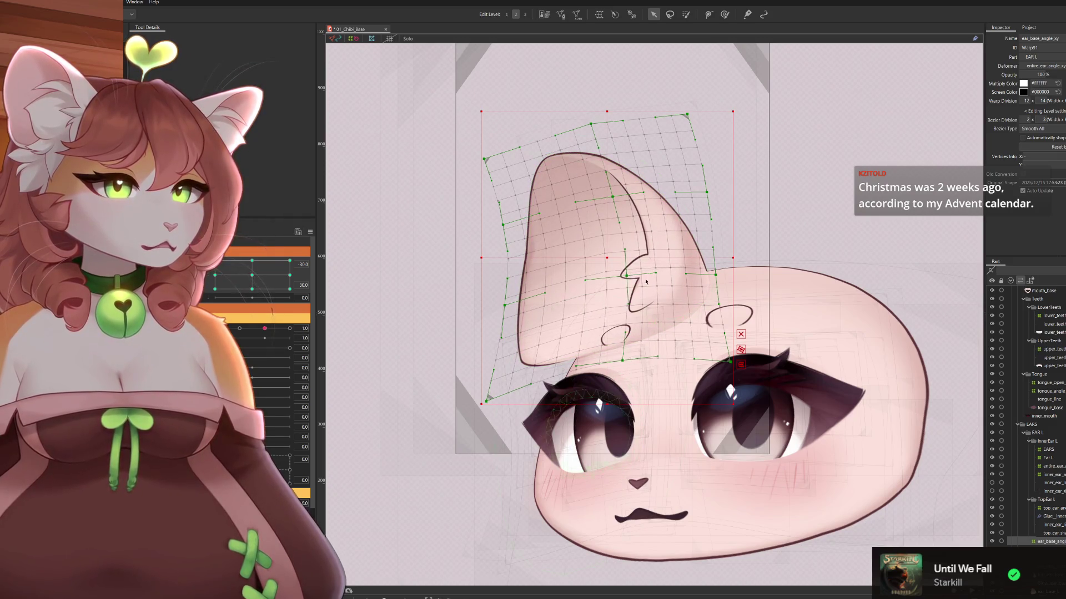
left_click_drag(628, 276, 623, 277)
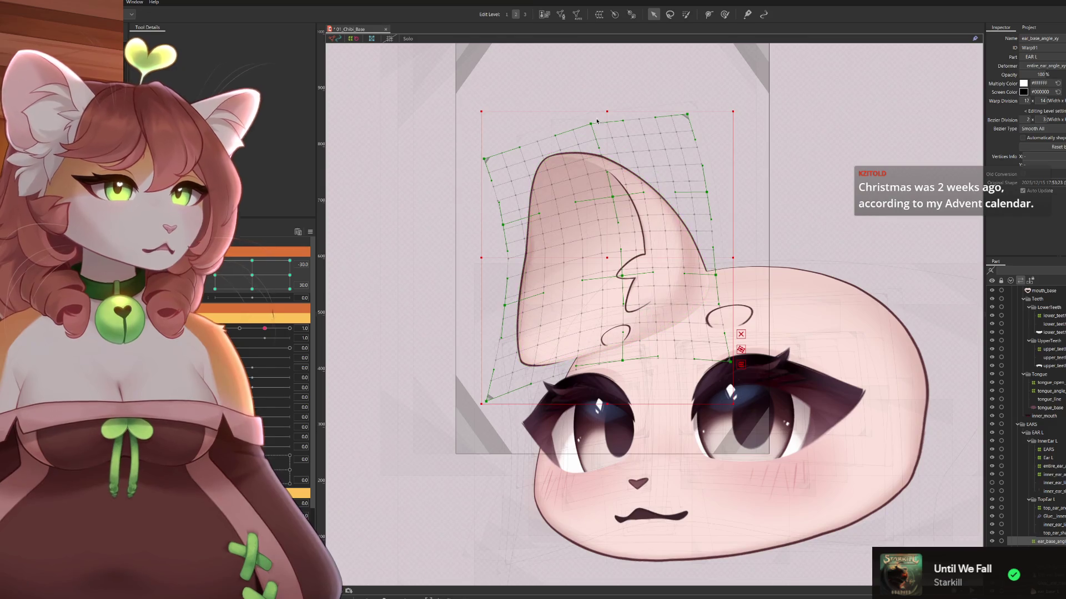
left_click_drag(593, 125, 589, 126)
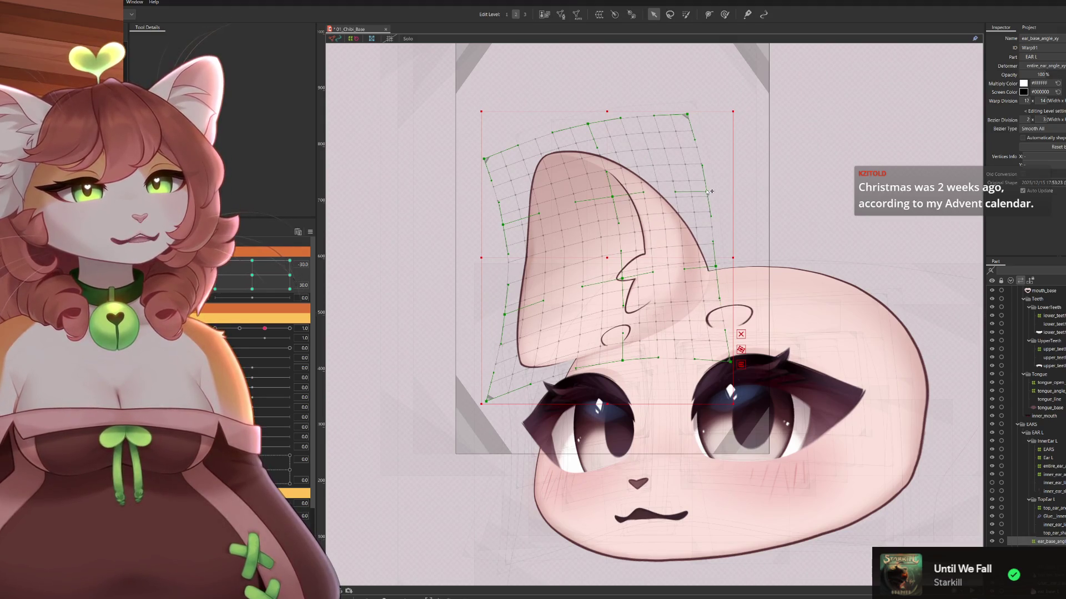
Reshape the ear mesh's upper-right corner, right edge, bottom-right corner and a top-edge point
left_click_drag(707, 192, 706, 177)
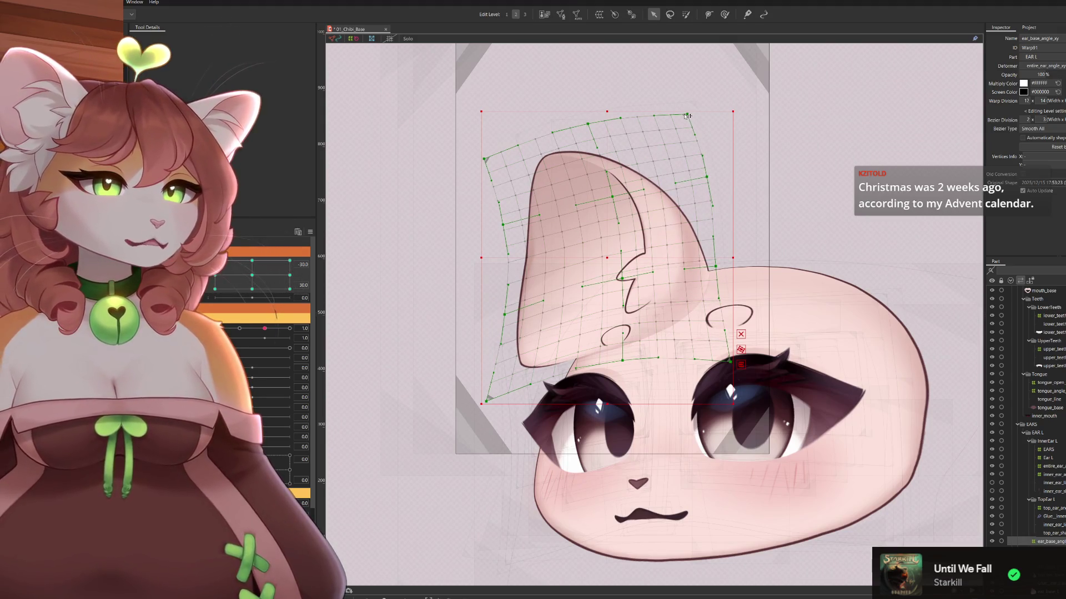
left_click_drag(688, 115, 679, 116)
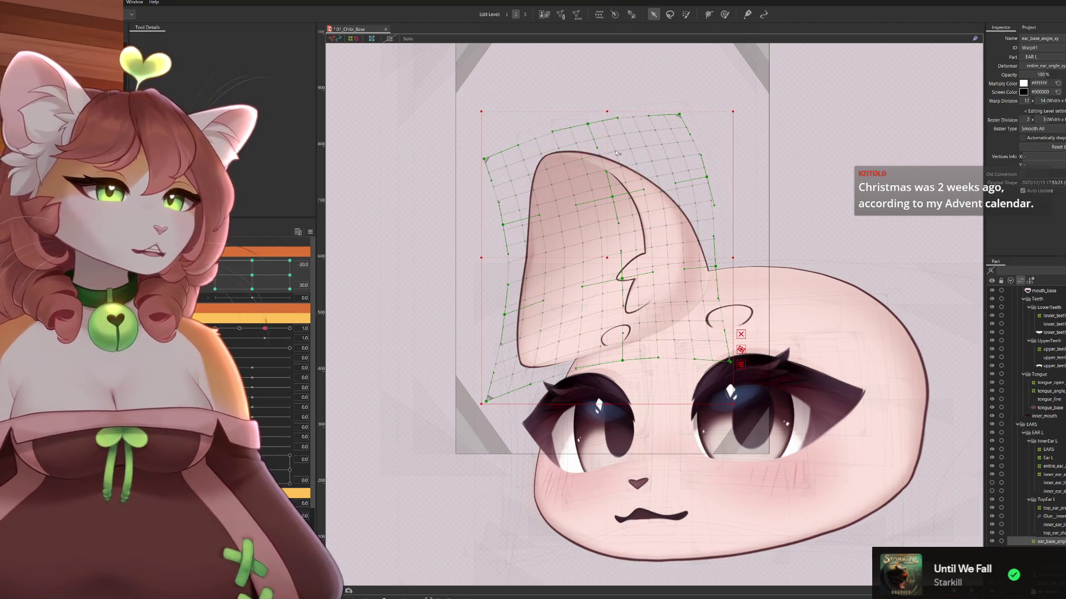
left_click_drag(729, 362, 729, 353)
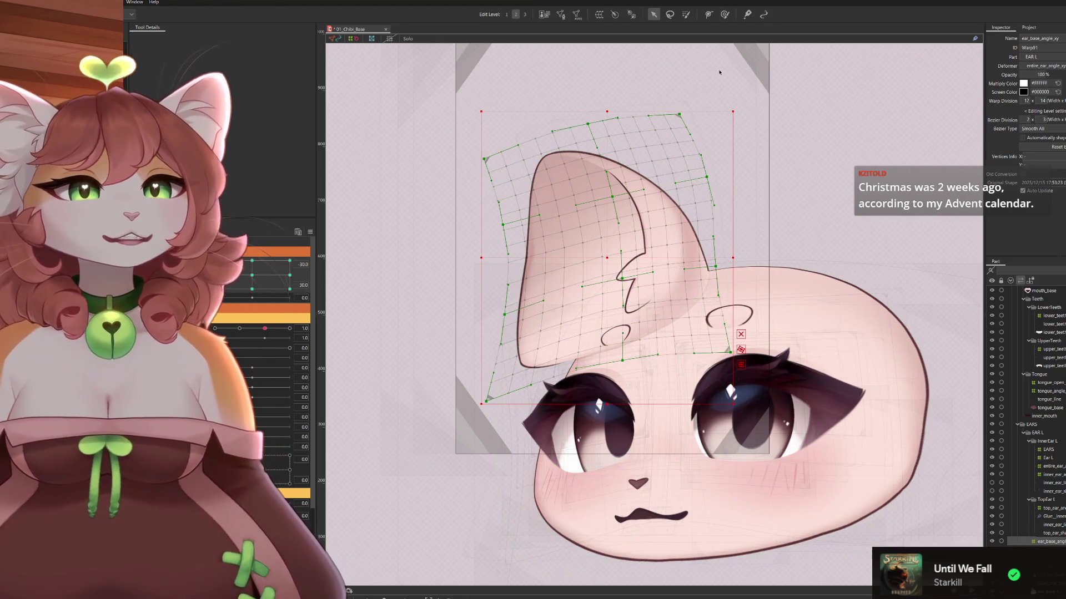
left_click_drag(717, 269, 727, 270)
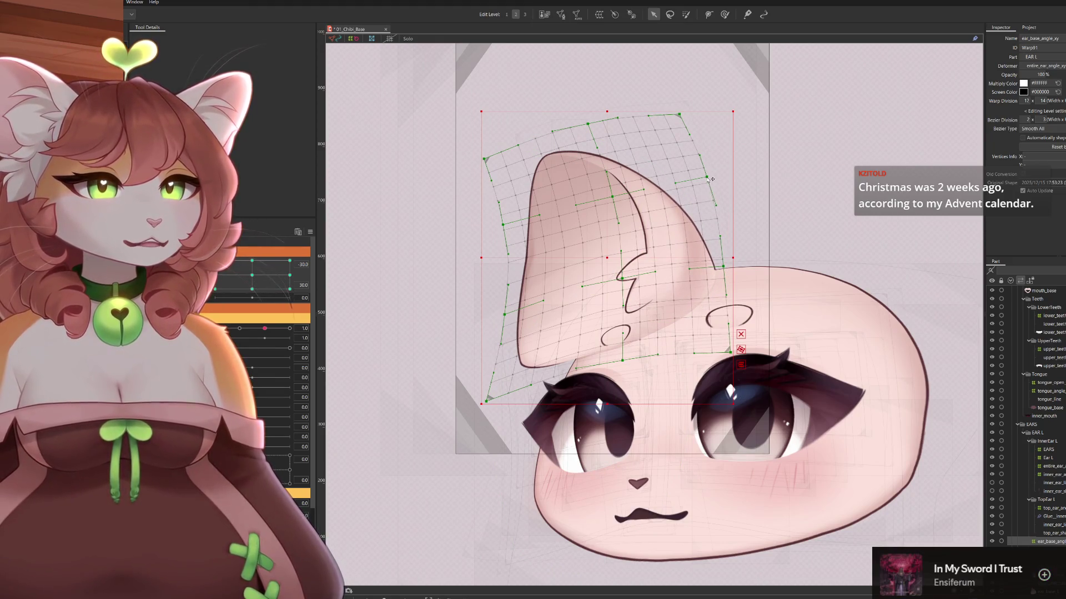
left_click_drag(711, 177, 709, 179)
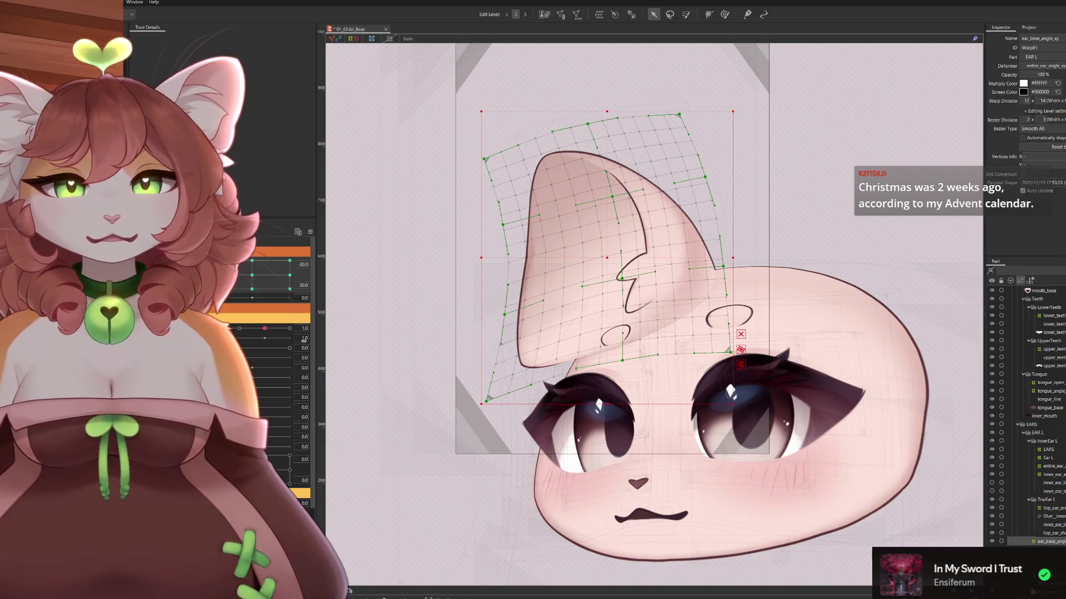
left_click_drag(590, 125, 583, 123)
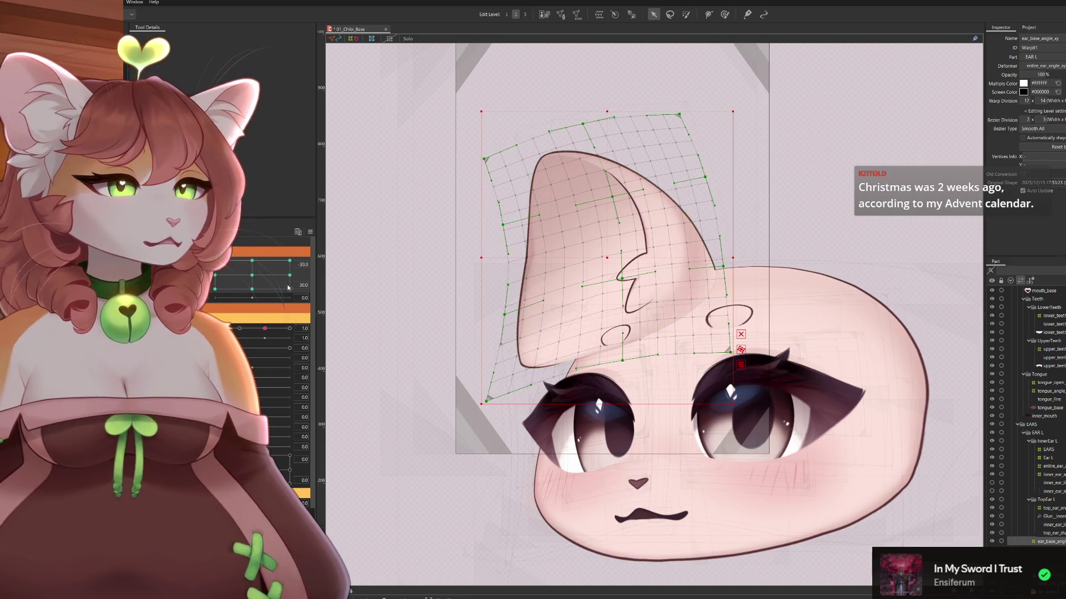
Preview the ear across head angles, then pull the bottom edge and bottom-left corner down
mouse_move(232, 272)
left_mouse_down()
mouse_move(233, 256)
mouse_move(214, 289)
left_mouse_up()
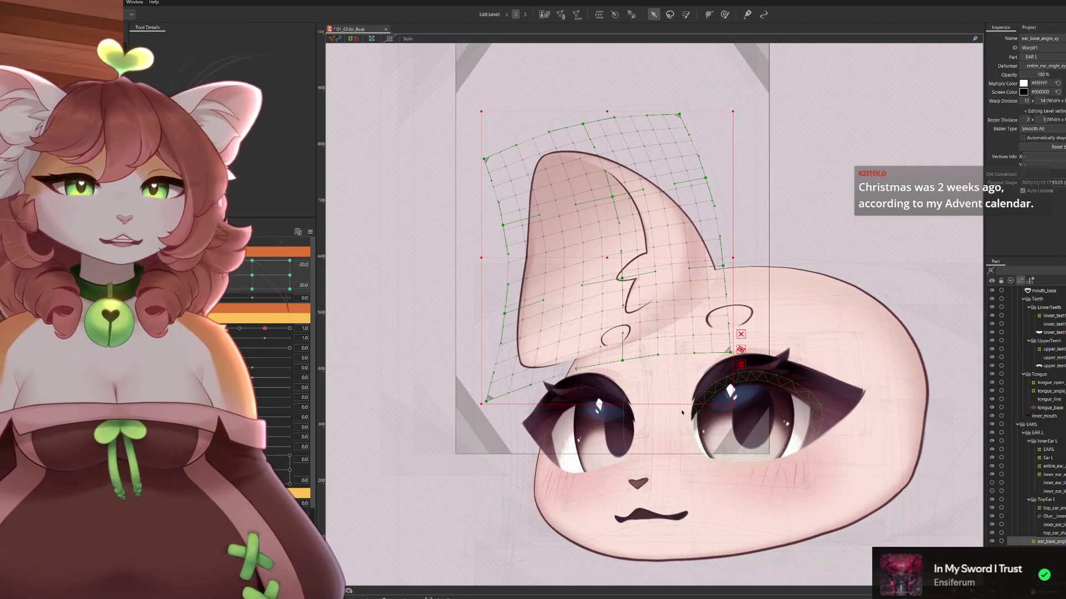
mouse_move(215, 289)
left_mouse_down()
mouse_move(252, 275)
mouse_move(214, 289)
left_mouse_up()
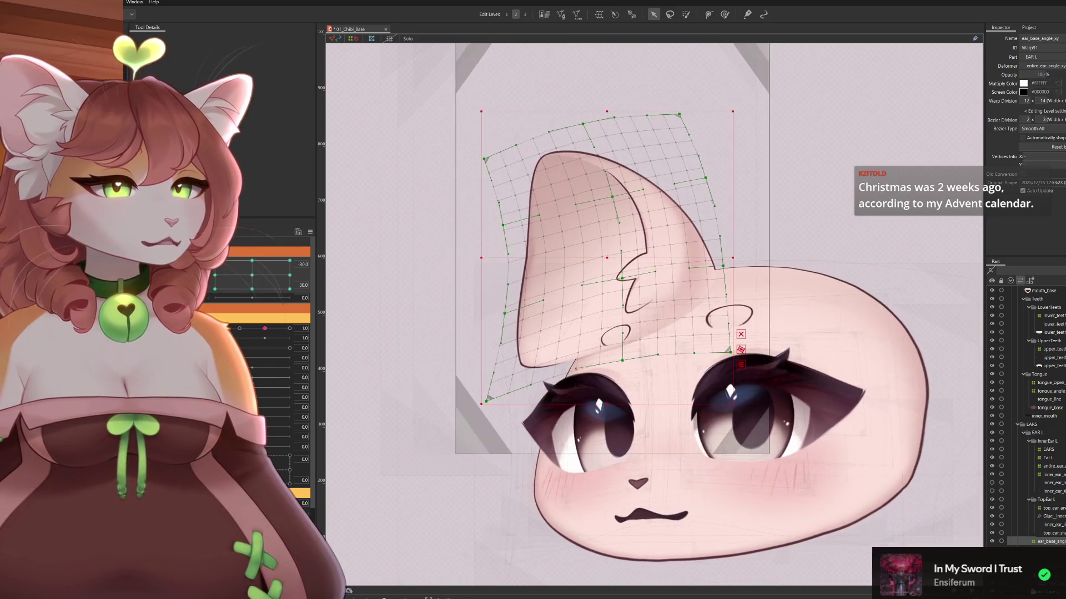
left_click_drag(635, 363, 635, 380)
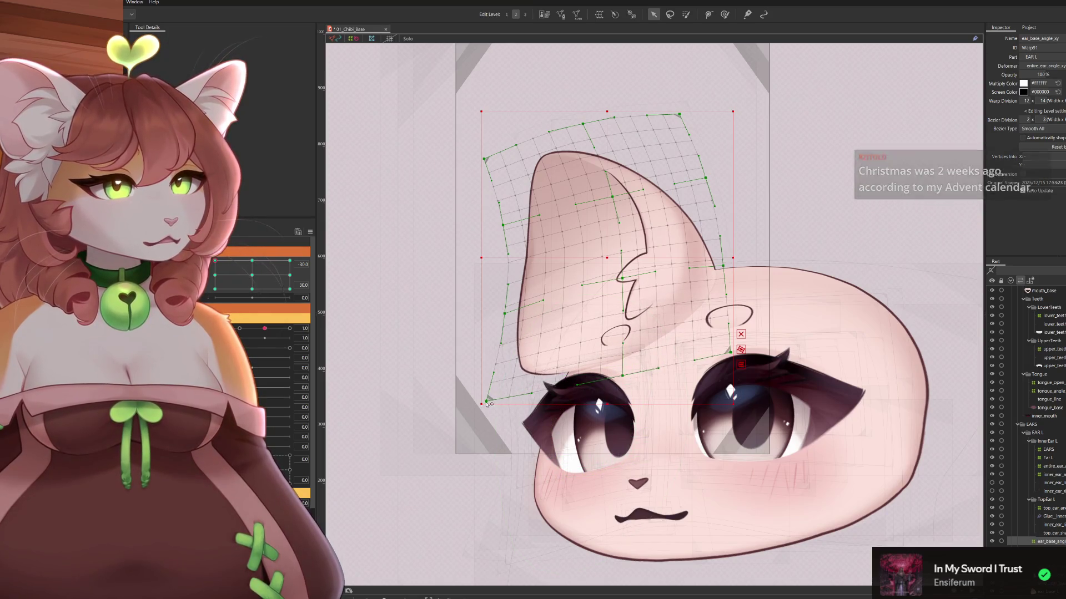
left_click_drag(487, 402, 488, 413)
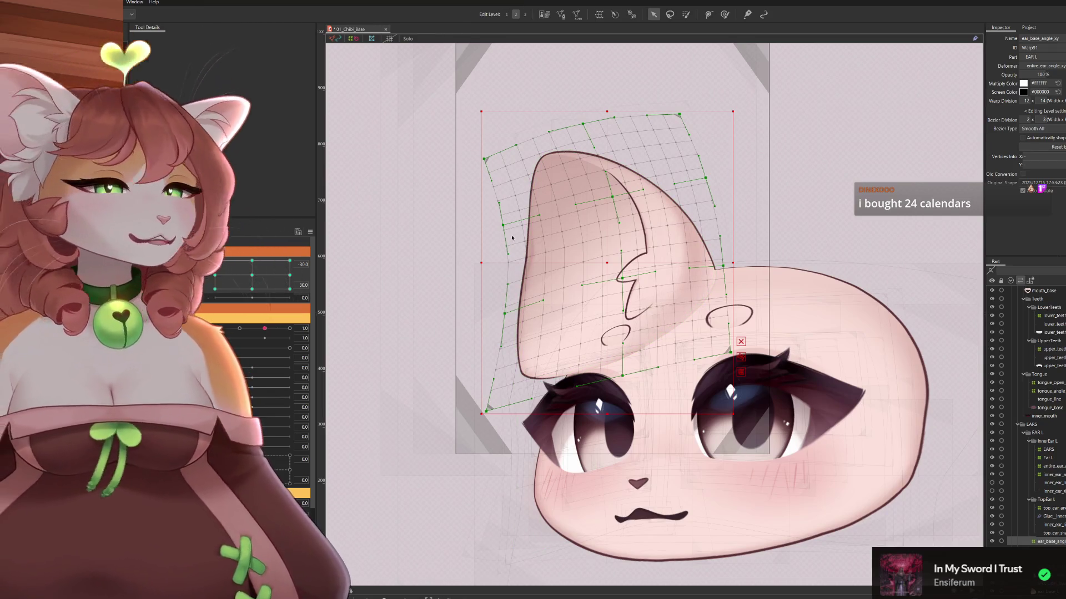
Lower a left-edge mesh point and snap the angle parameter to its -30 key
left_click_drag(506, 227, 506, 239)
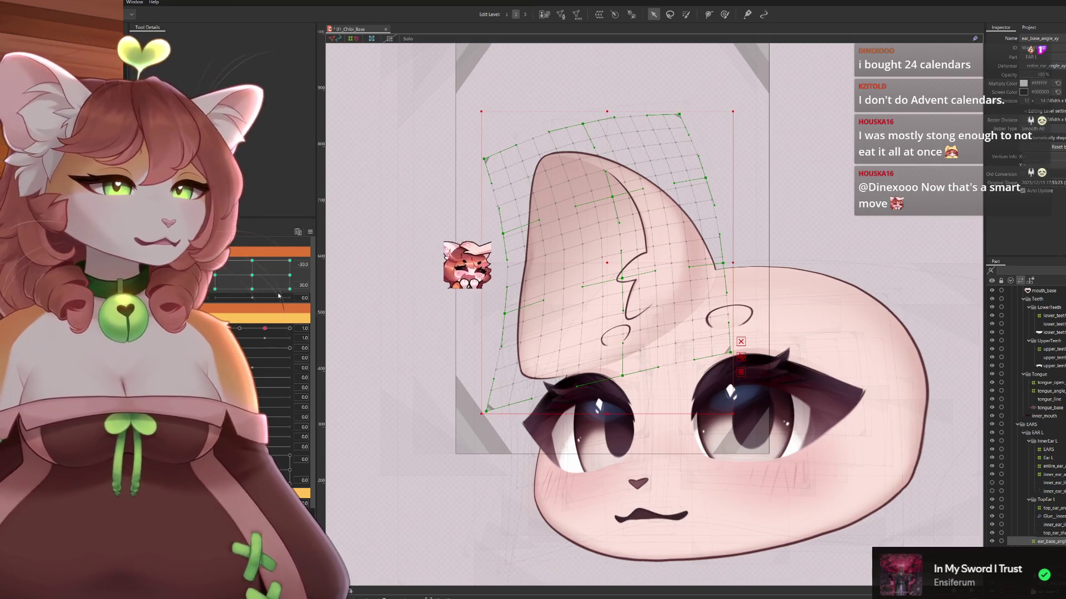
mouse_move(226, 305)
left_mouse_down()
mouse_move(214, 276)
mouse_move(230, 261)
mouse_move(215, 261)
left_mouse_up()
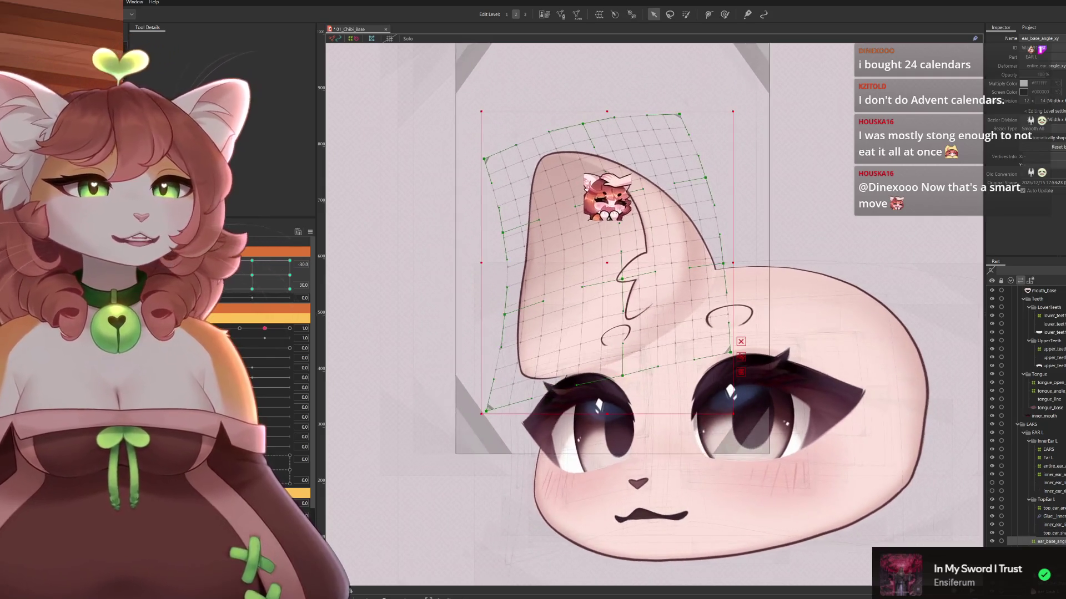
left_click(604, 133)
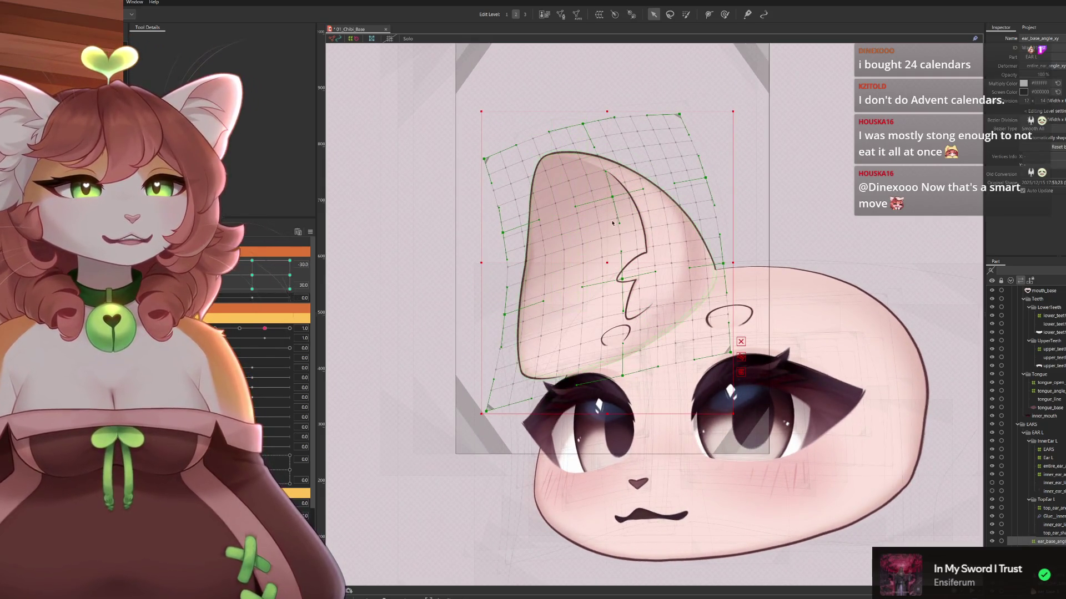
Lower the inner-ear line, pull the right edge in and lower a left-edge point
left_click_drag(613, 197, 619, 206)
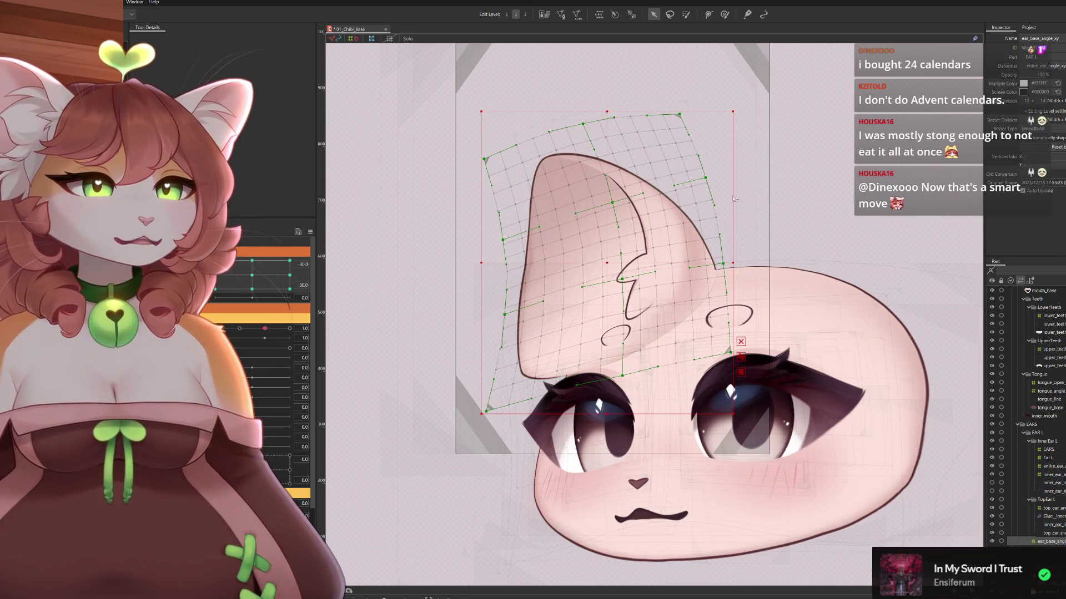
left_click_drag(711, 183, 708, 185)
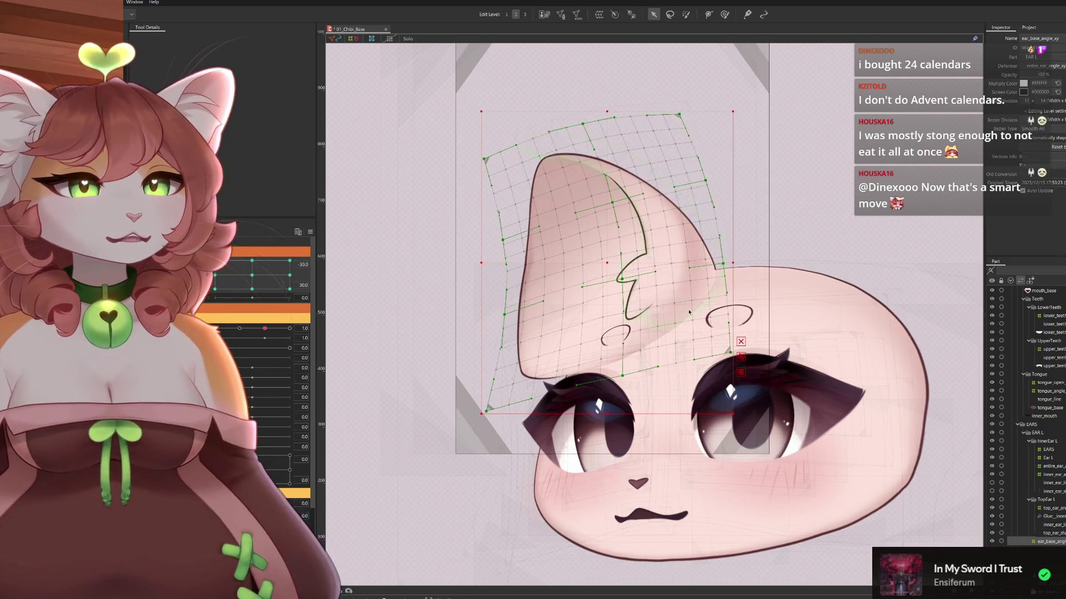
left_click_drag(729, 268, 723, 257)
left_click_drag(505, 314, 505, 321)
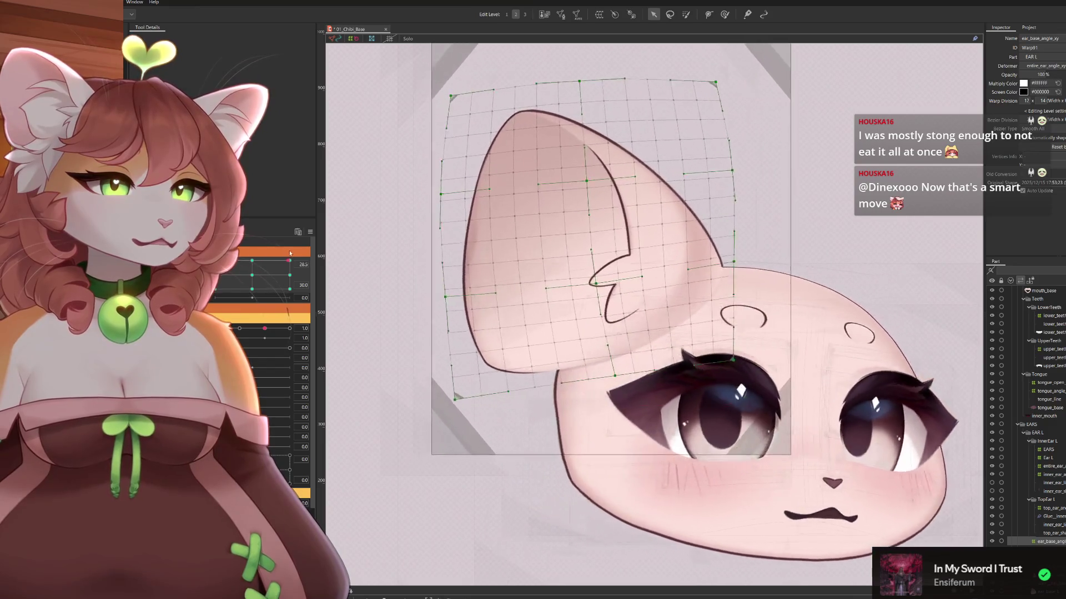
At the 30 corner key, lower the inner-ear and left-edge points and adjust the right edge
mouse_move(255, 261)
left_mouse_down()
mouse_move(301, 249)
mouse_move(233, 256)
left_mouse_up()
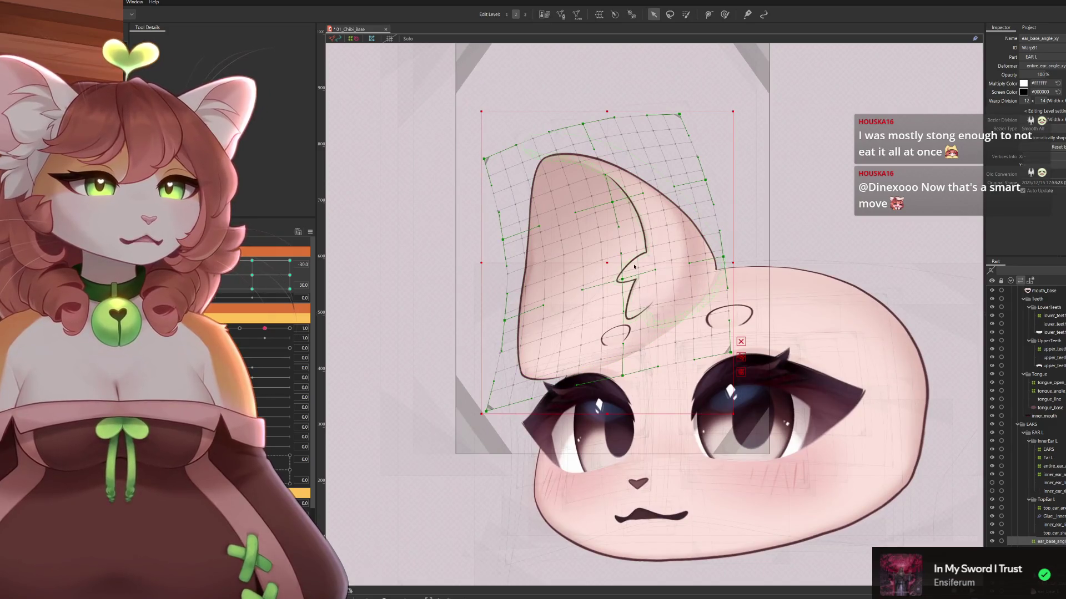
left_click_drag(623, 280, 622, 292)
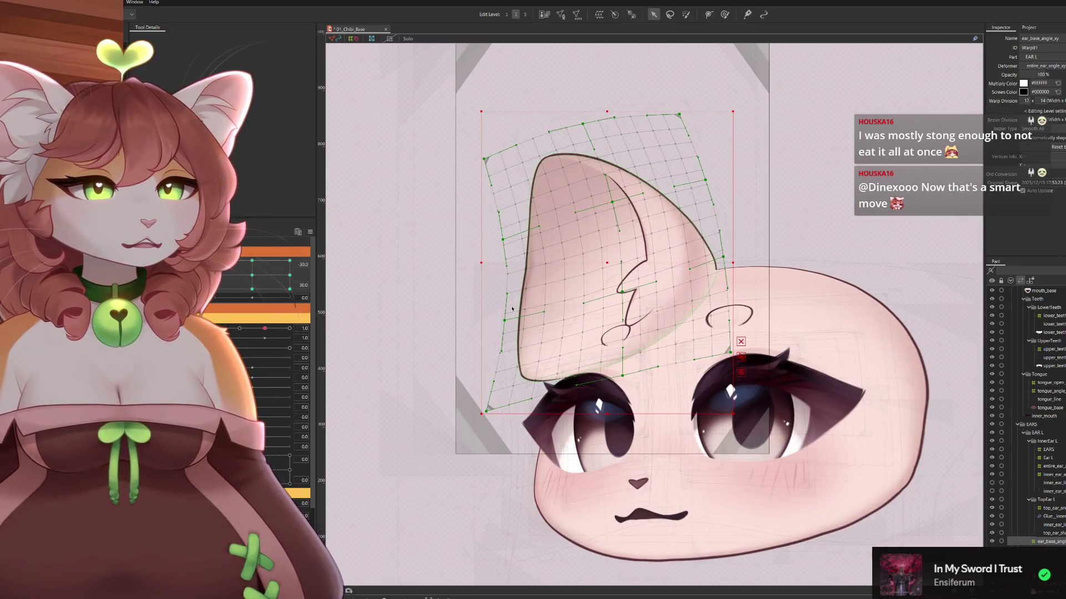
left_click_drag(505, 321, 504, 333)
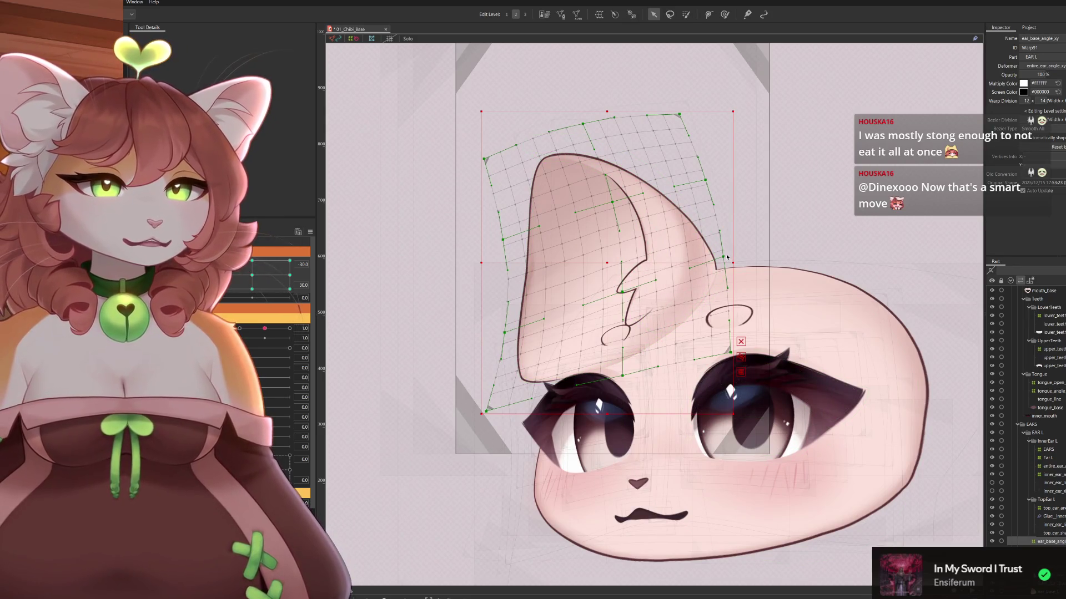
left_click_drag(727, 259, 727, 266)
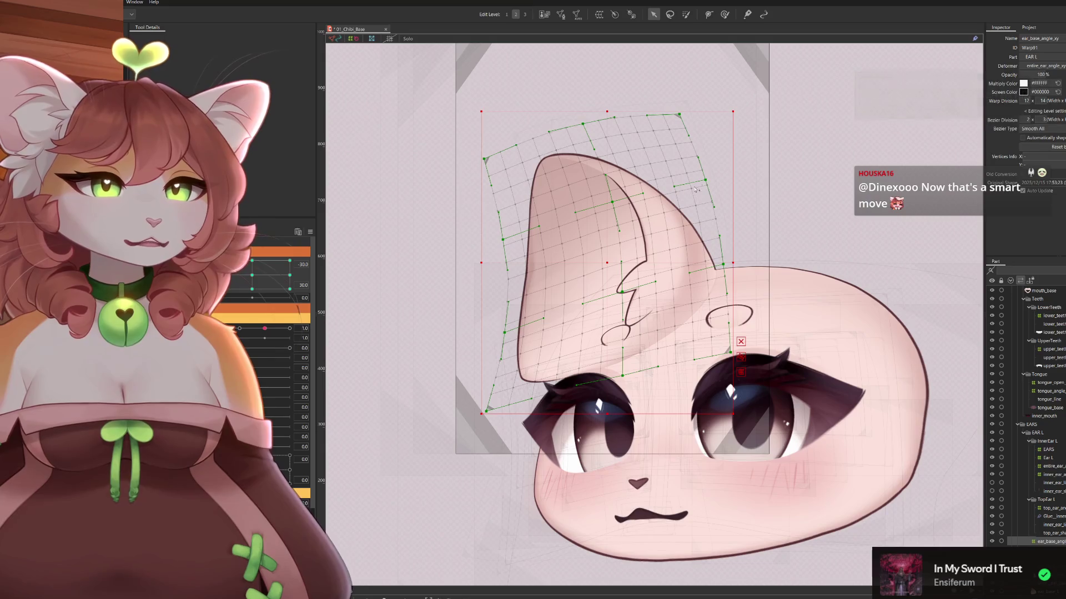
left_click_drag(710, 183, 708, 177)
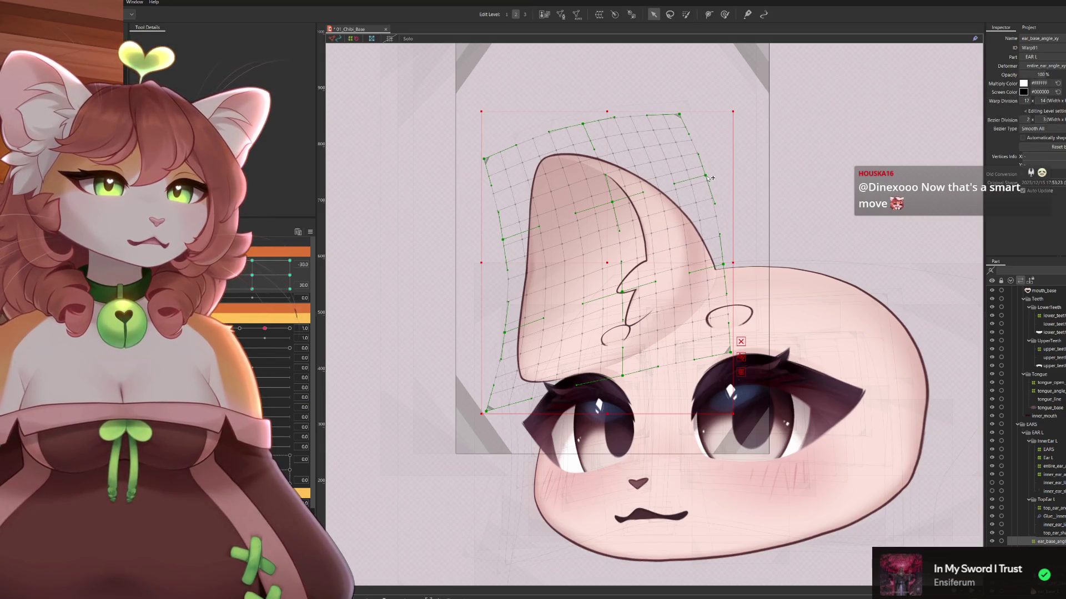
Near neutral, nudge the ear deformer left and down, bend its top row, and test the angle
mouse_move(252, 261)
left_mouse_down()
mouse_move(251, 248)
mouse_move(252, 261)
left_mouse_up()
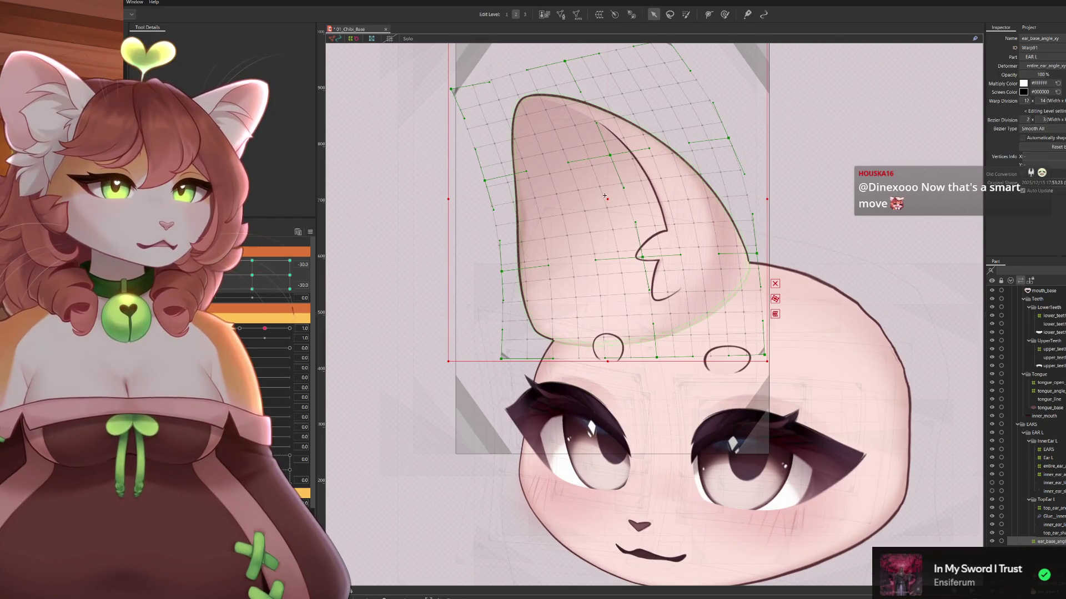
key("Left")
key("Left")
key("Left")
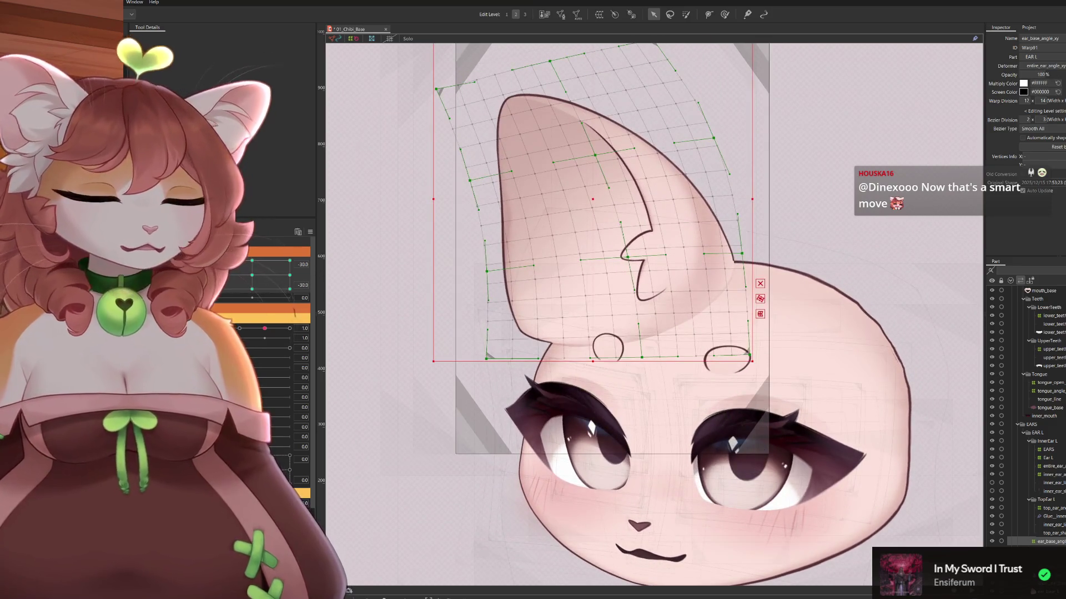
key("Down")
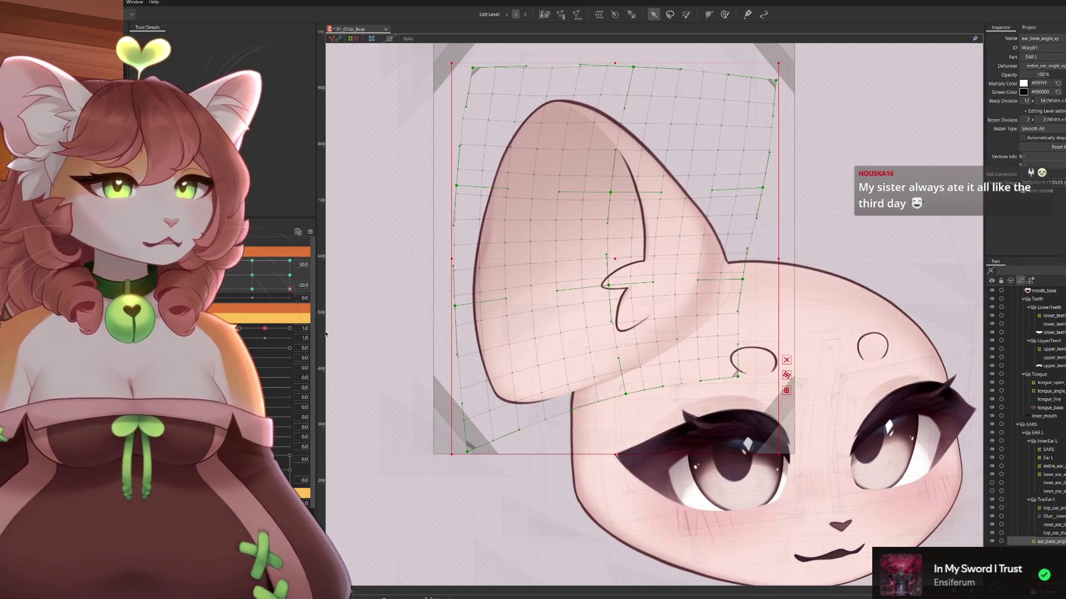
left_click_drag(636, 70, 635, 82)
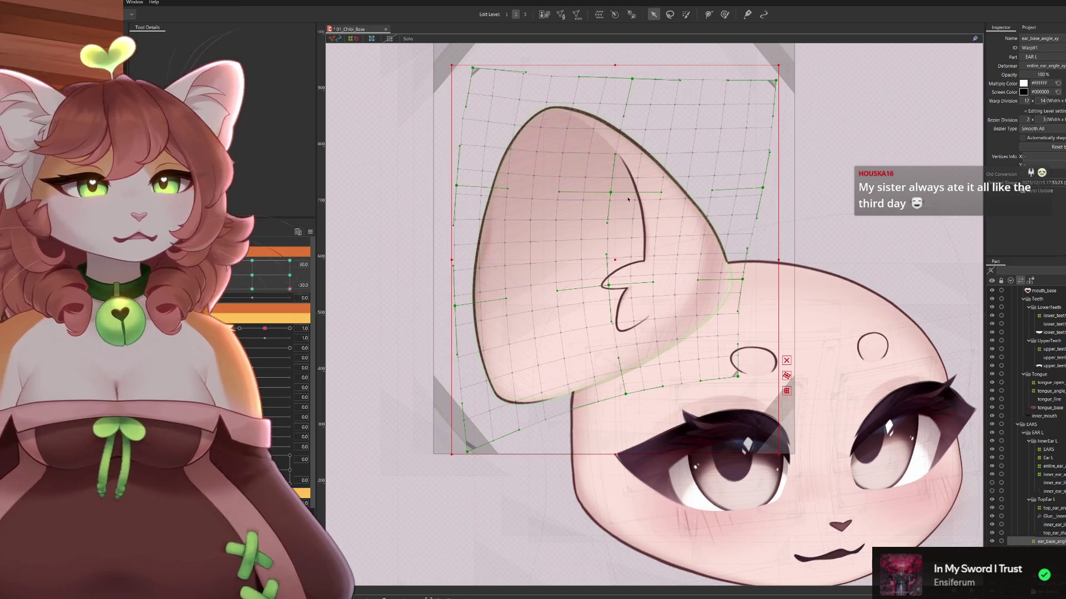
left_click_drag(612, 193, 611, 196)
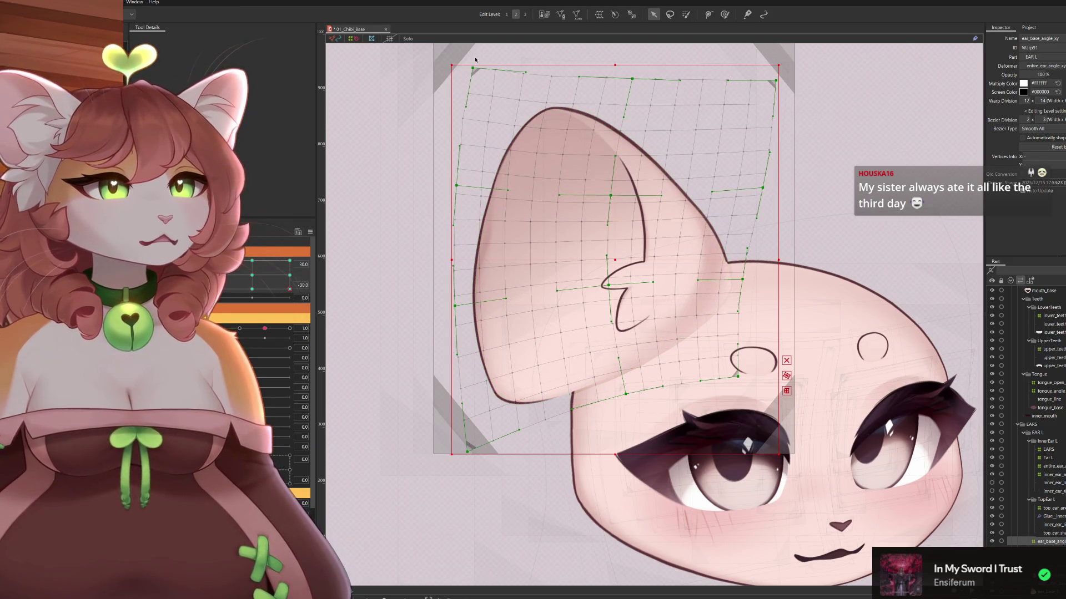
left_click_drag(479, 67, 479, 72)
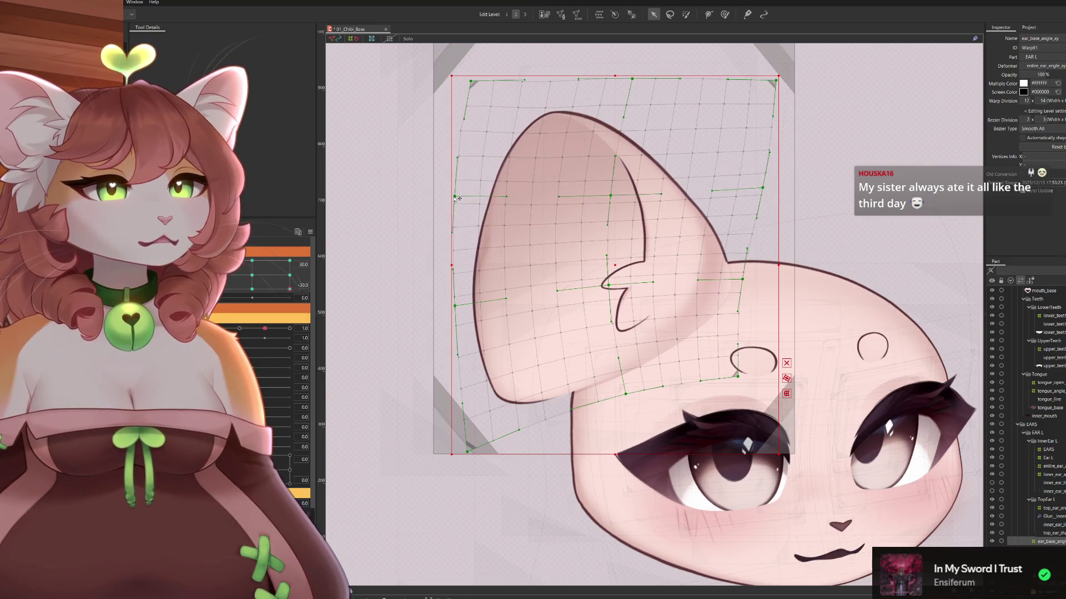
scroll(461, 188, "down", 2)
scroll(705, 202, "up", 2)
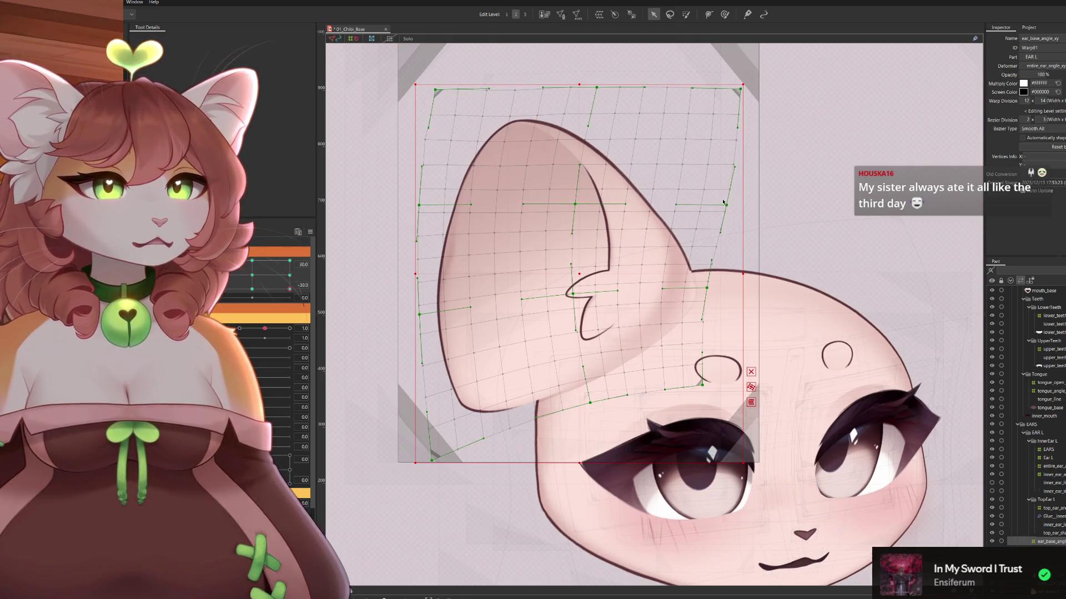
left_click_drag(577, 209, 583, 205)
mouse_move(290, 290)
left_mouse_down()
mouse_move(215, 290)
mouse_move(215, 261)
mouse_move(259, 260)
mouse_move(272, 245)
mouse_move(261, 260)
mouse_move(208, 275)
mouse_move(252, 274)
mouse_move(233, 267)
mouse_move(276, 275)
left_mouse_up()
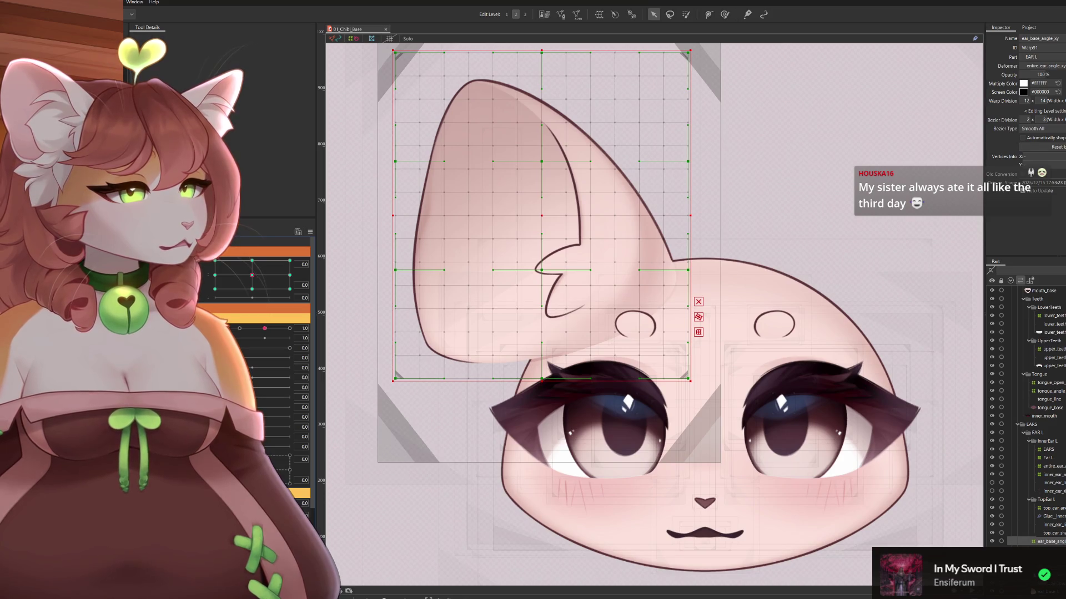
Inspect the ear angle warps, inner ear line, ear base glue, InnerEar L and EAR L layers
left_click(1052, 508)
left_click(1051, 542)
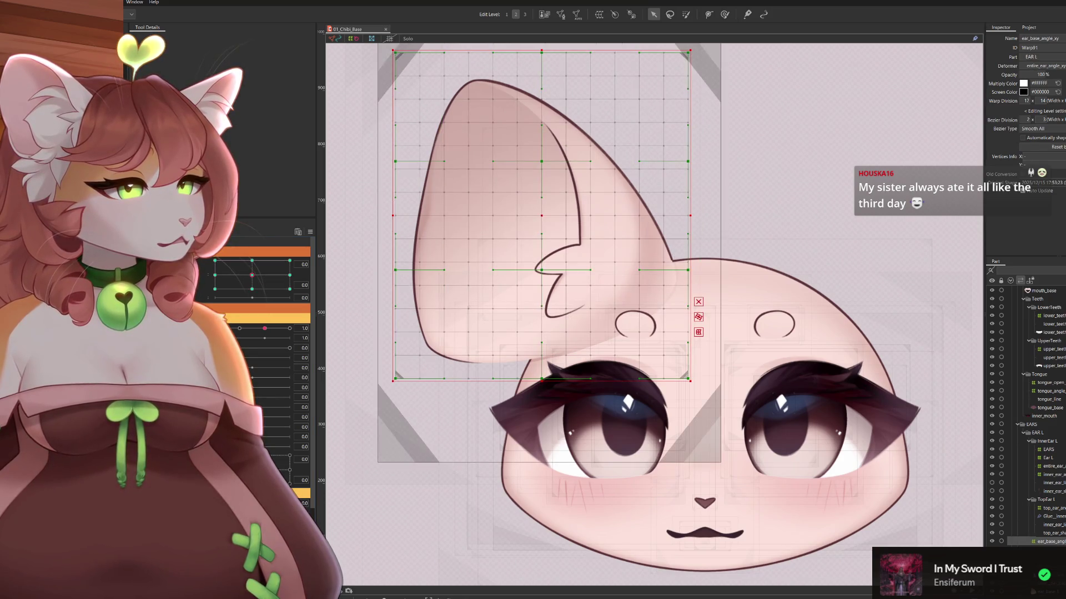
left_click(1051, 508, "shift")
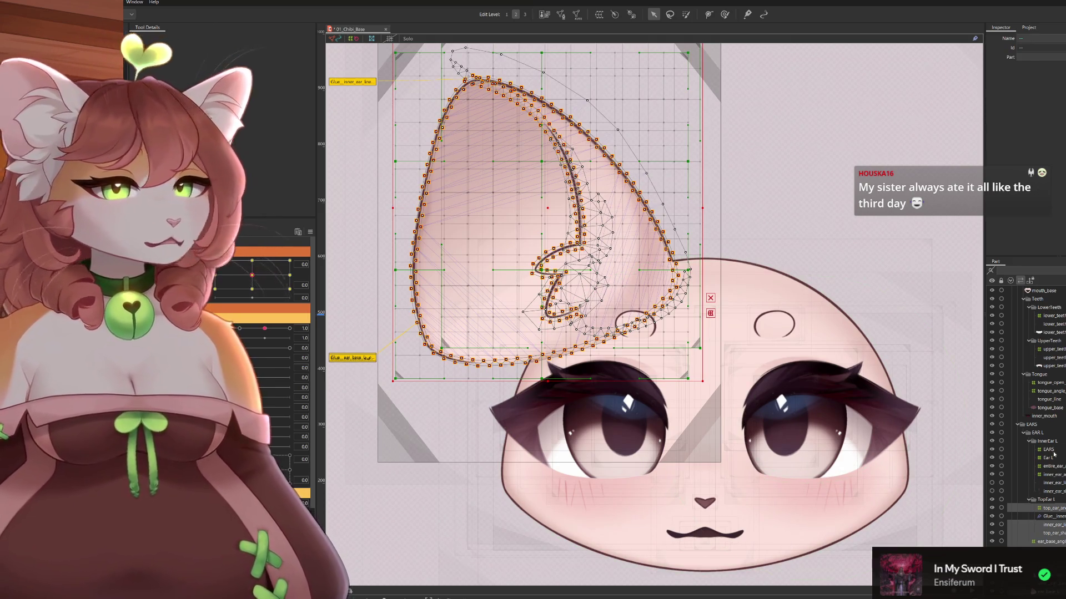
left_click(1053, 523)
scroll(1057, 523, "down", 2)
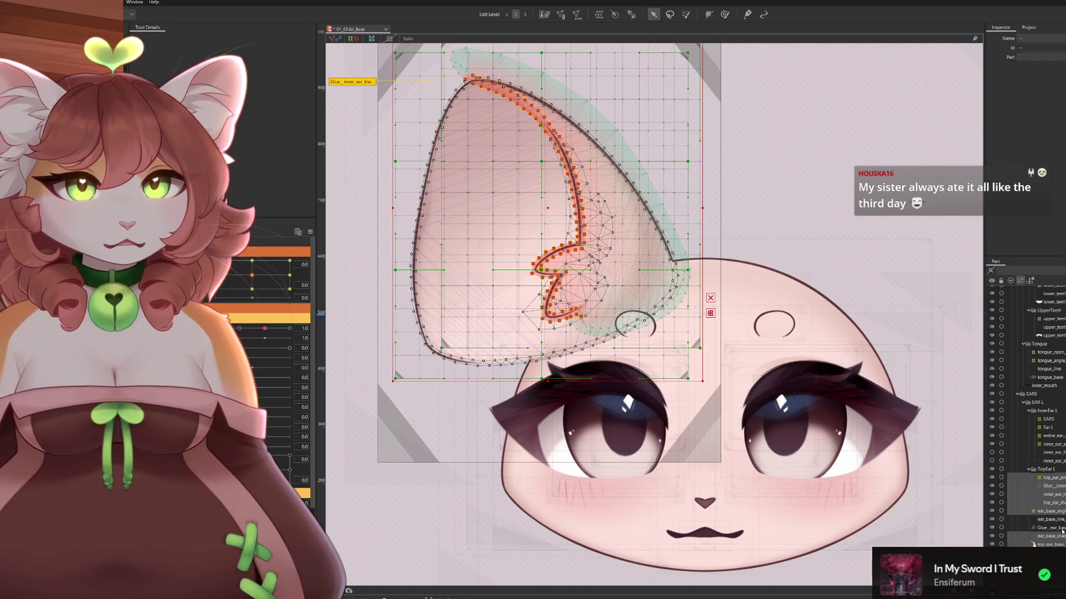
left_click(1055, 528)
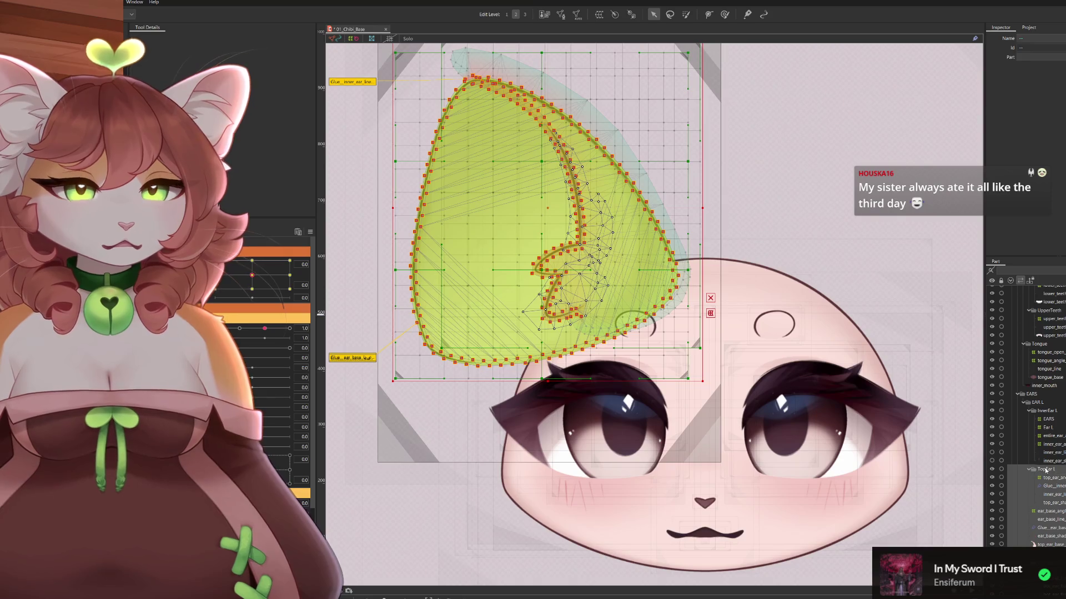
left_click(1045, 418)
left_click(1046, 411)
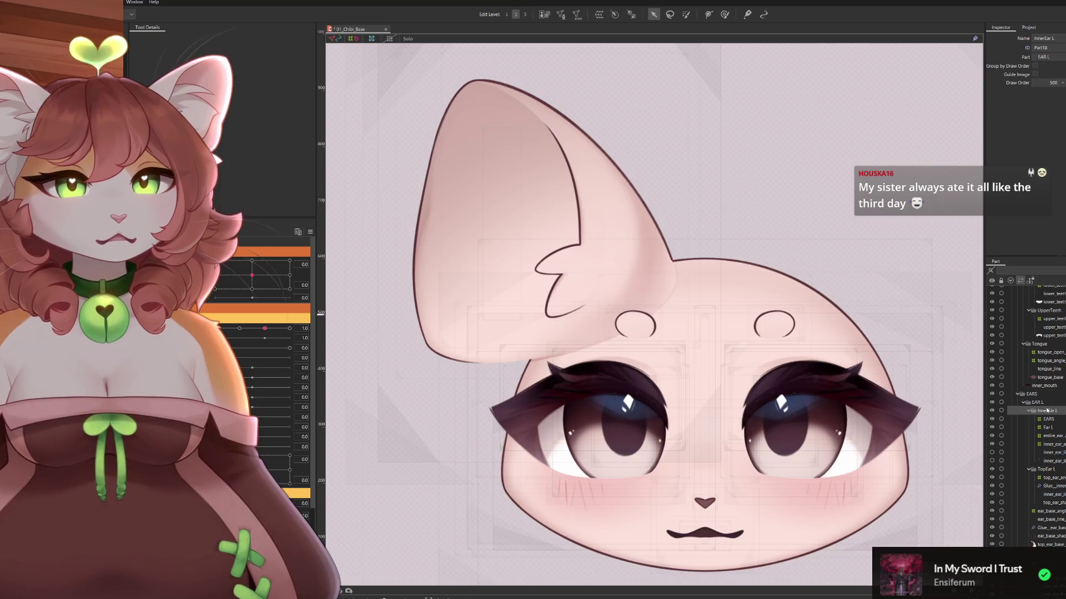
left_click(1049, 419)
left_click(1037, 403)
scroll(1033, 406, "down", 1)
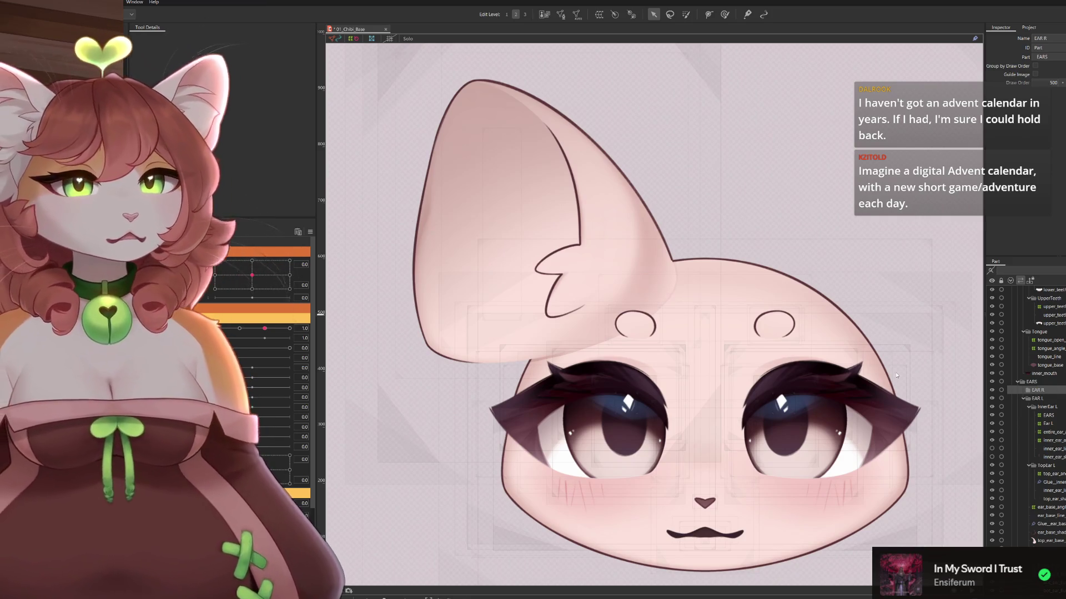
Select the new right ear's meshes and review the EARS, Ear L and EAR R layers
left_click(515, 193)
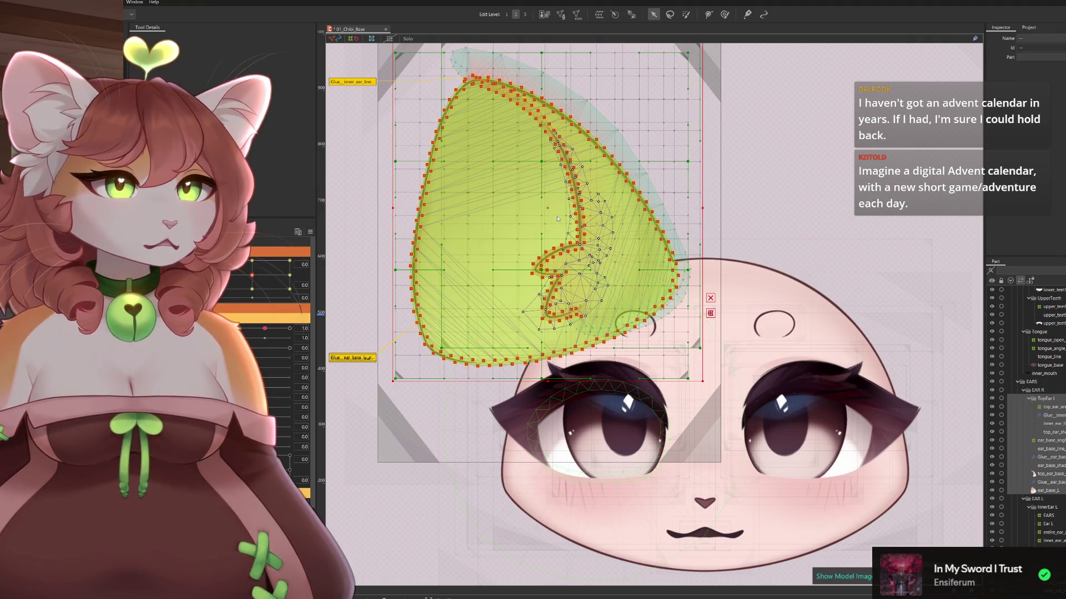
key("ctrl+z")
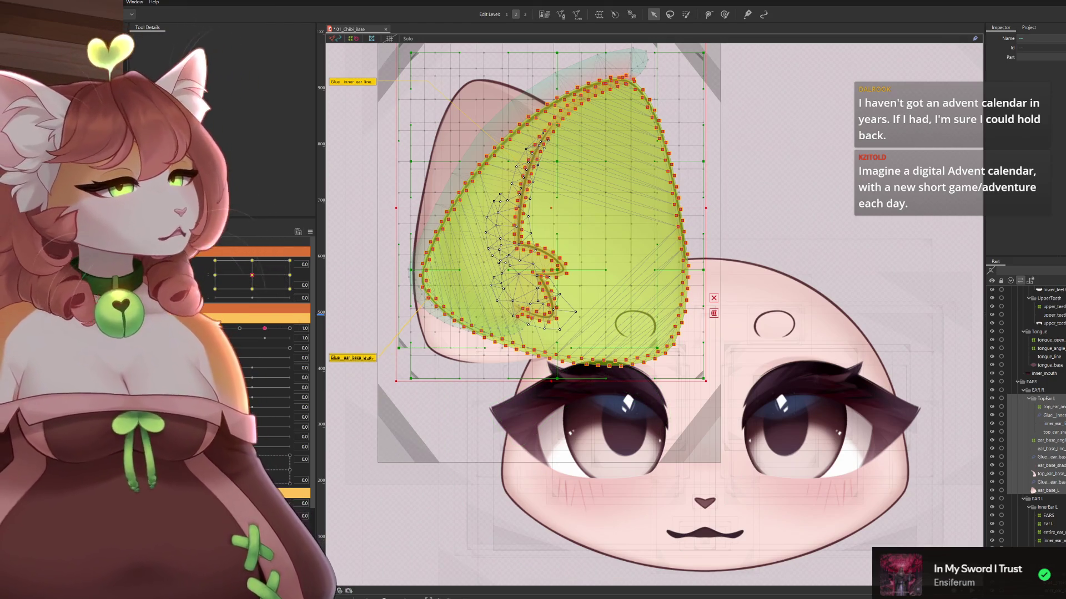
key("ctrl+y")
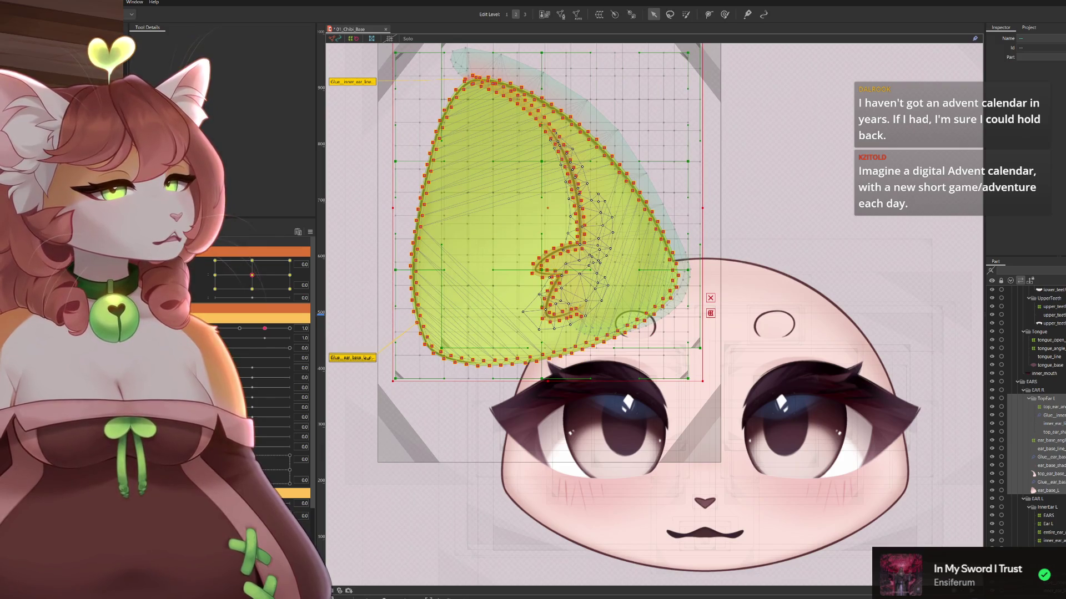
left_click(1048, 515)
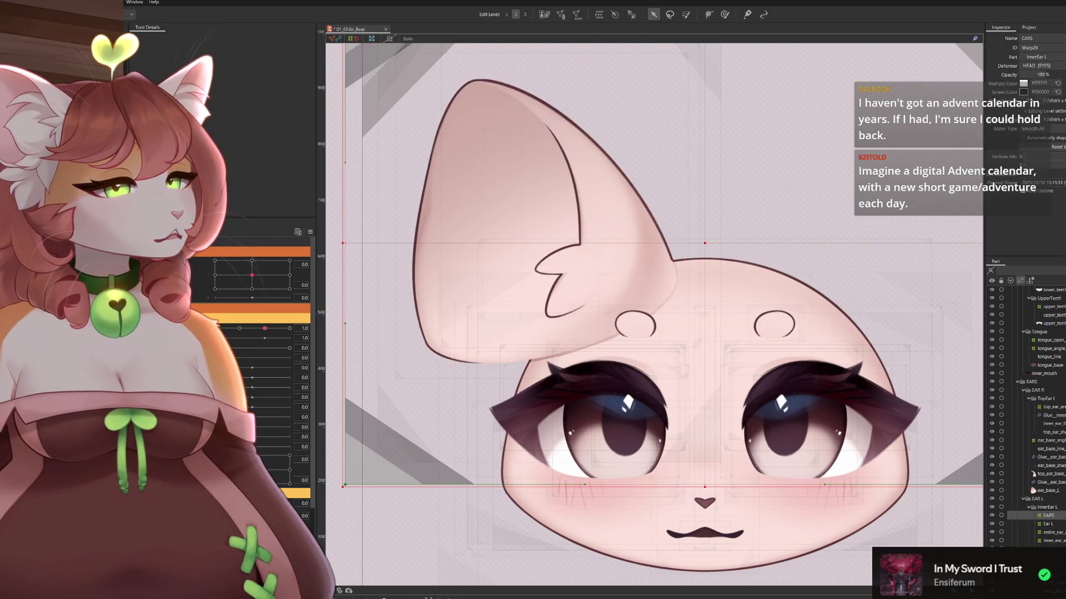
left_click(1045, 398)
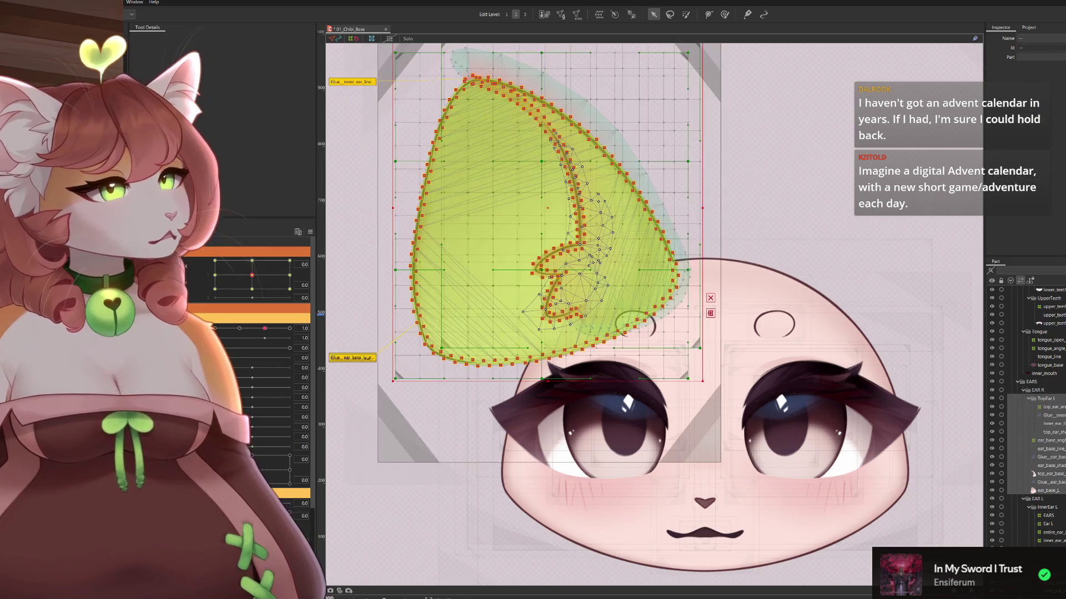
left_click(1047, 524)
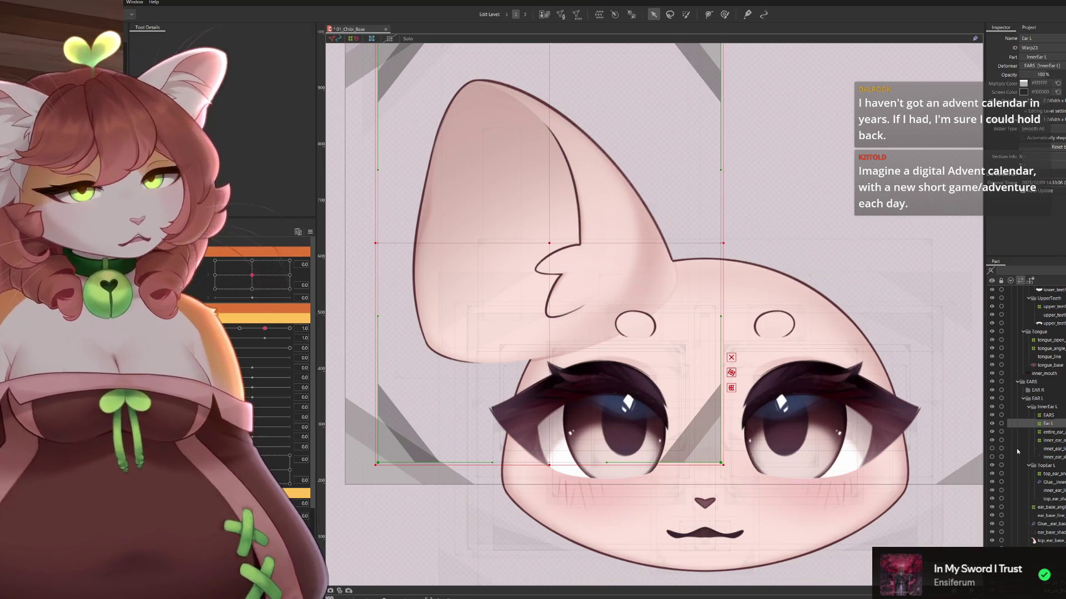
left_click(1042, 391)
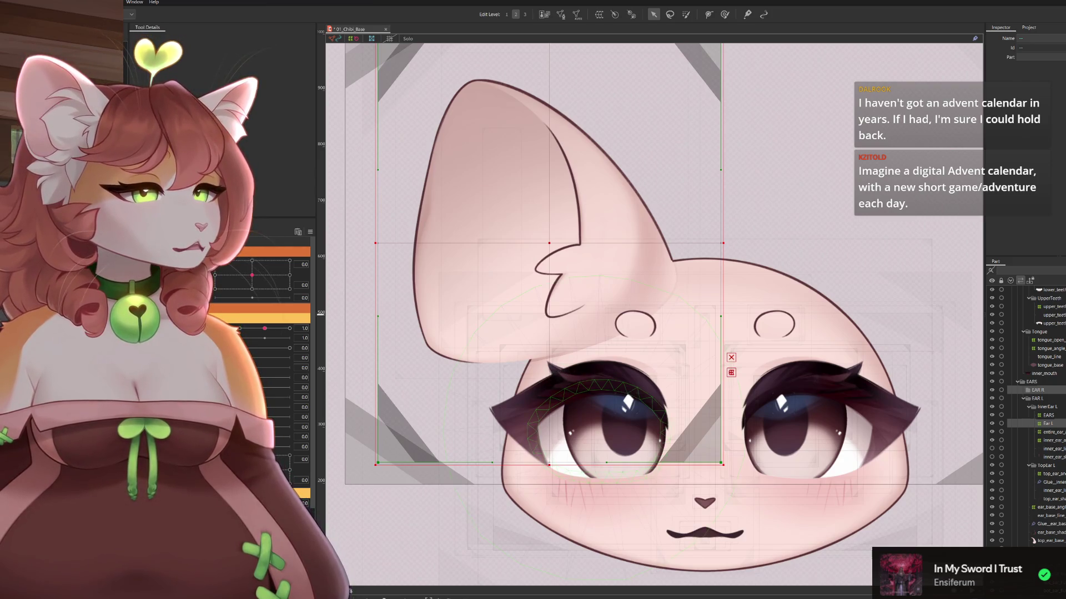
Create an EAR R warp deformer and select the top ear, inner ear and glue meshes
left_click(629, 347)
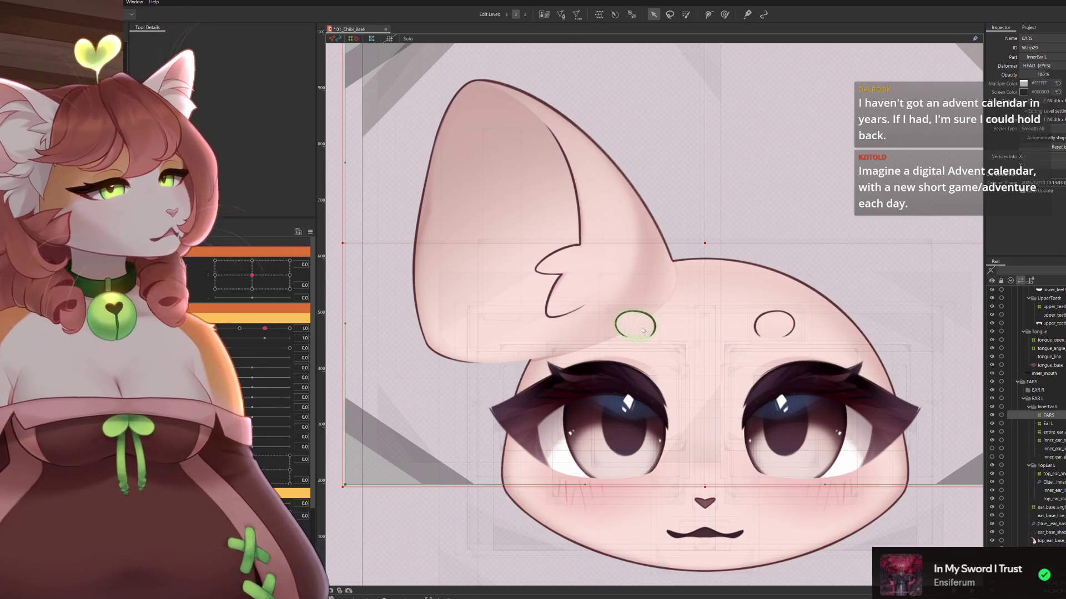
left_click(643, 331)
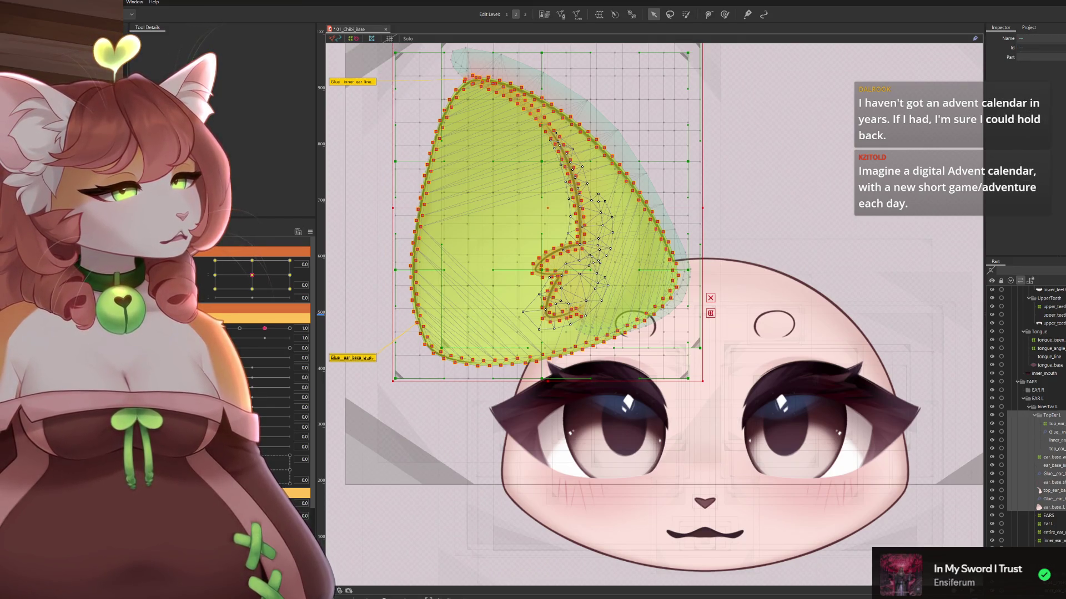
left_click(1051, 457)
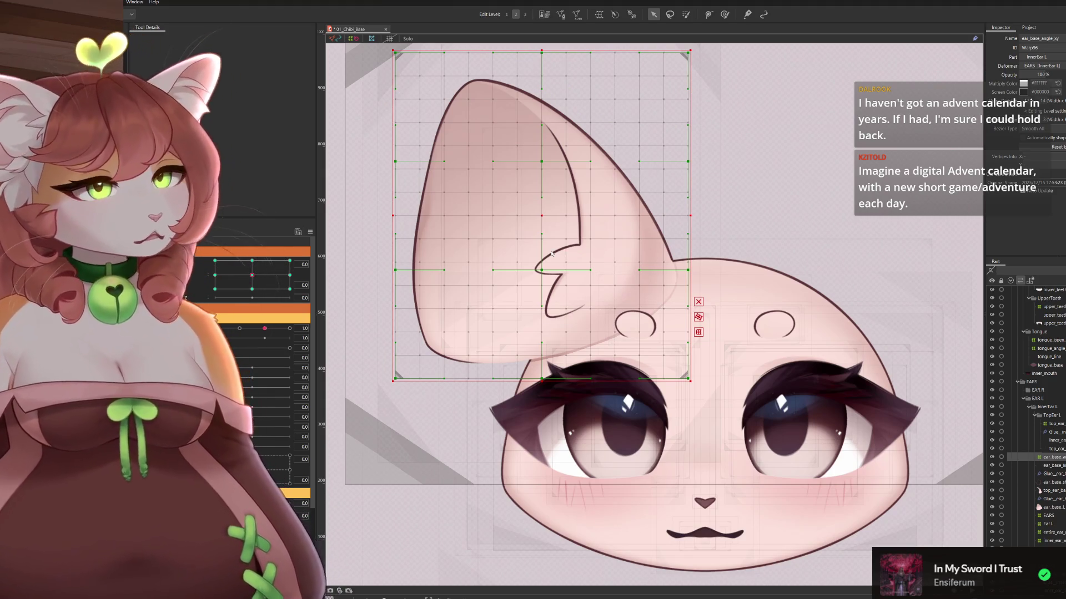
key("ctrl+z")
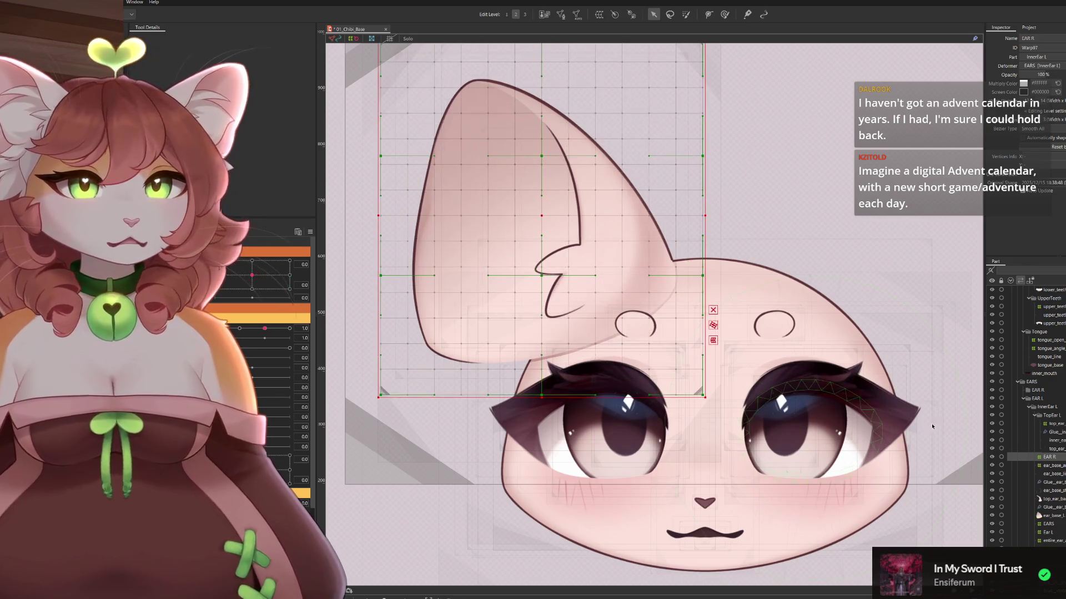
left_click(1061, 516, "shift")
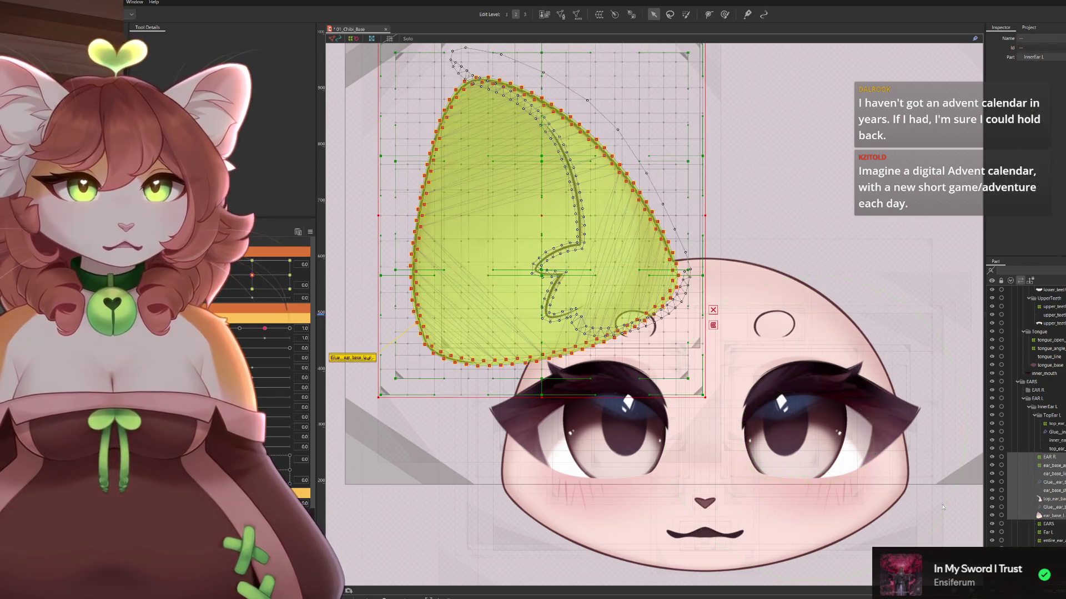
left_click(1054, 424, "ctrl")
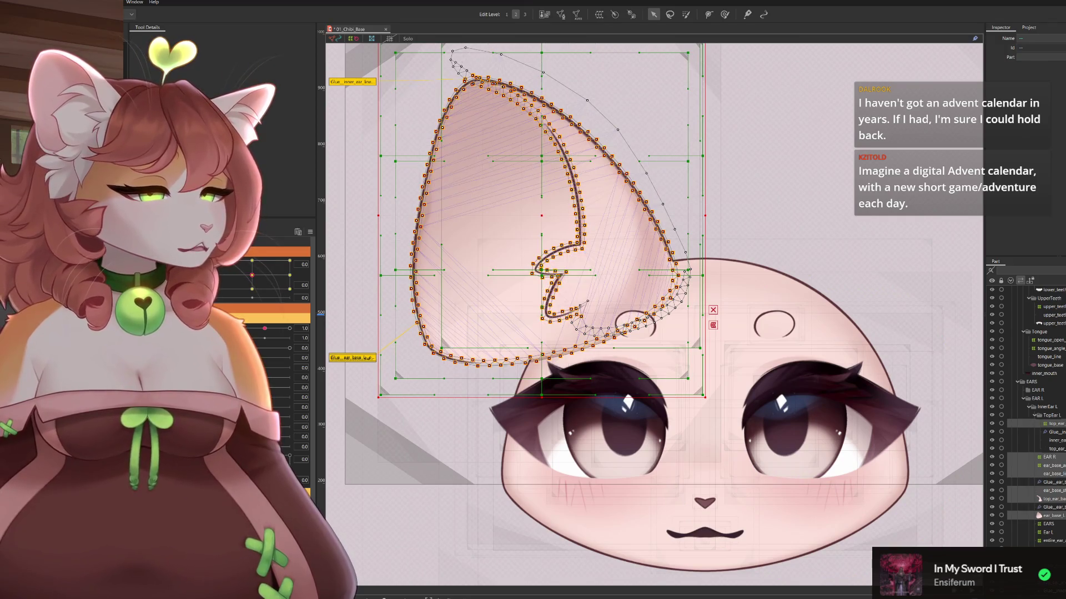
left_click(1055, 440, "ctrl")
left_click(1054, 448, "ctrl")
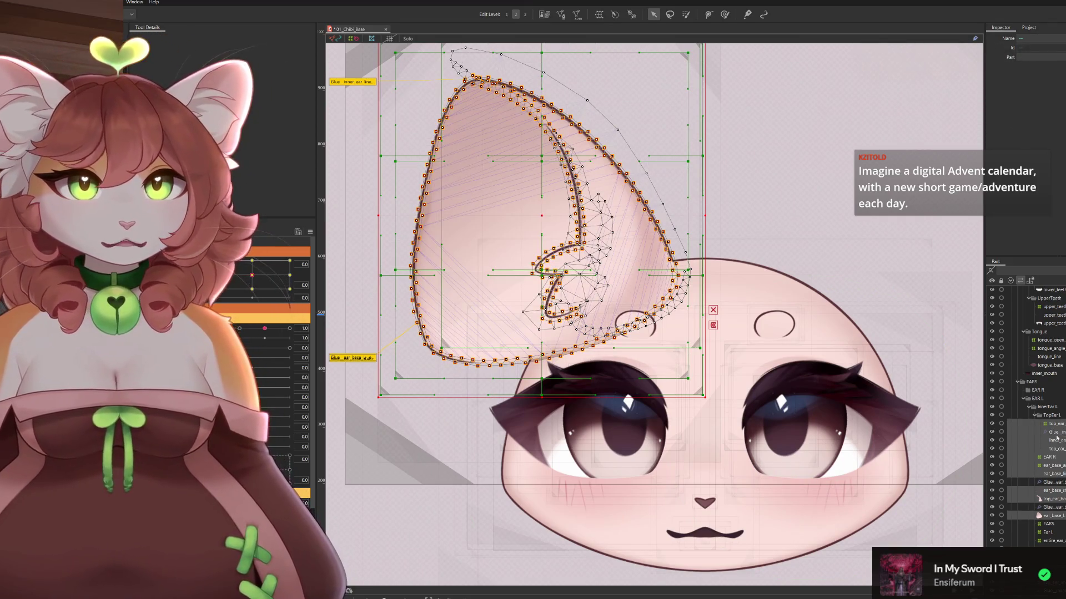
left_click(1061, 508, "ctrl")
left_click(1053, 428, "ctrl")
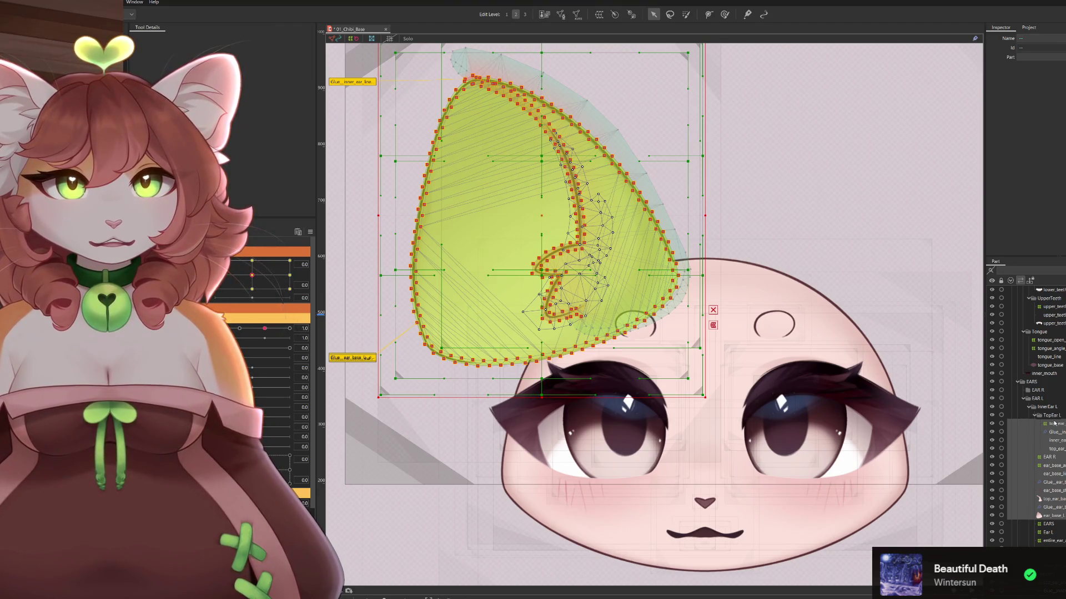
Mirror the EAR R part over to the right side of the head
left_click(1042, 391)
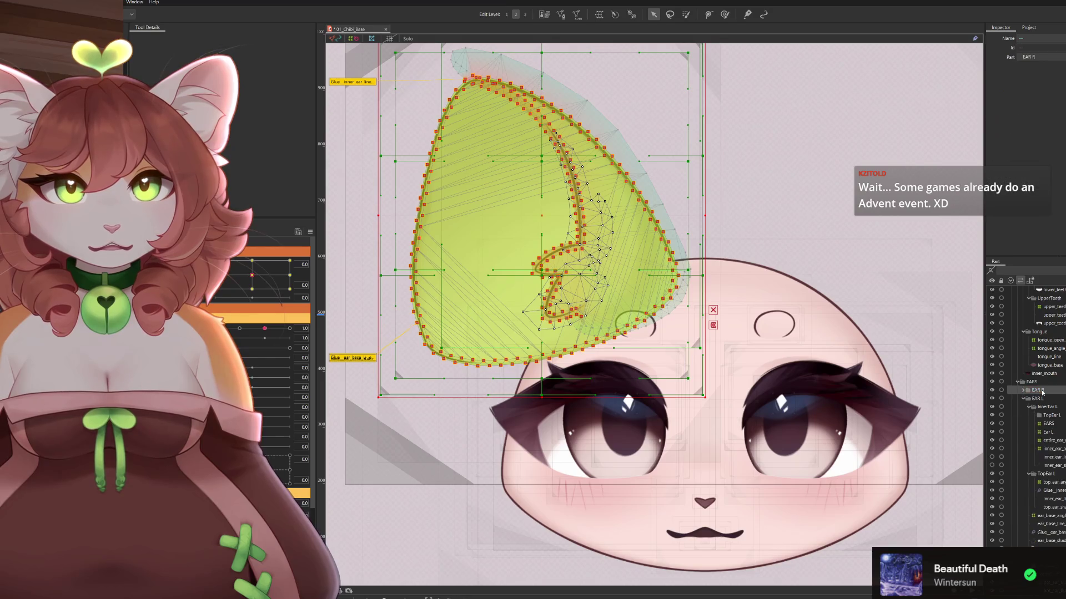
left_click(1025, 391)
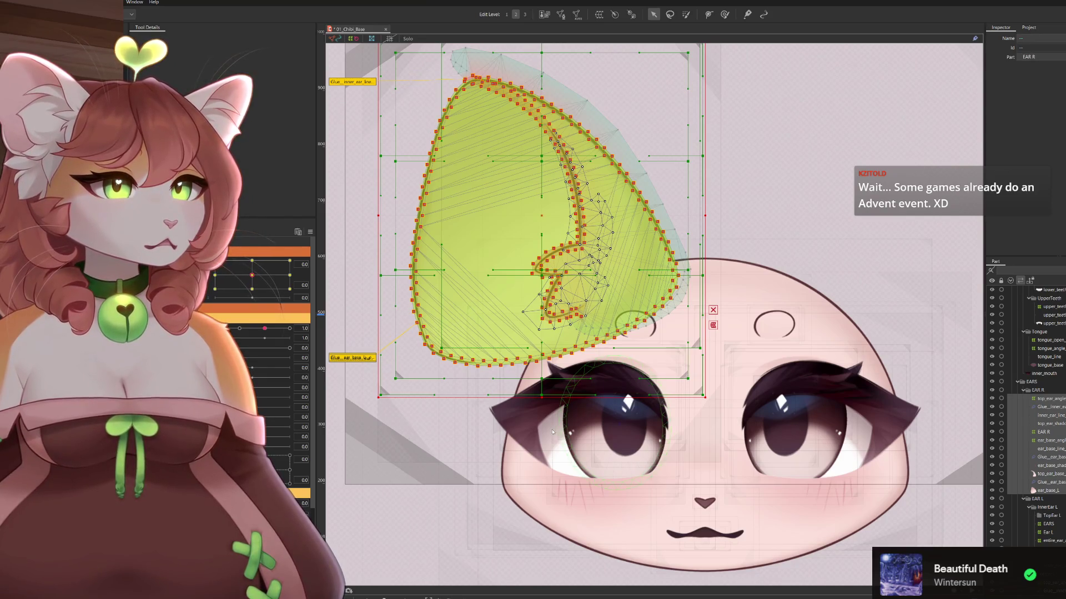
key("ctrl+z")
left_click_drag(574, 353, 505, 378)
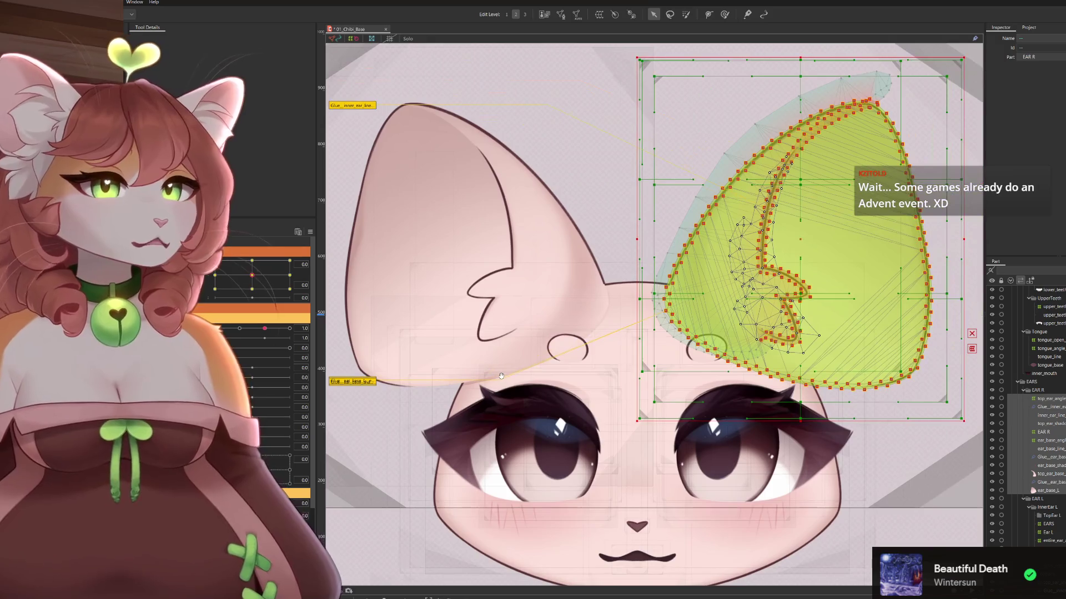
Hide the mesh overlays with Ctrl+H, zoom out to the full head, and turn it left
key("ctrl+h")
scroll(389, 238, "down", 5)
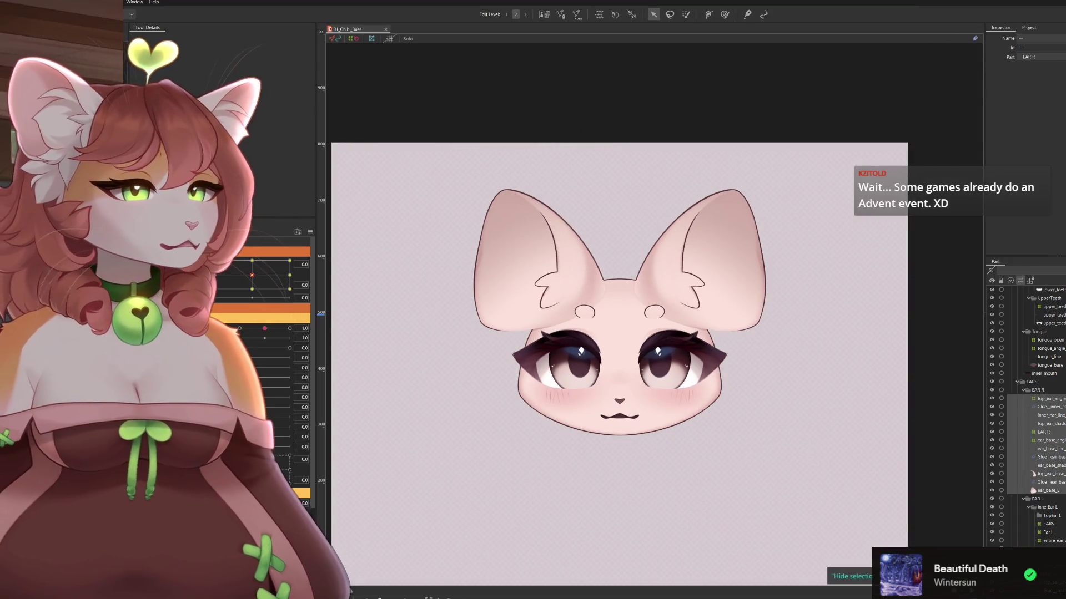
left_click(251, 260)
Turn the head to the other side and nudge the left ear's ear_base_angle_xy deformer left
left_click_drag(236, 254, 738, 307)
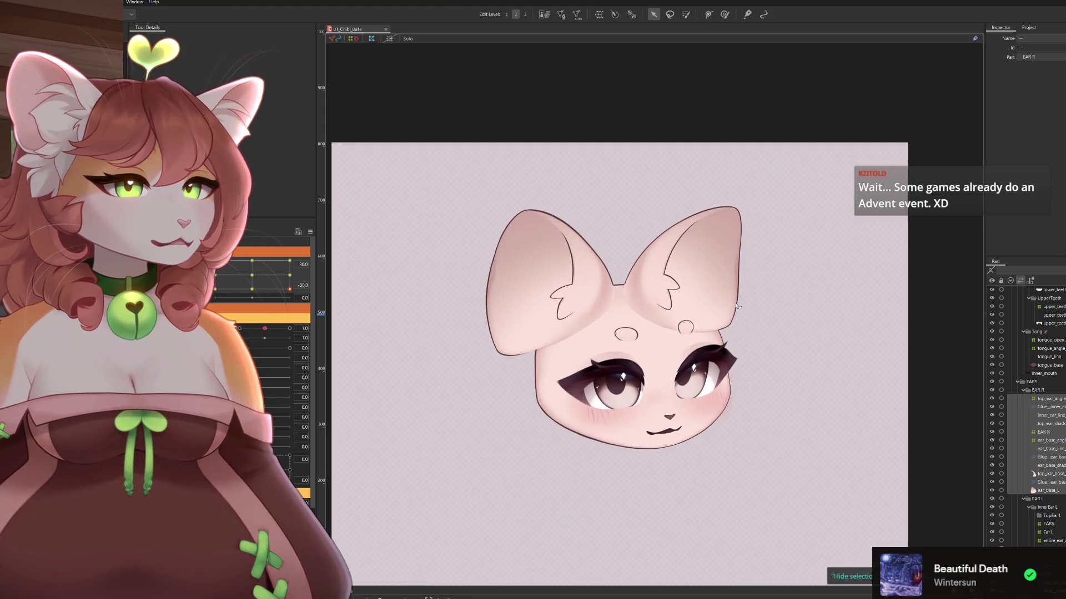
left_click(535, 302)
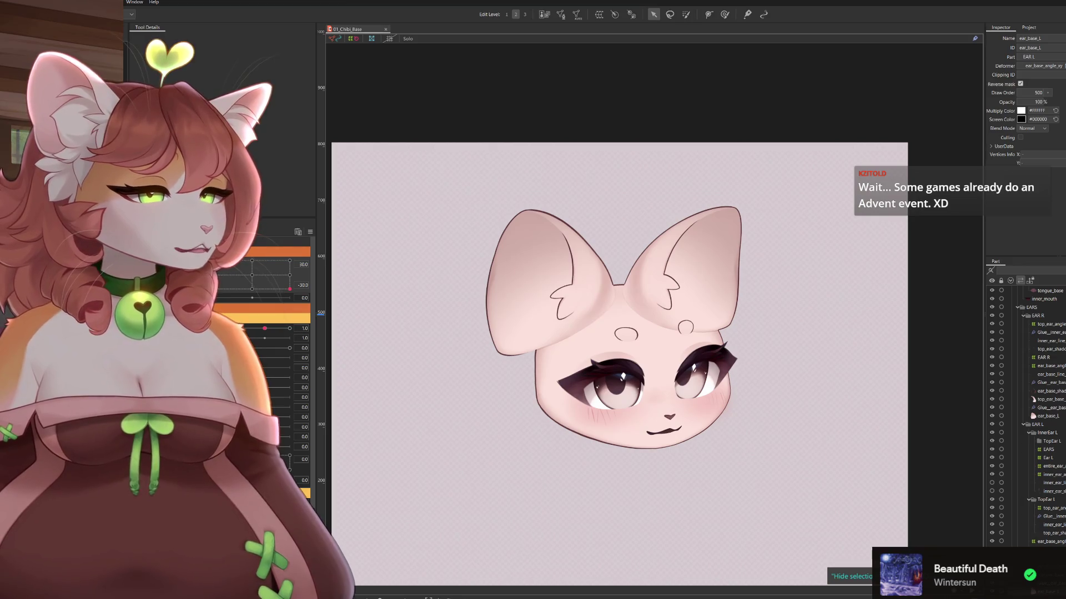
left_click(1049, 541)
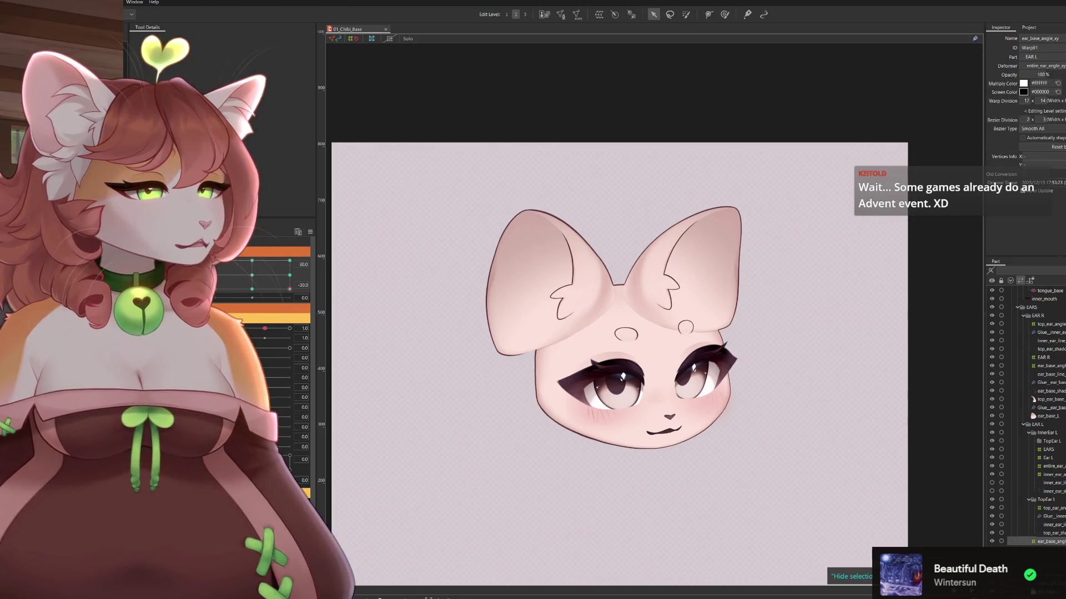
key("Left")
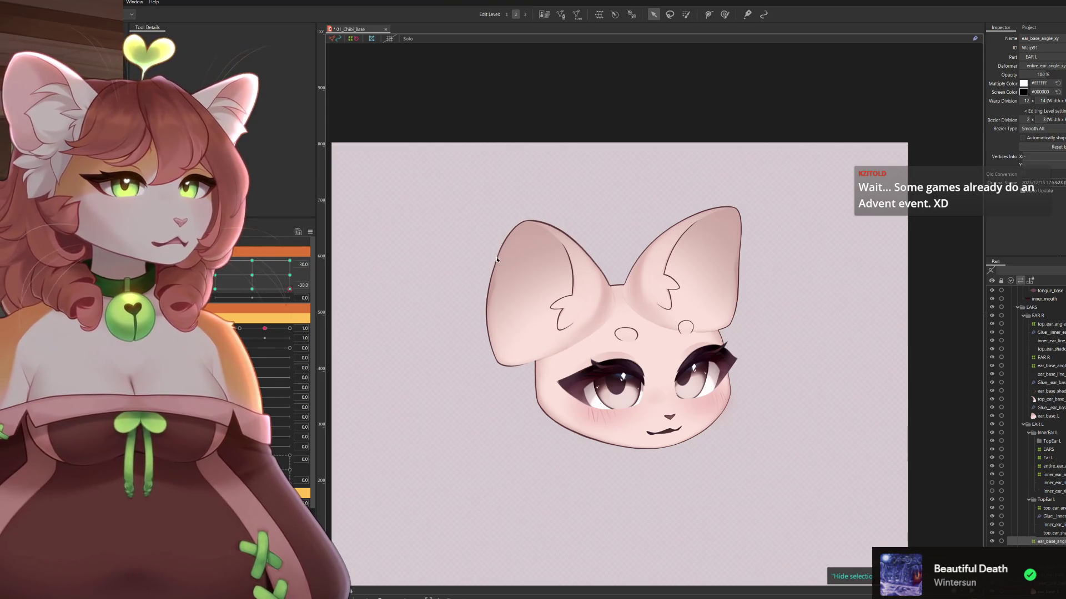
Sweep the angle pad across its corners and edges, settling at 12.0, 1.2
left_click(215, 289)
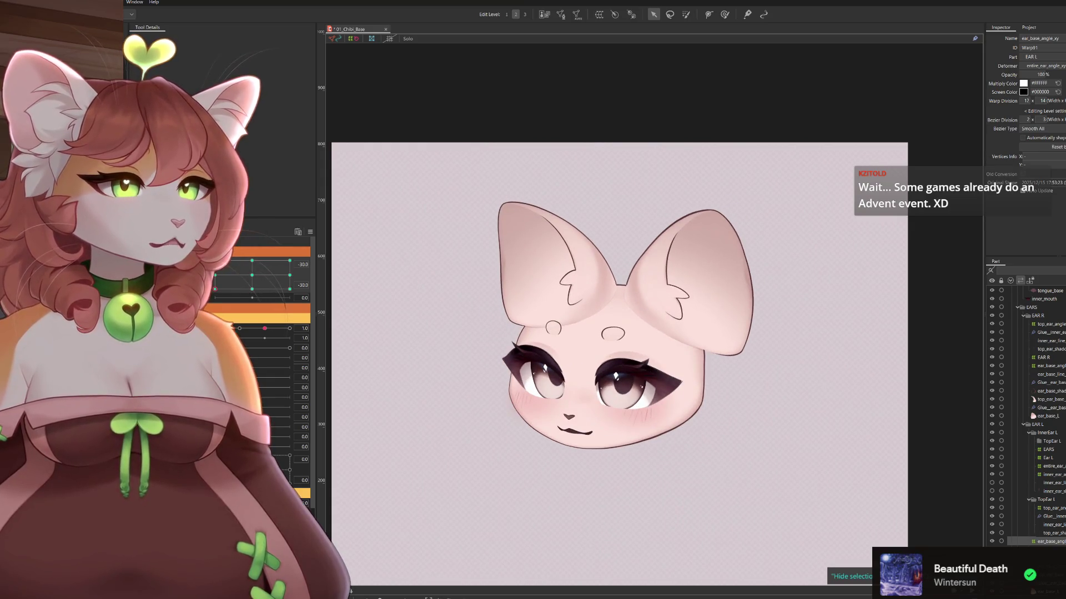
mouse_move(215, 289)
left_mouse_down()
mouse_move(215, 258)
mouse_move(310, 261)
left_mouse_up()
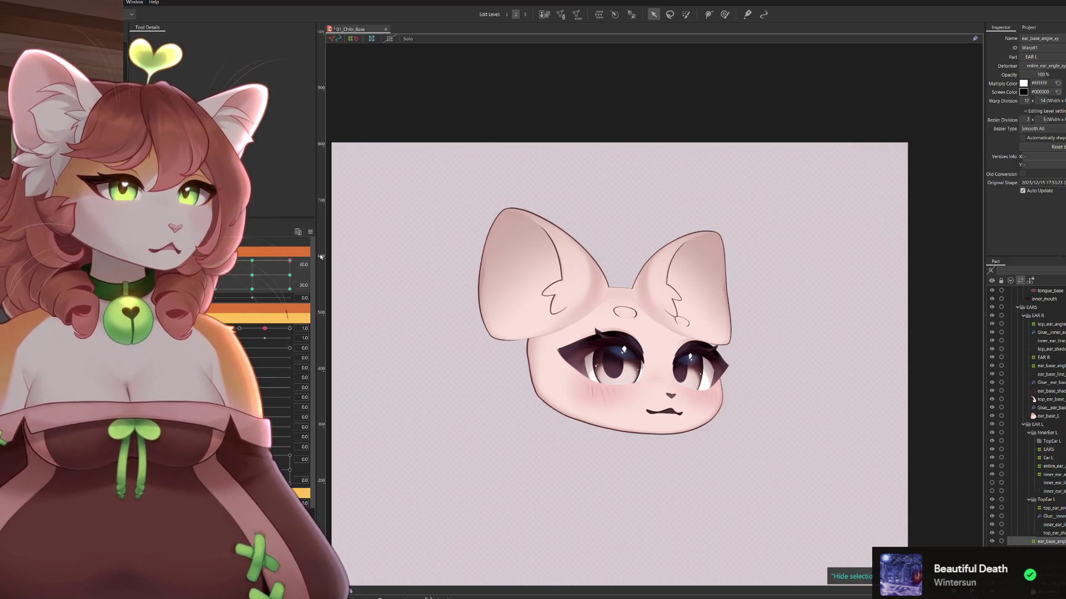
left_click_drag(290, 261, 214, 261)
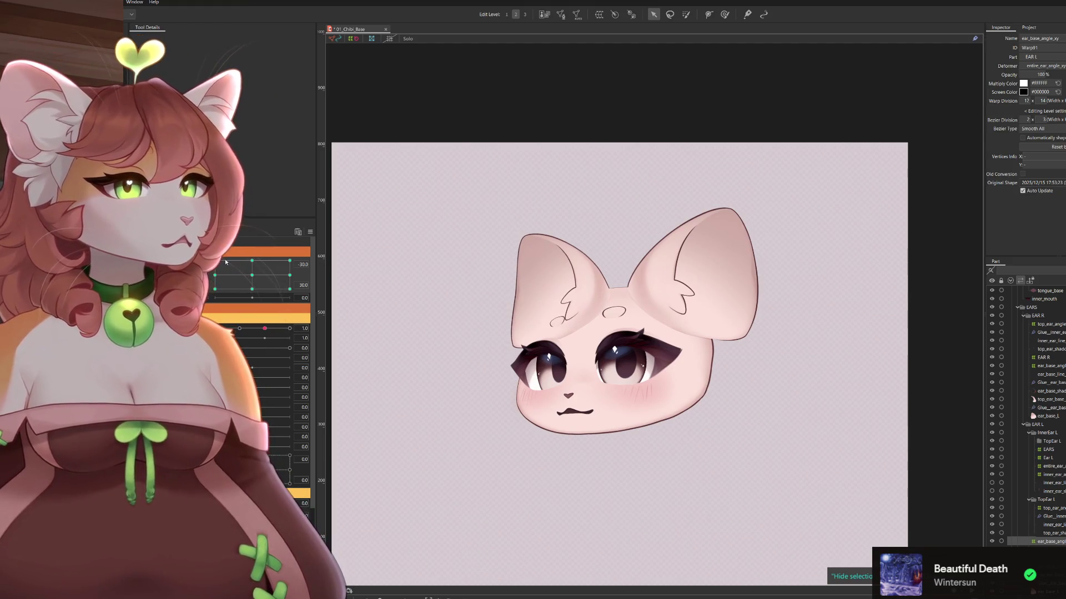
mouse_move(215, 289)
left_mouse_down()
mouse_move(213, 278)
mouse_move(215, 290)
left_mouse_up()
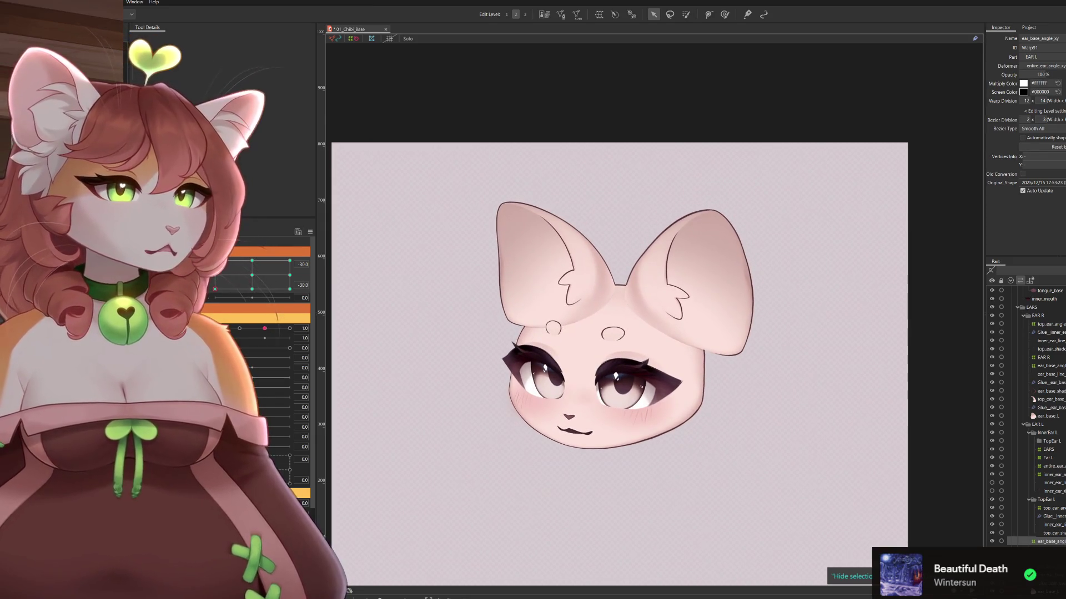
left_click_drag(215, 289, 215, 280)
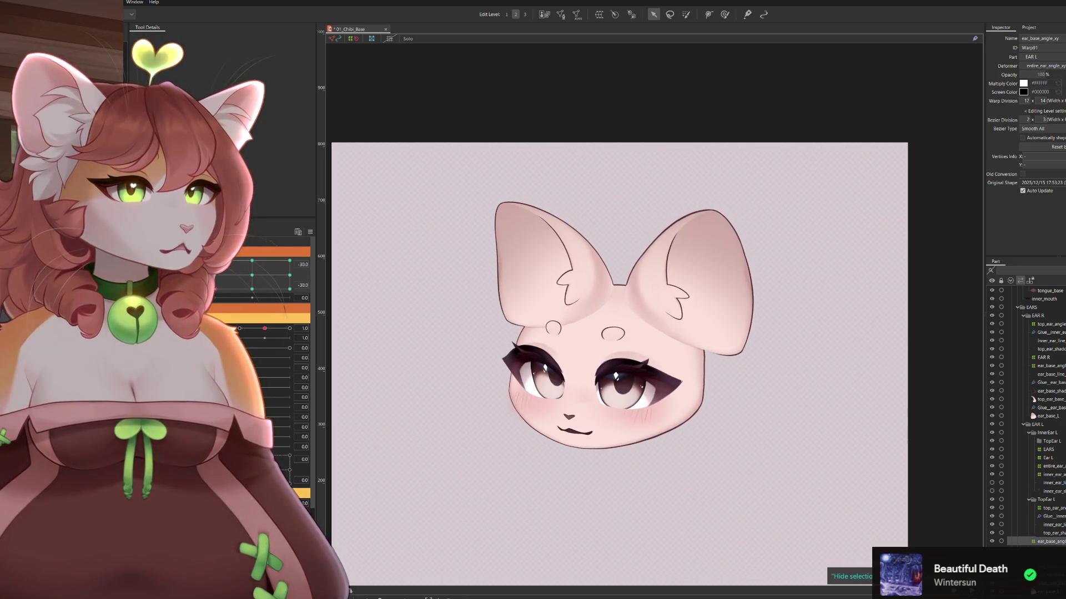
left_click_drag(215, 280, 214, 289)
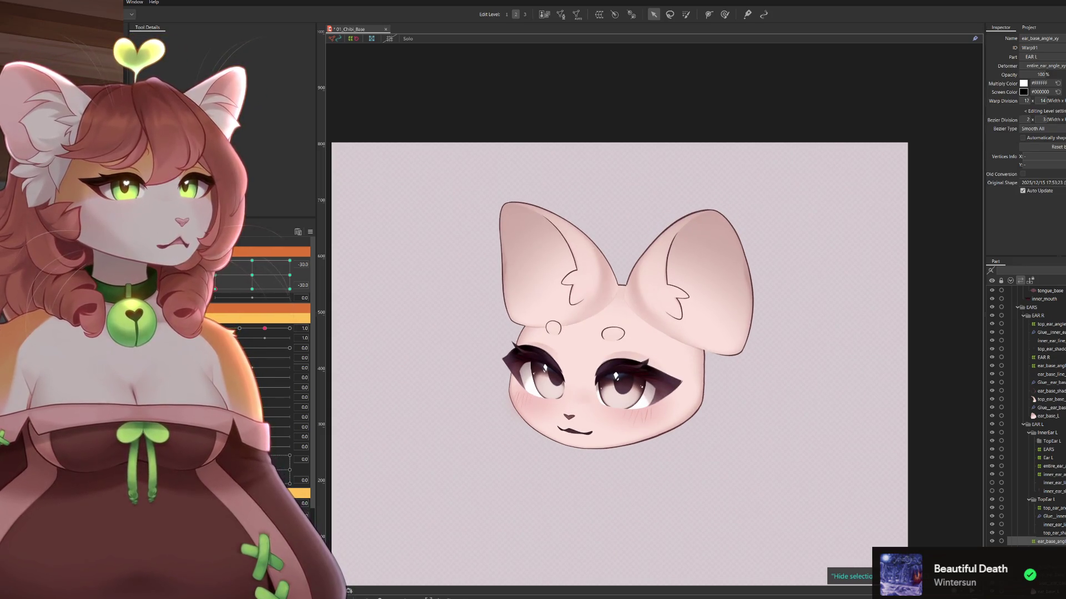
left_click_drag(214, 290, 279, 289)
left_click(265, 271)
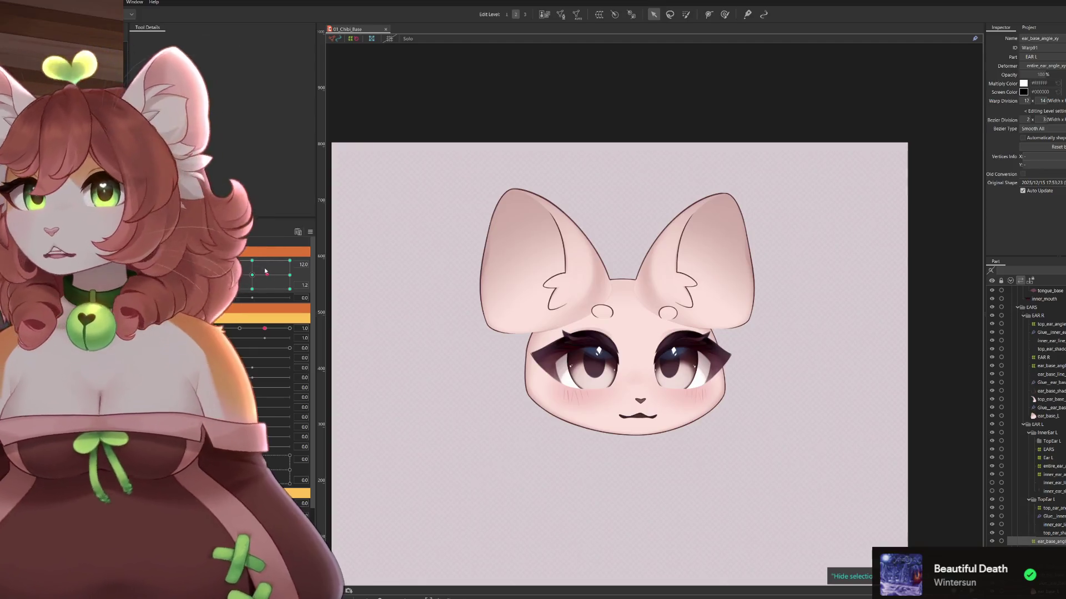
Save the model and zoom the canvas in on the ears
key("ctrl+s")
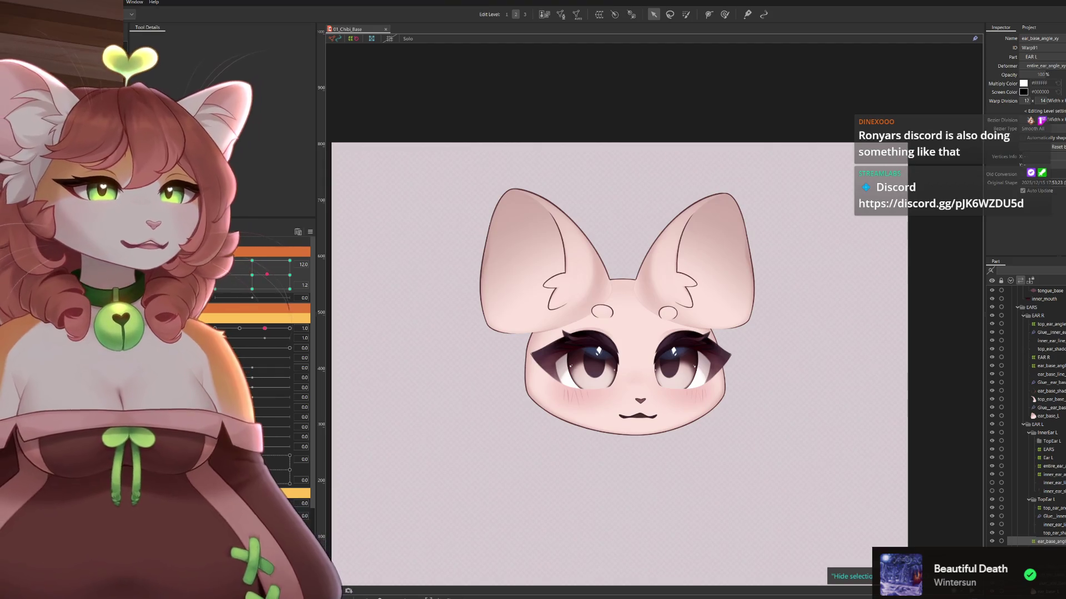
scroll(499, 217, "down", 2)
scroll(500, 216, "up", 5)
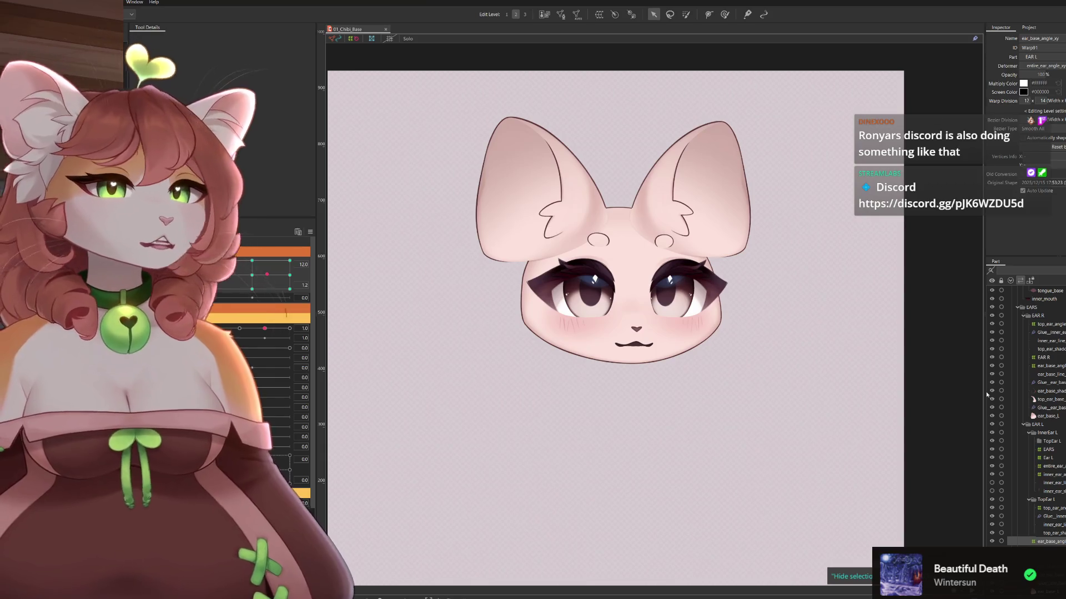
scroll(1047, 337, "up", 1)
Inspect the top_ear_angle and Ear L deformers, then pick the EAR R mesh
left_click(1054, 355)
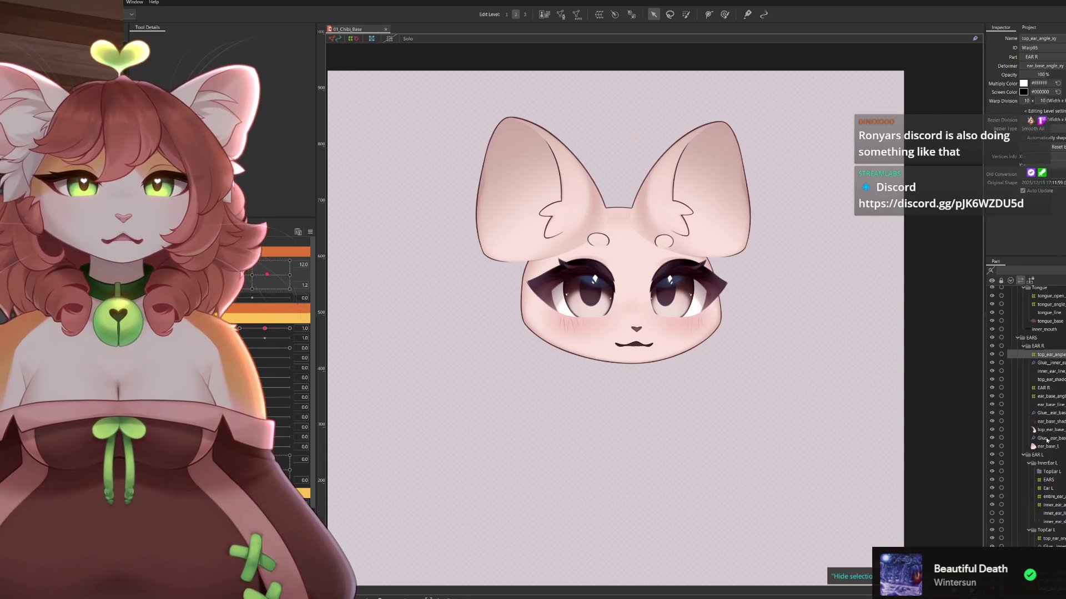
left_click(1049, 488)
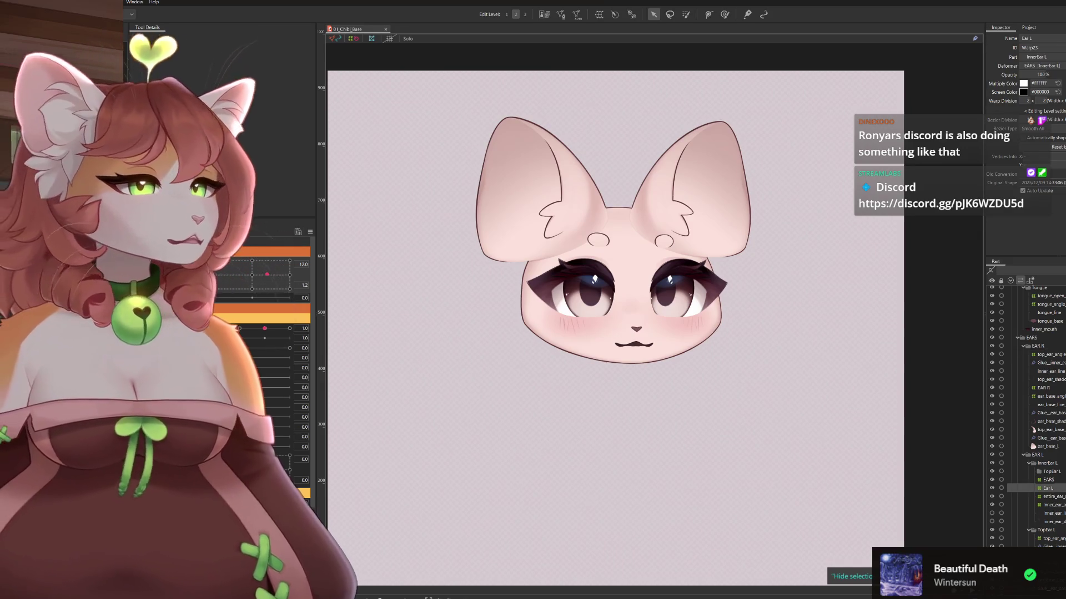
left_click(1044, 388)
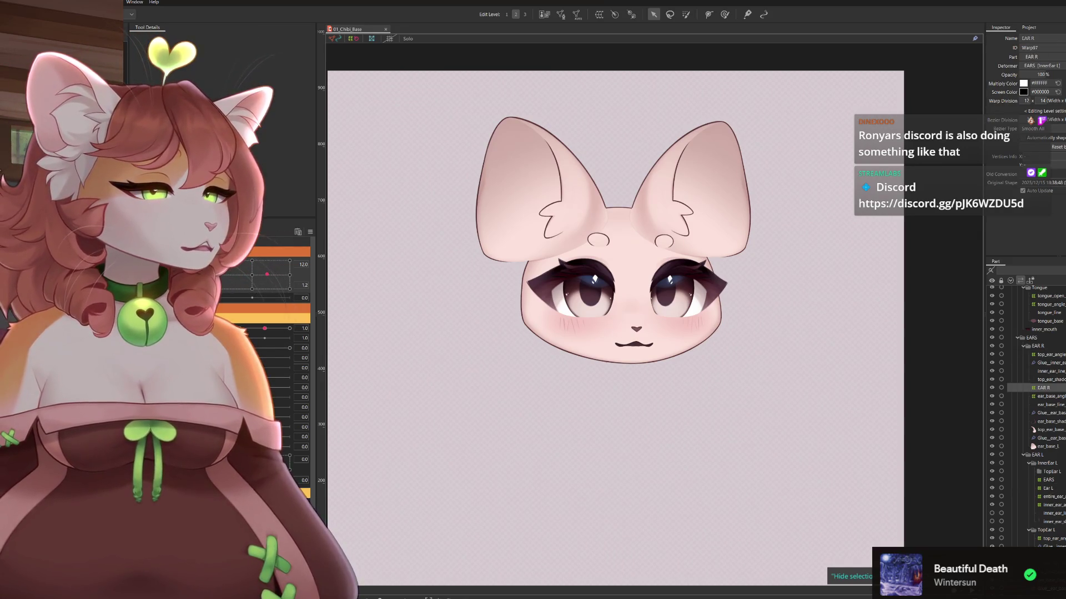
Put EAR R directly under its part and move top_ear_angle through ear_base_L into EAR L
left_click_drag(1047, 389, 1046, 356)
left_click(1048, 363)
left_click(1051, 447, "shift")
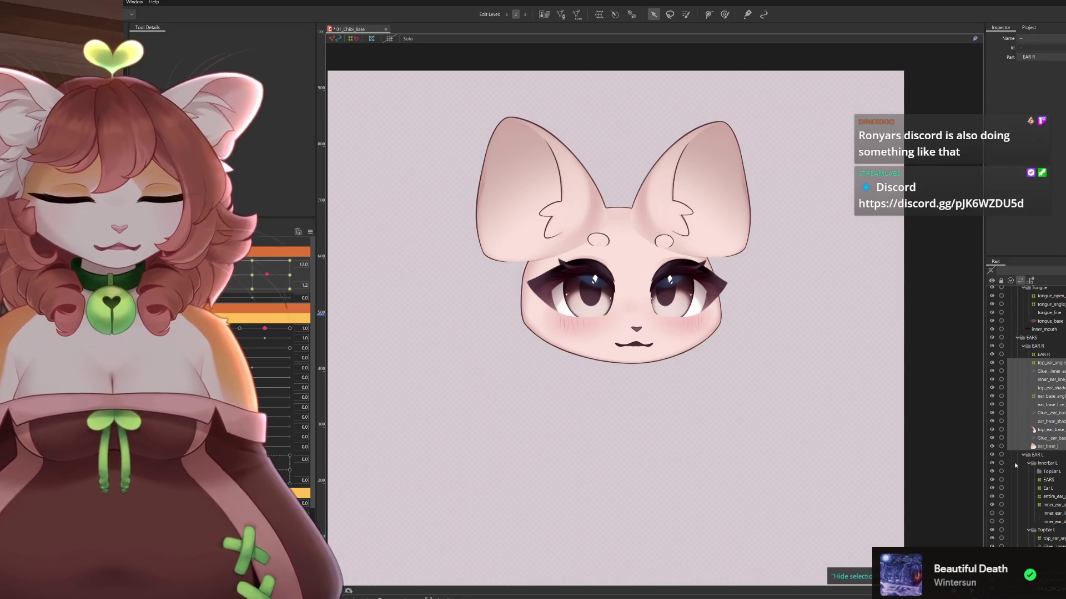
left_click_drag(1015, 466, 1015, 465)
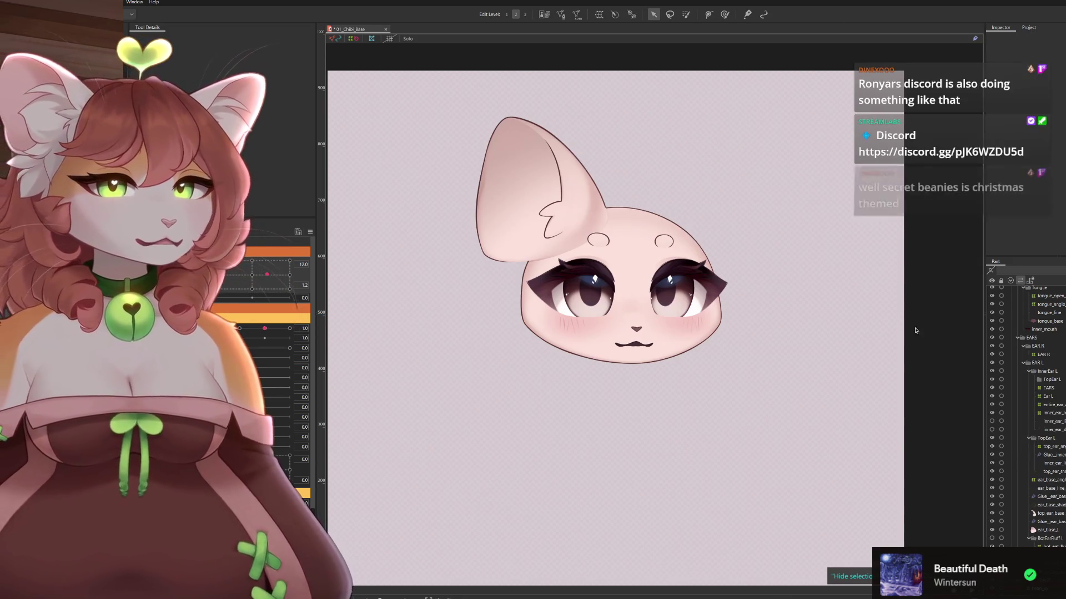
Select the Ear L deformer and the left-ear layers below it, leaving out one inner ear layer
left_click(1046, 371)
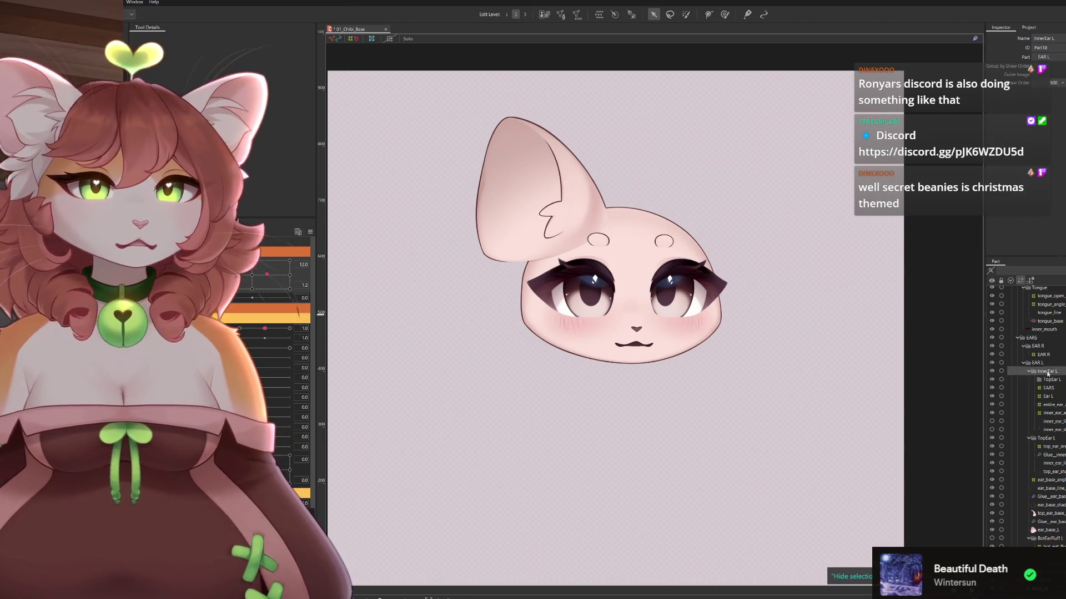
left_click(1036, 363)
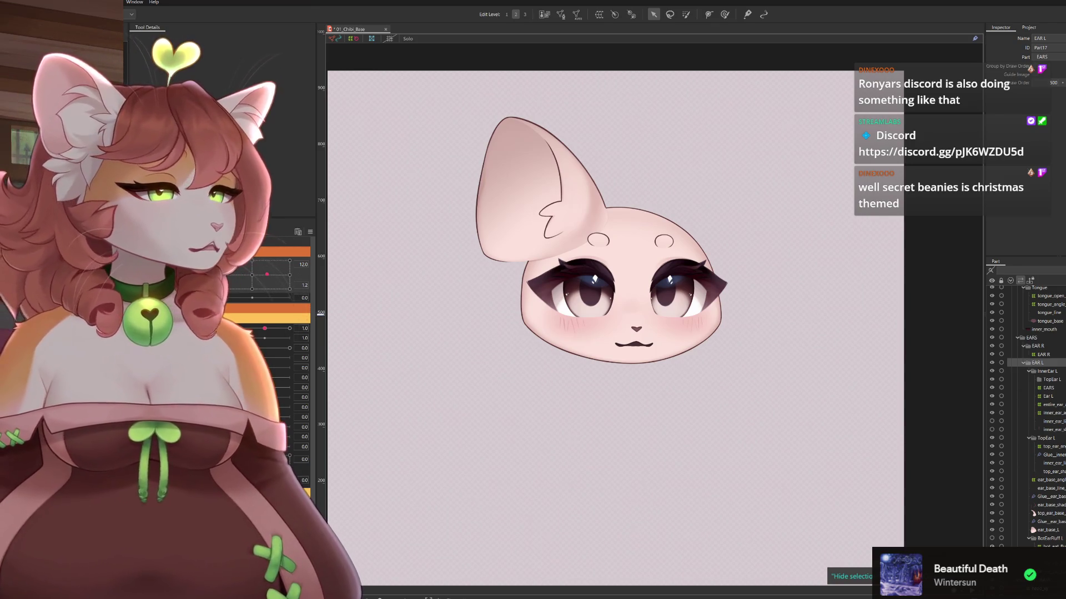
left_click(1047, 396)
left_click(1033, 513, "shift")
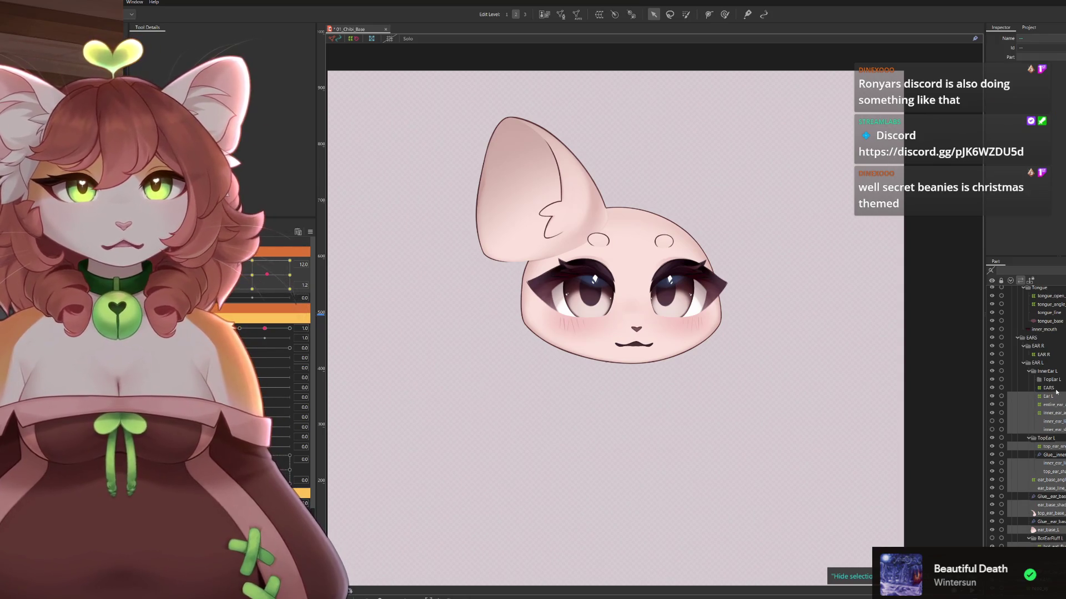
left_click(1050, 464, "ctrl")
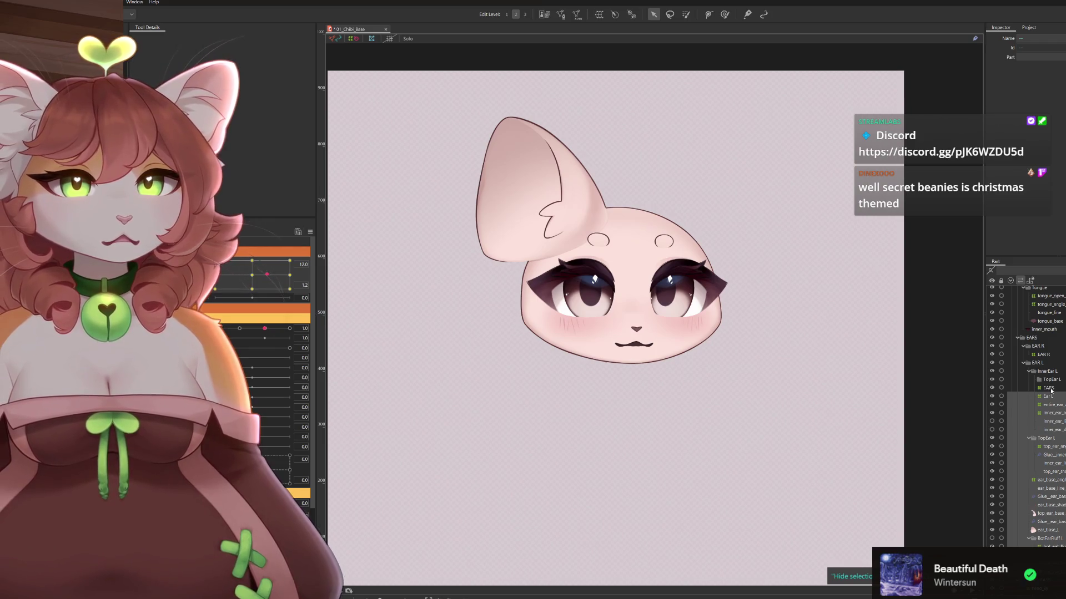
Check the EARS deformer, then delete the TopEar L part
left_click(1049, 389)
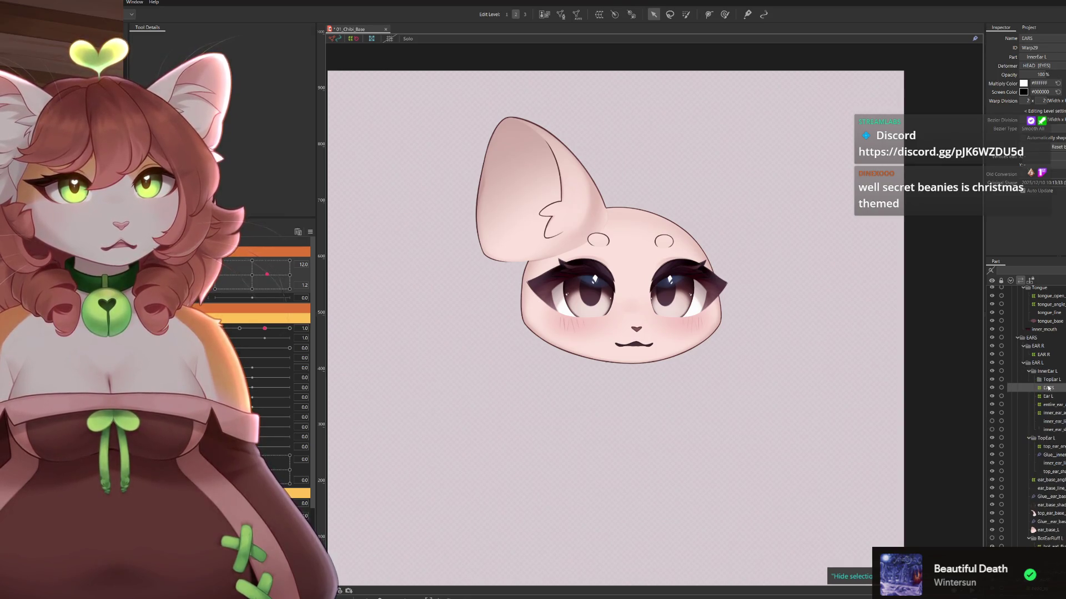
left_click(1050, 380)
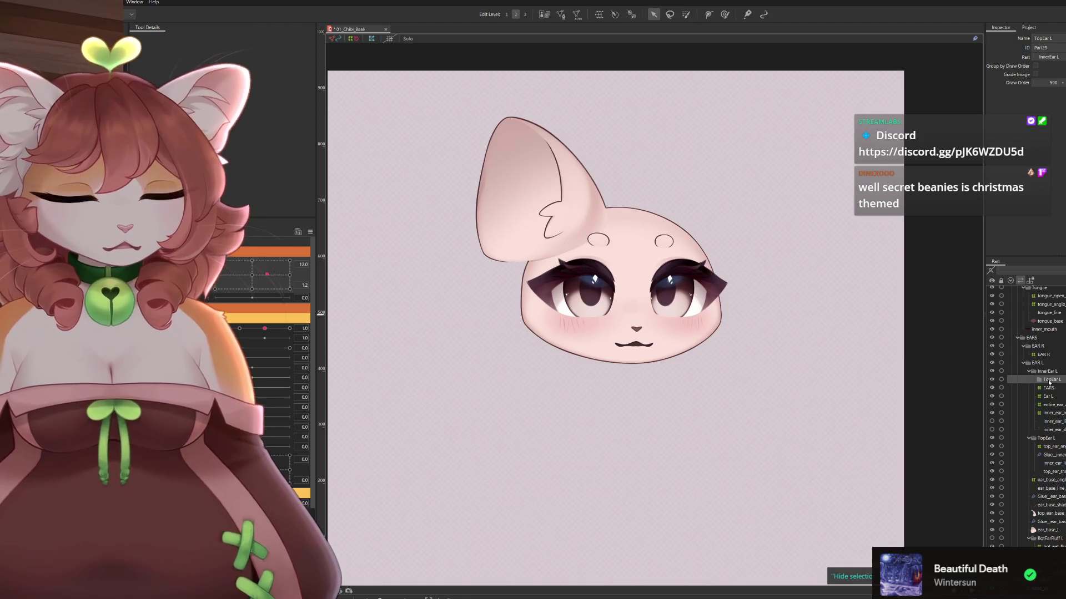
key("Delete")
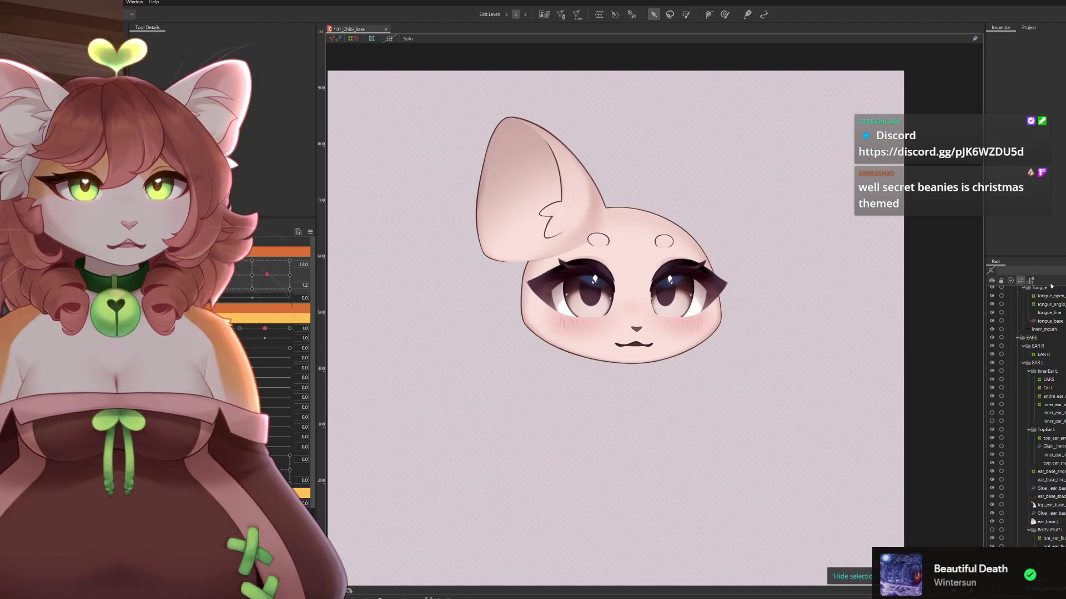
Move the EARS deformer to the top of the EARS part and rename the EAR R mesh to Ear R
left_click(1049, 380)
left_click_drag(1045, 380, 1037, 345)
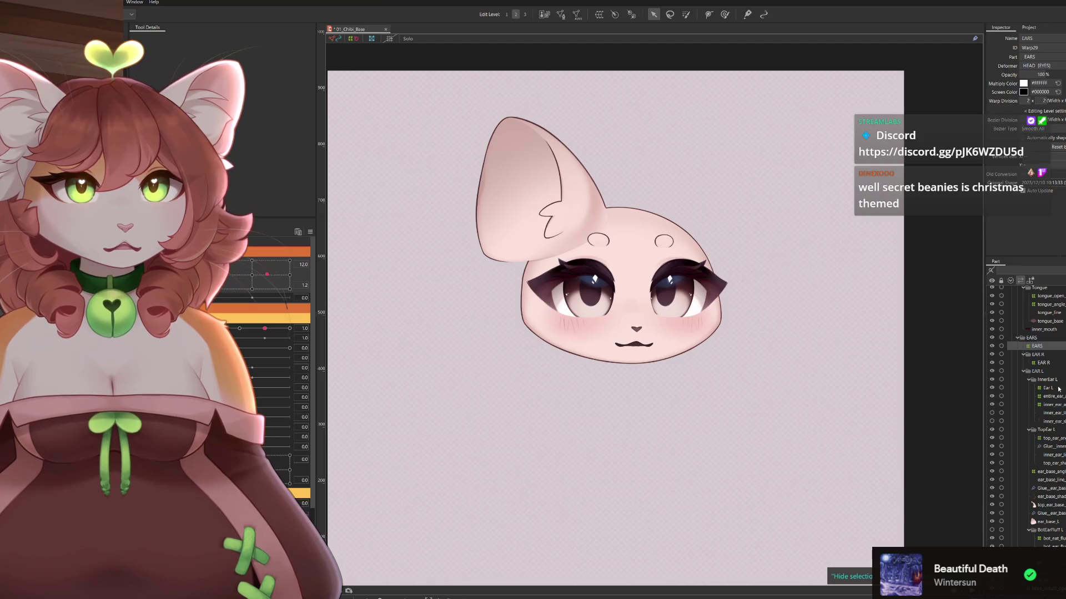
left_click(1043, 362)
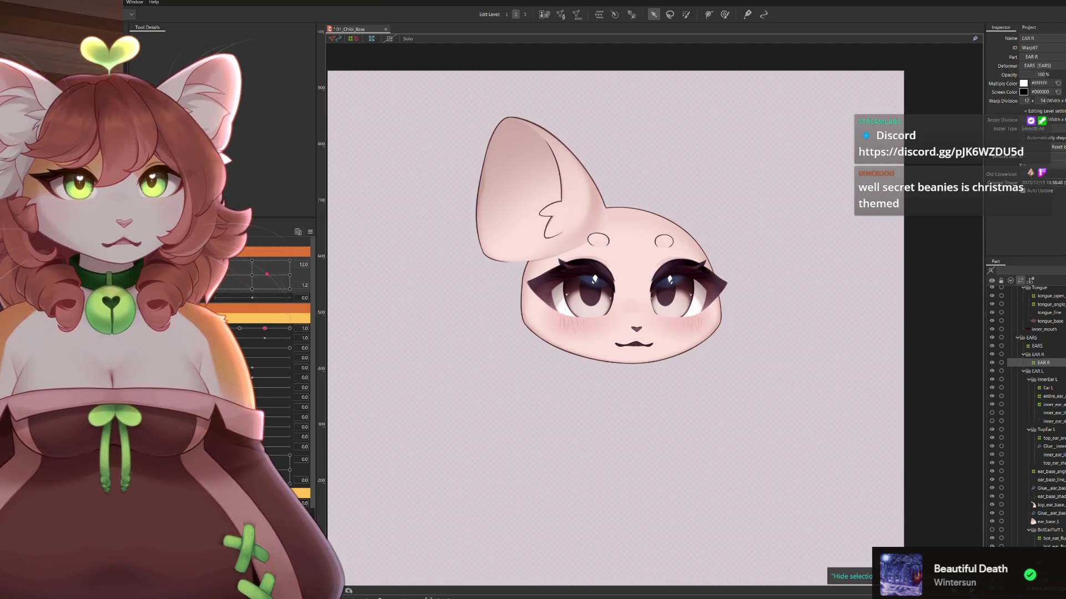
double_click(1026, 38)
type("E")
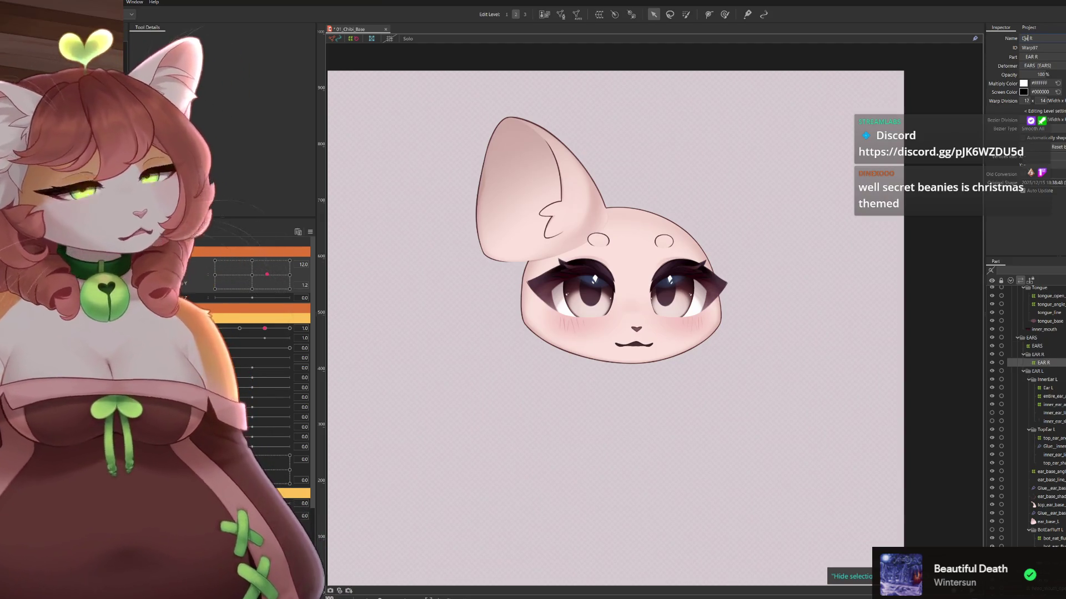
key("Return")
Check the EAR L and EAR R parts and the ear_base_angle deformer, then reset the head pose
left_click(1032, 371)
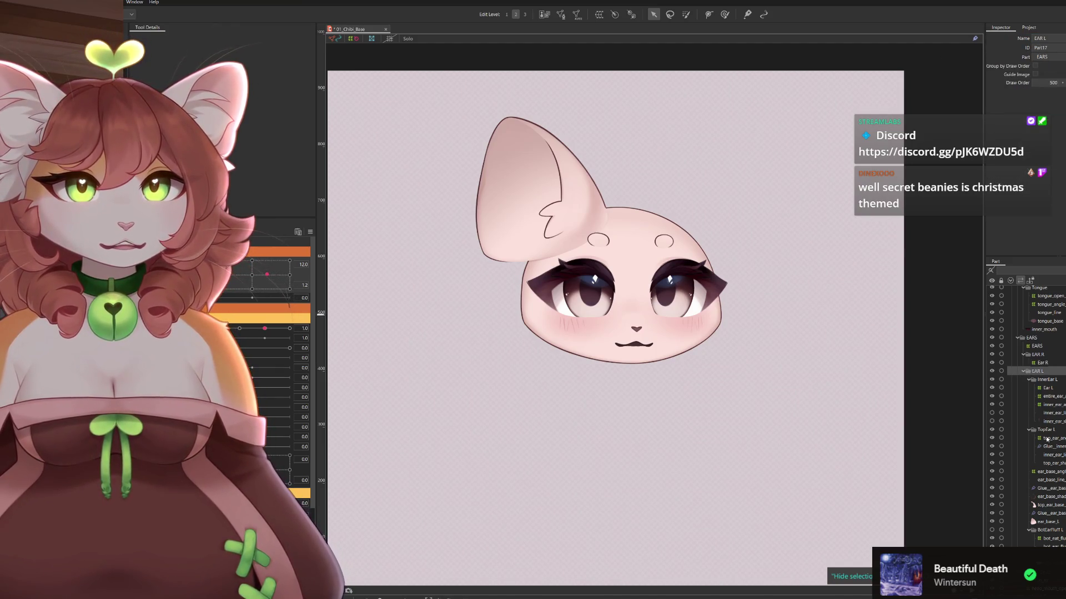
left_click(1037, 472)
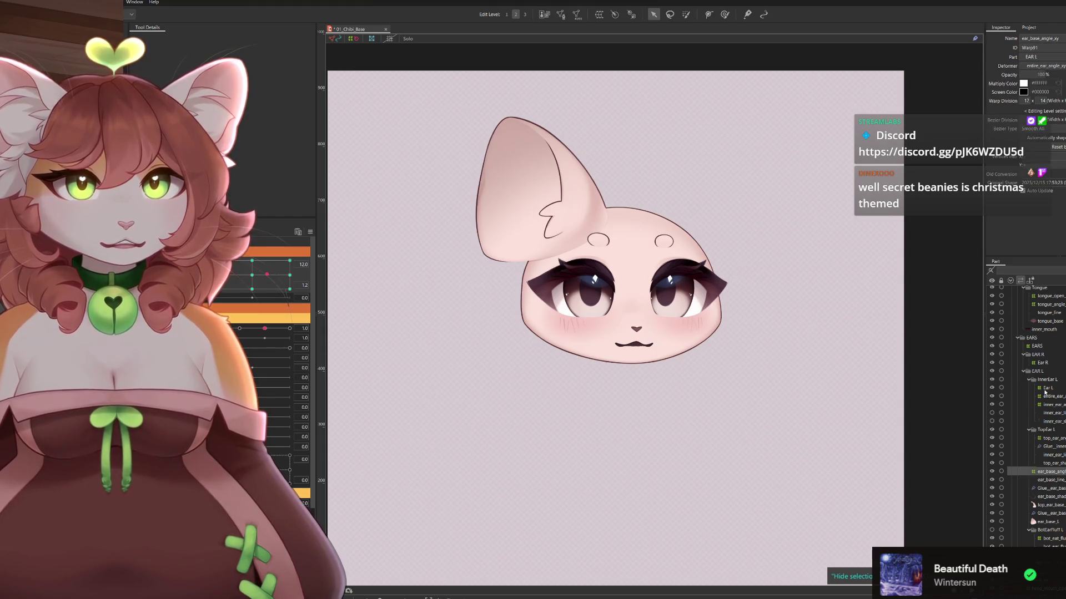
left_click(1039, 355)
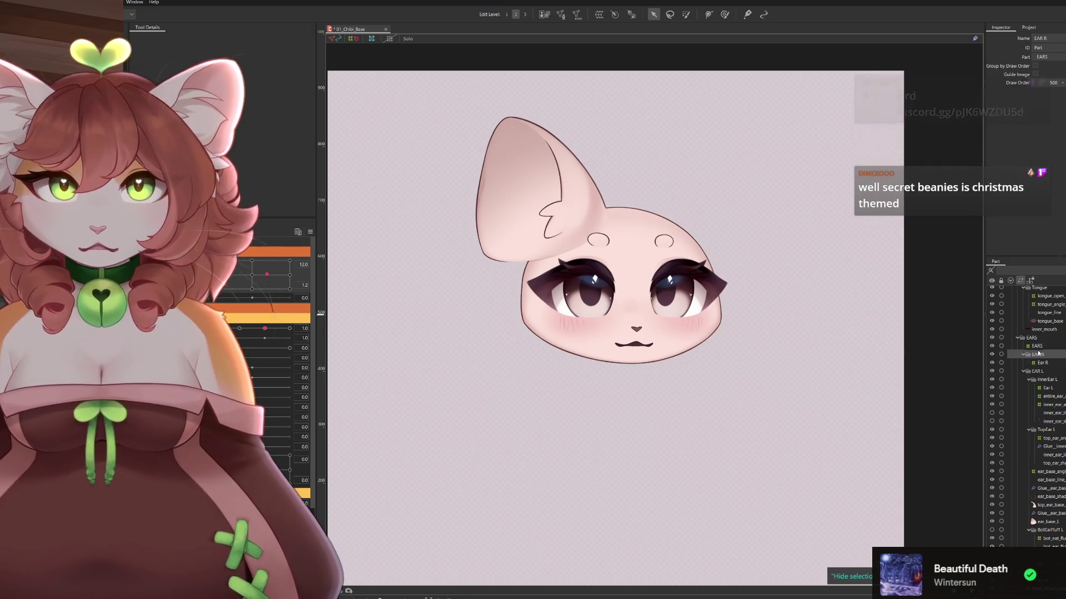
left_click(1039, 371)
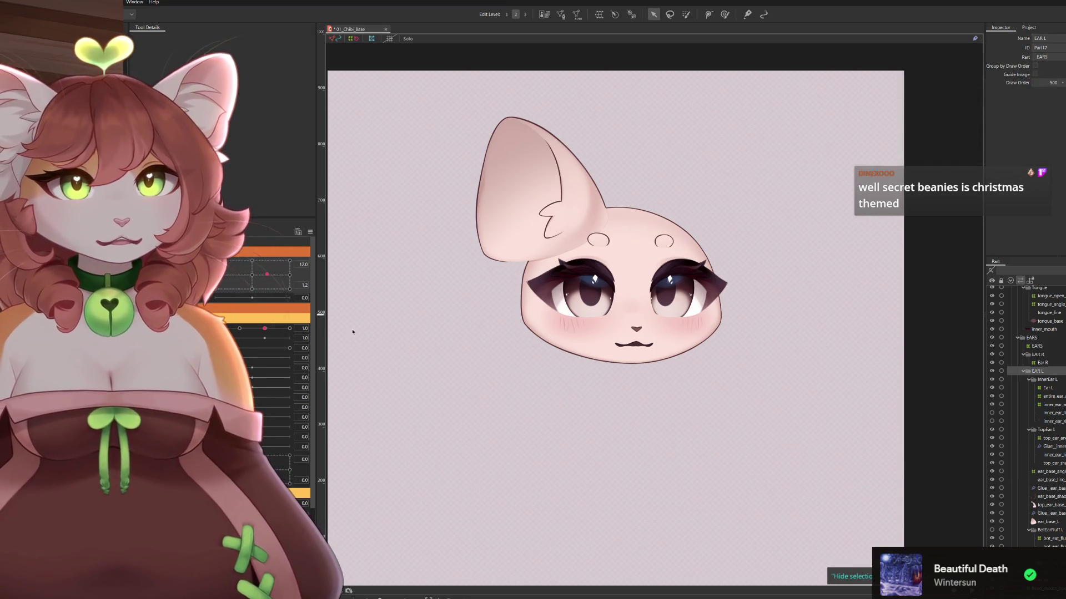
scroll(1027, 500, "down", 2)
left_click(1025, 526)
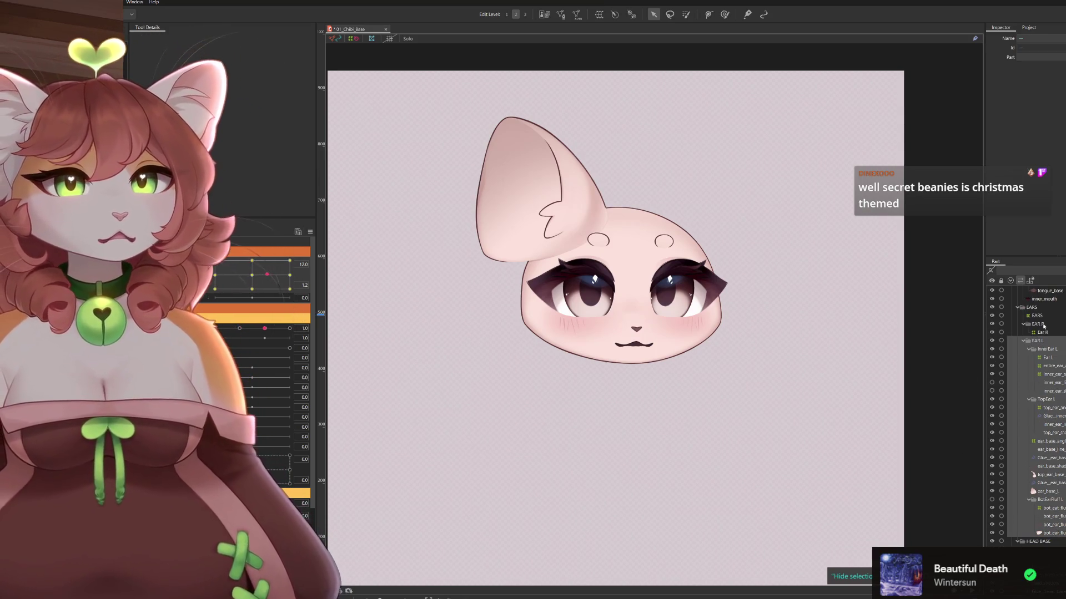
left_click(1050, 333)
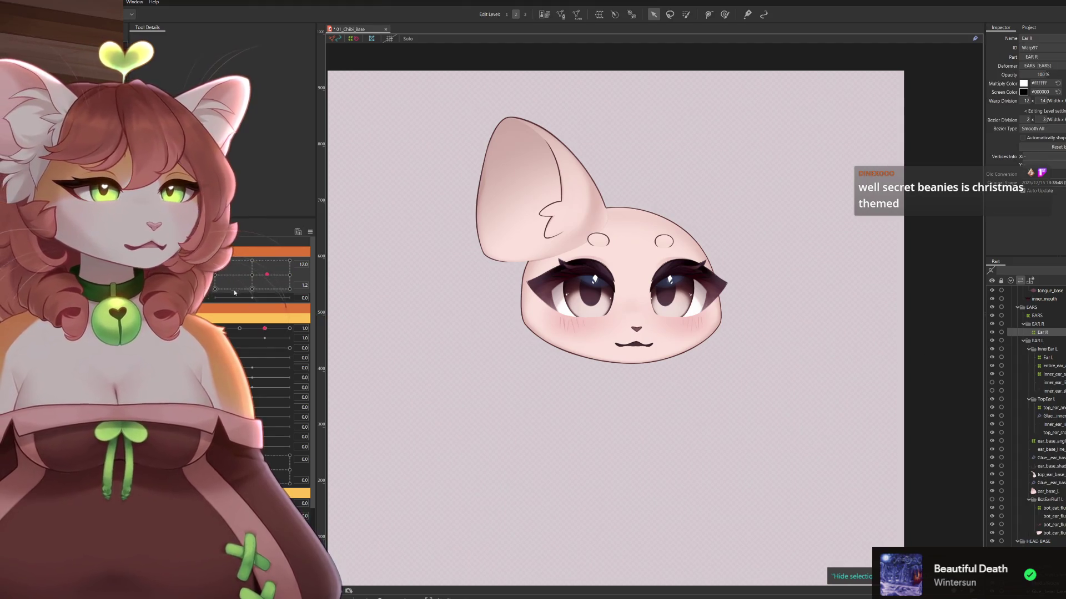
left_click(298, 231)
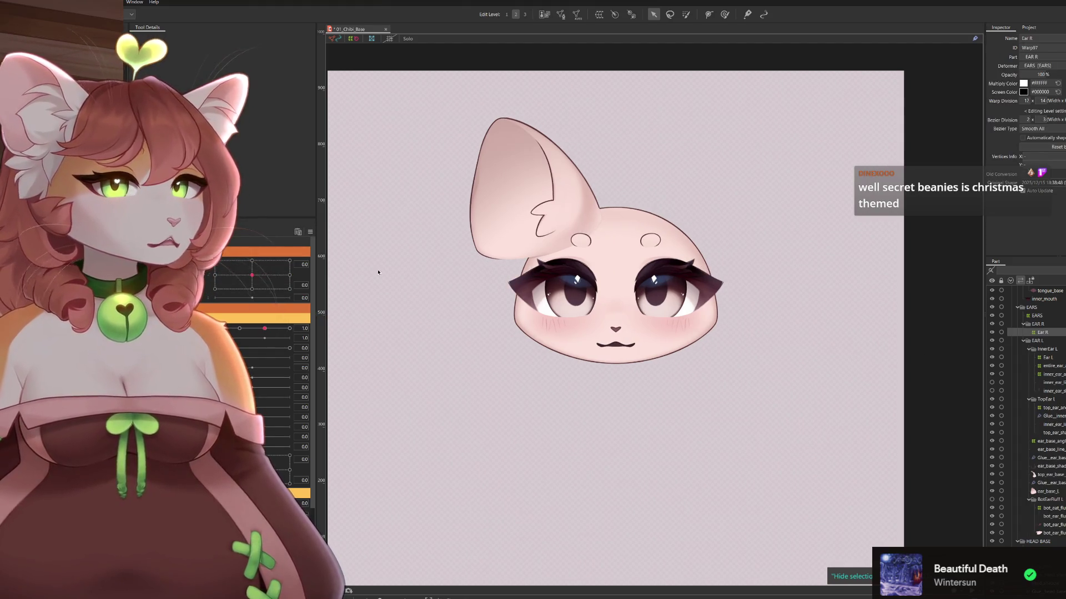
Place the Ear L deformer directly under the EAR L part
left_click(1050, 358)
left_click_drag(1051, 361, 1042, 345)
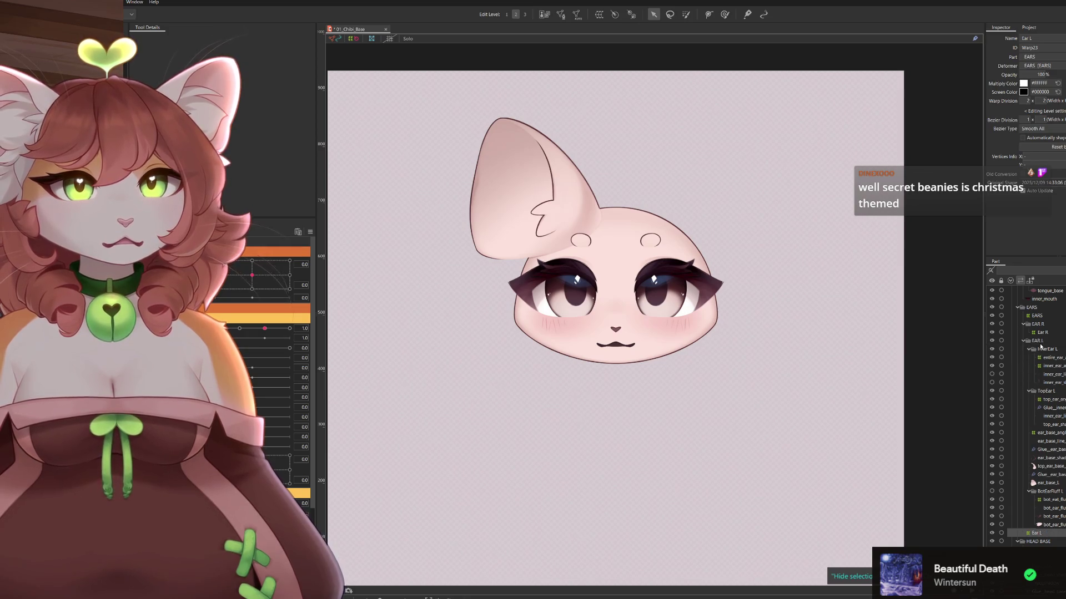
left_click_drag(1036, 536, 1042, 350)
Move the InnerEar L through bottom fluff groups into EAR R
left_click(1045, 357)
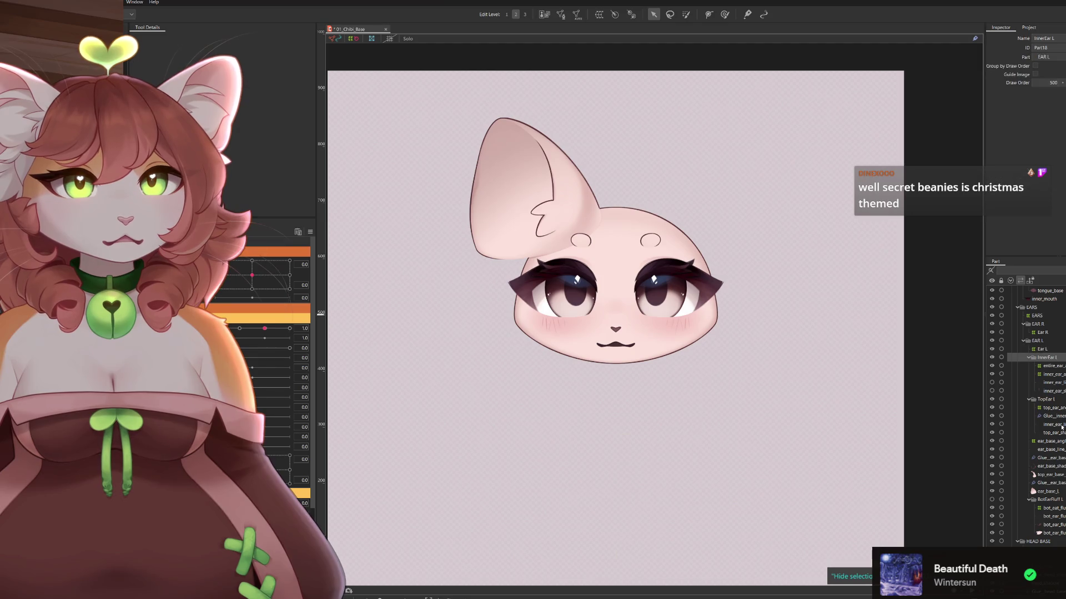
left_click(1057, 534, "shift")
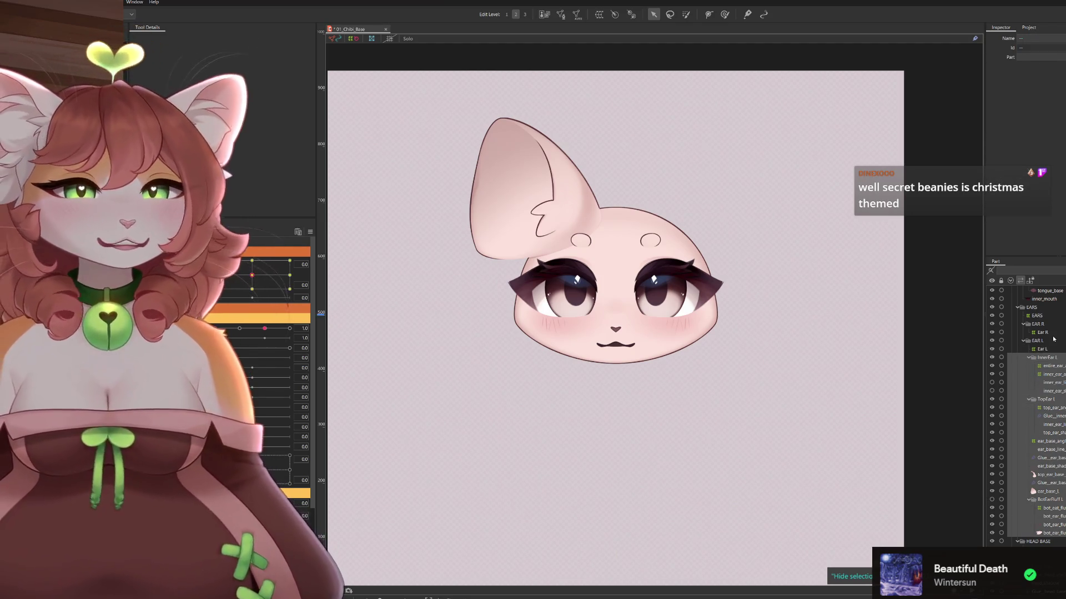
left_click_drag(1053, 338, 1038, 326)
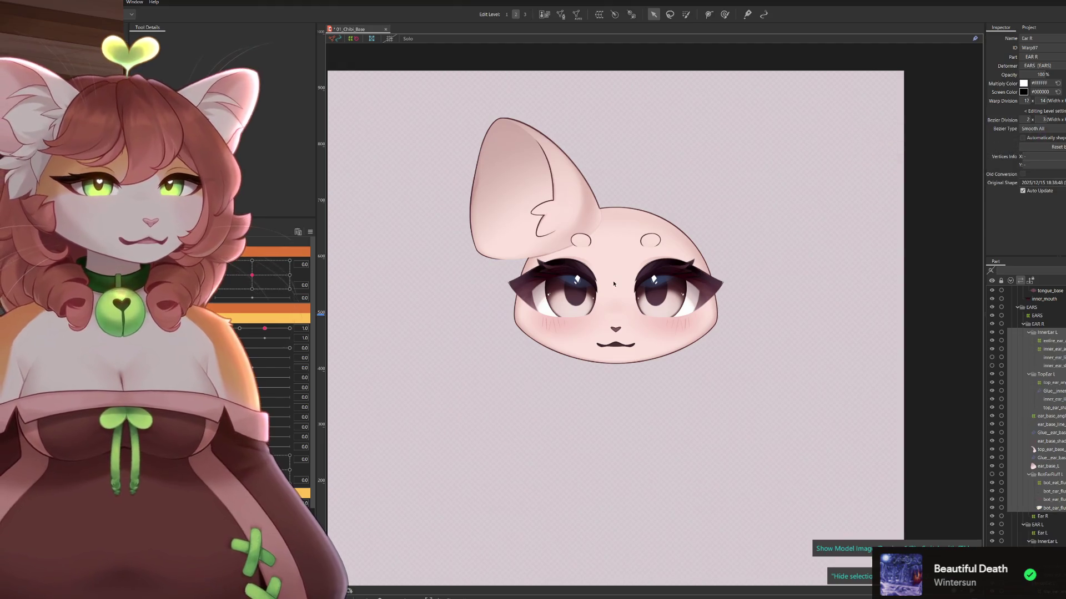
Undo the left-ear group move, then redo it into EAR R
left_click(883, 369)
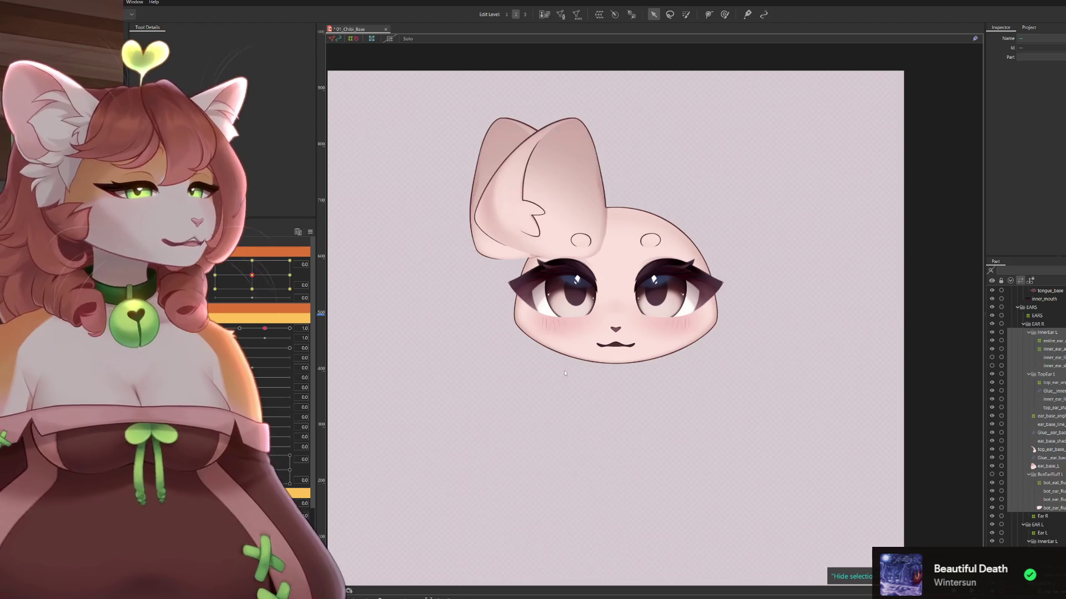
key("ctrl+z")
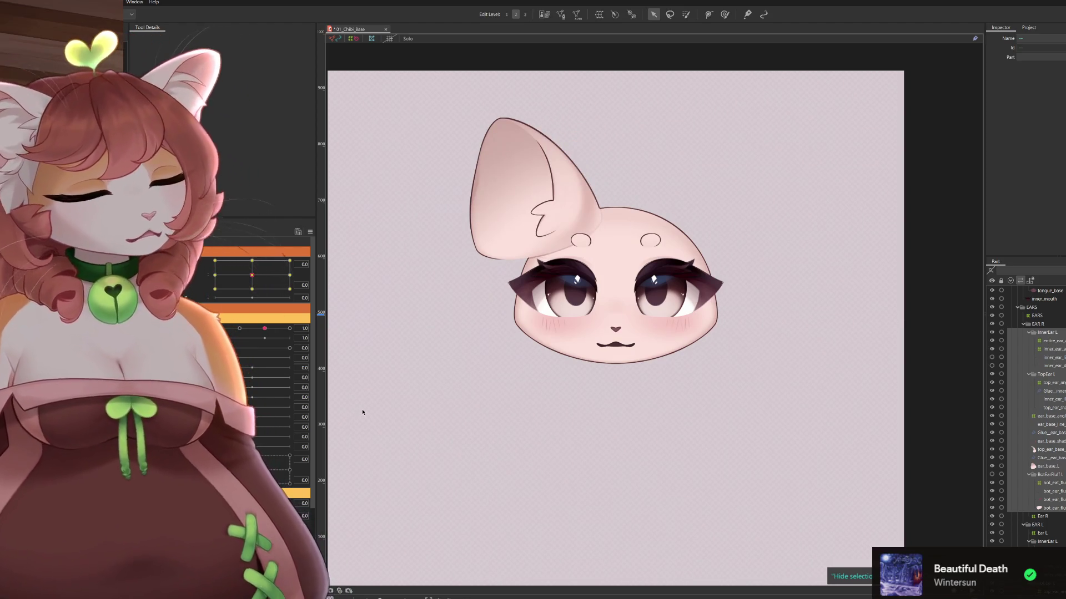
key("ctrl+z")
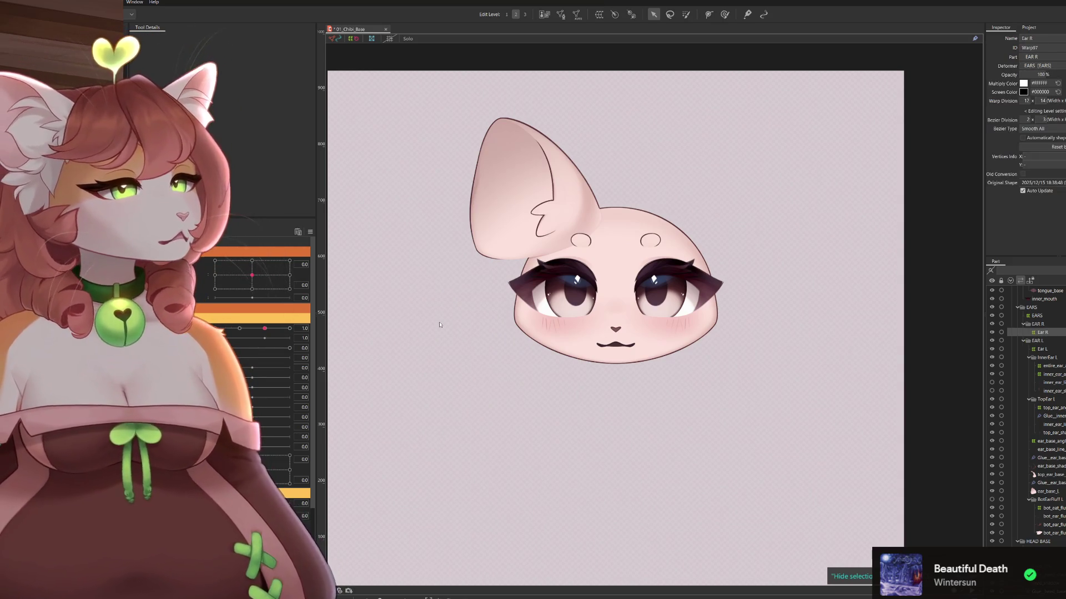
key("ctrl+z")
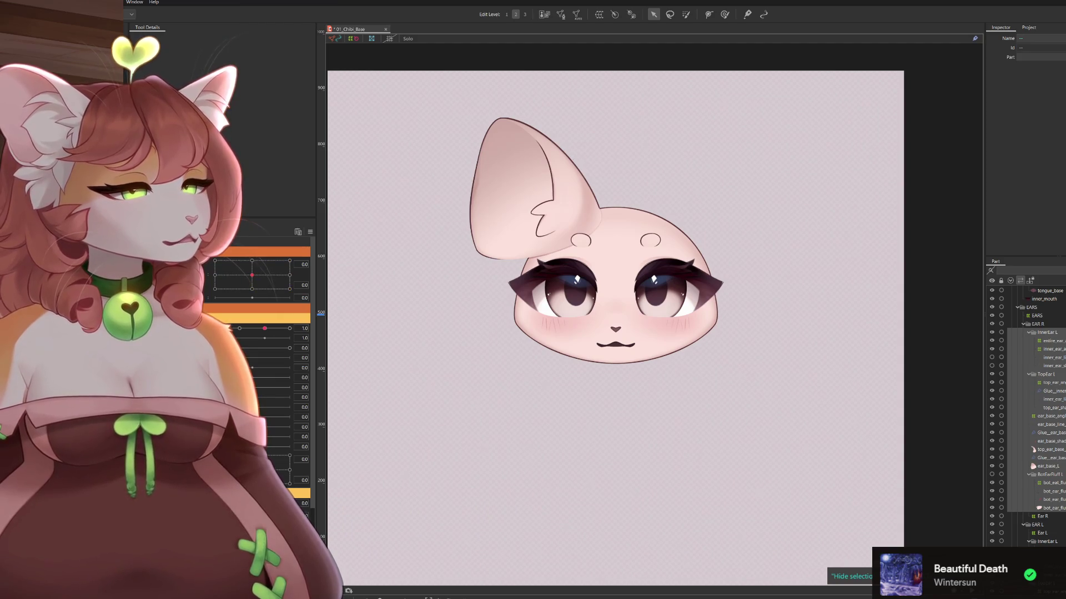
Undo the change that hid the right ear so it shows again
left_click(1042, 516)
left_click(363, 364)
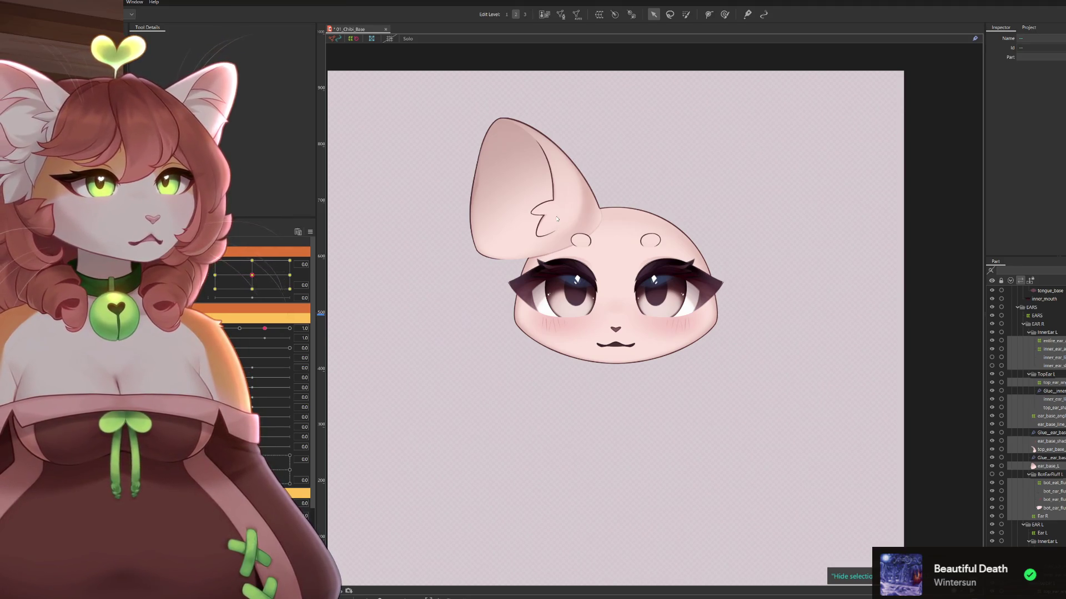
key("ctrl+z")
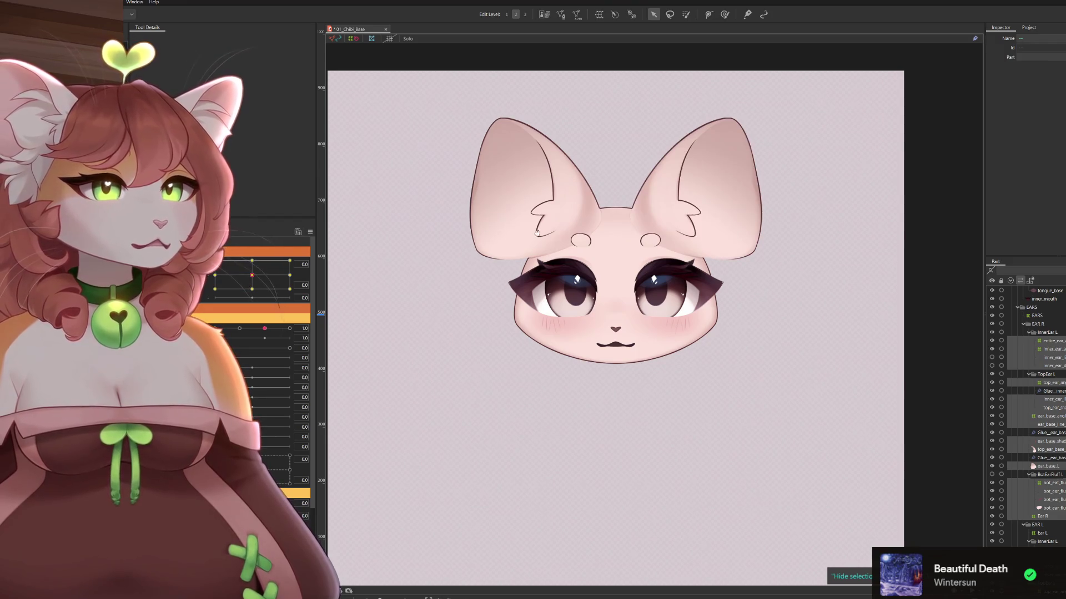
left_click_drag(537, 232, 568, 229)
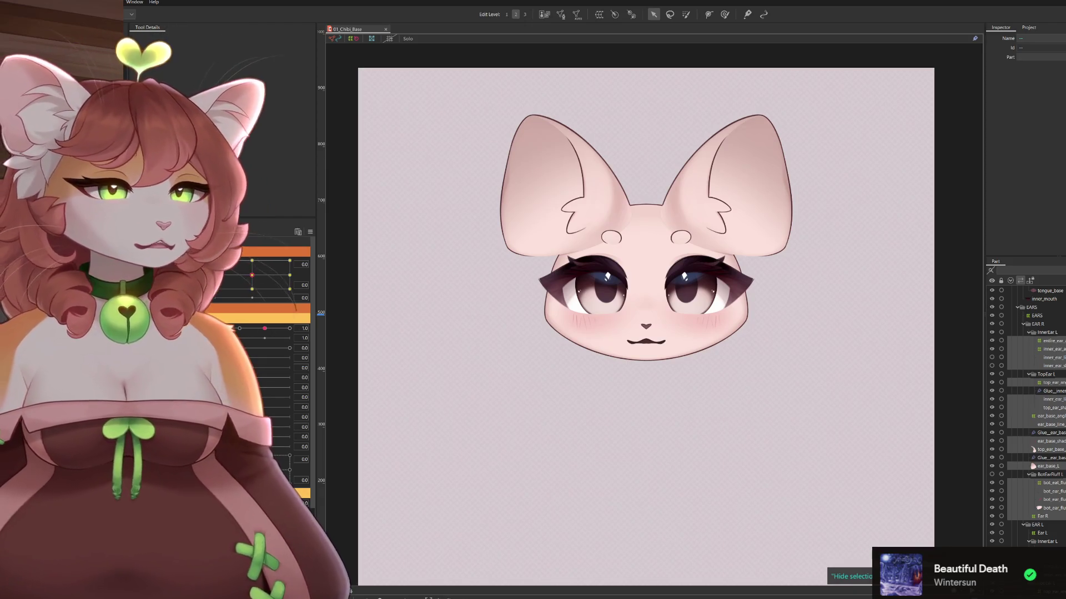
left_click_drag(254, 282, 263, 284)
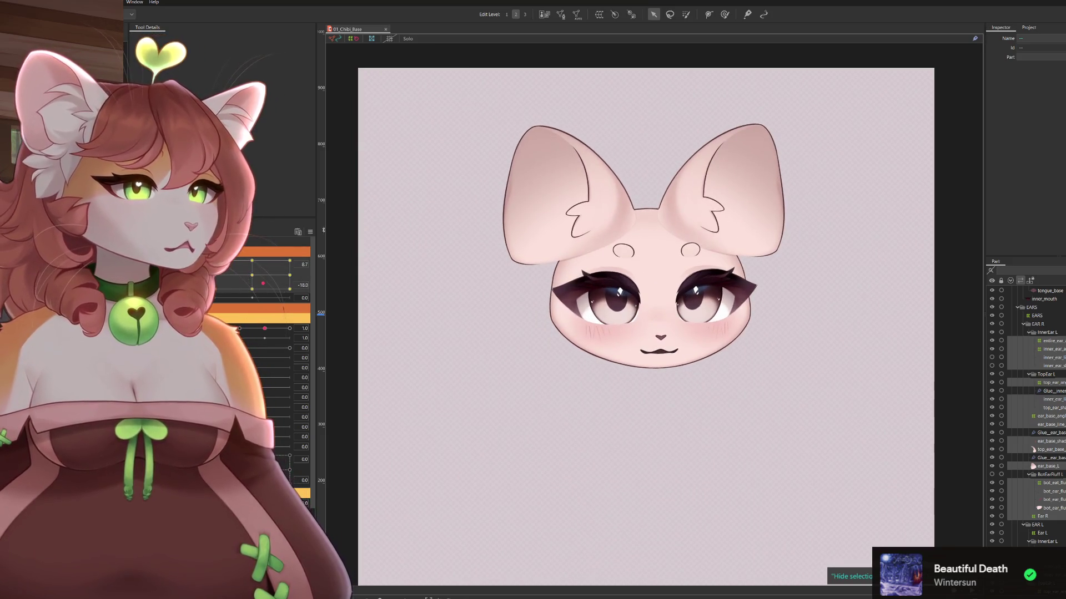
left_click(853, 316)
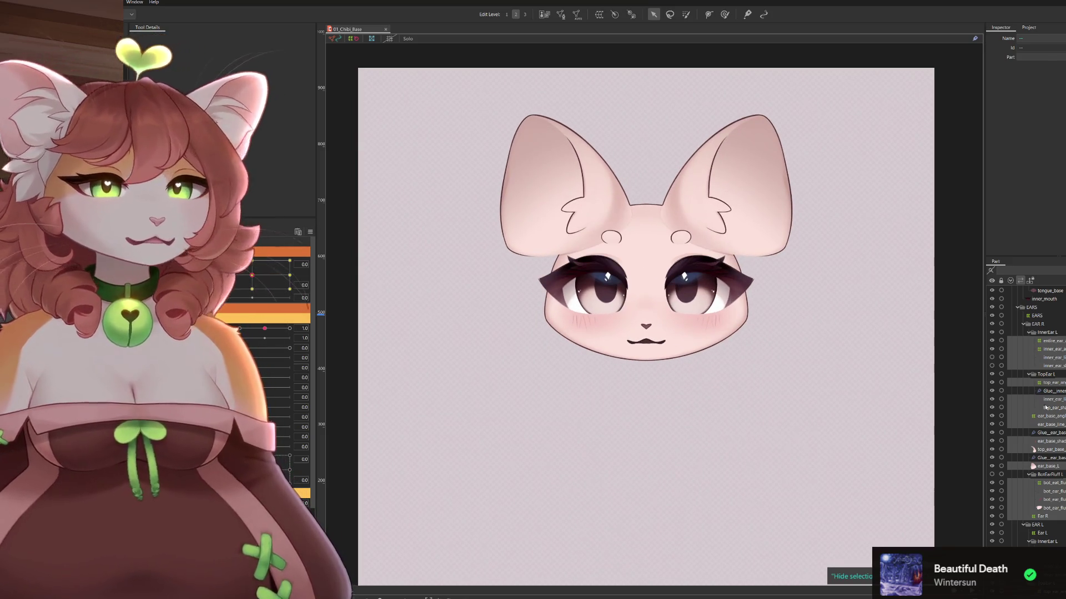
left_click(1043, 517)
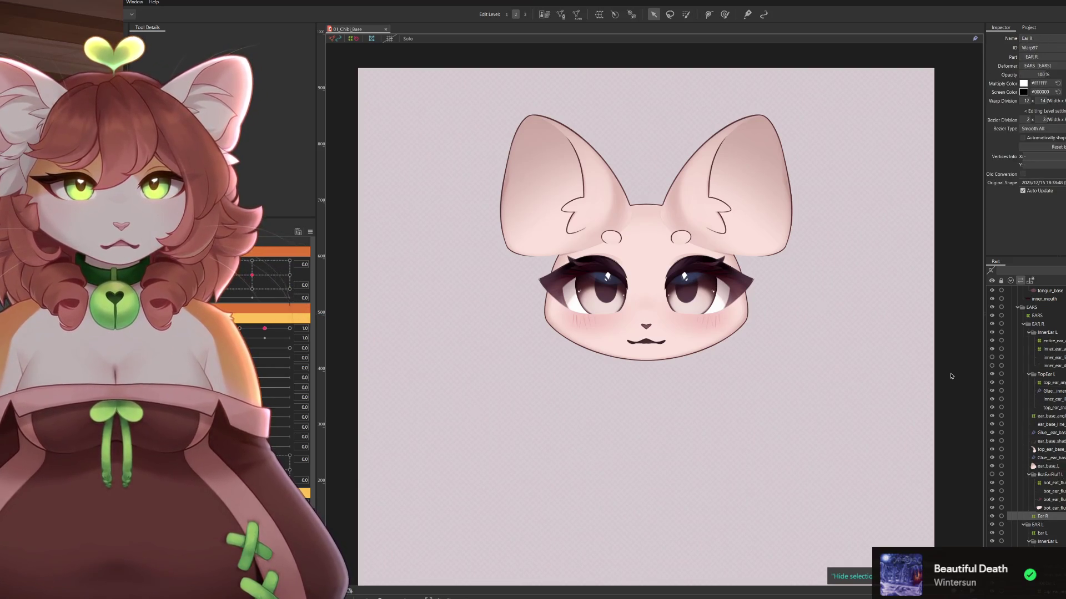
left_click(678, 298)
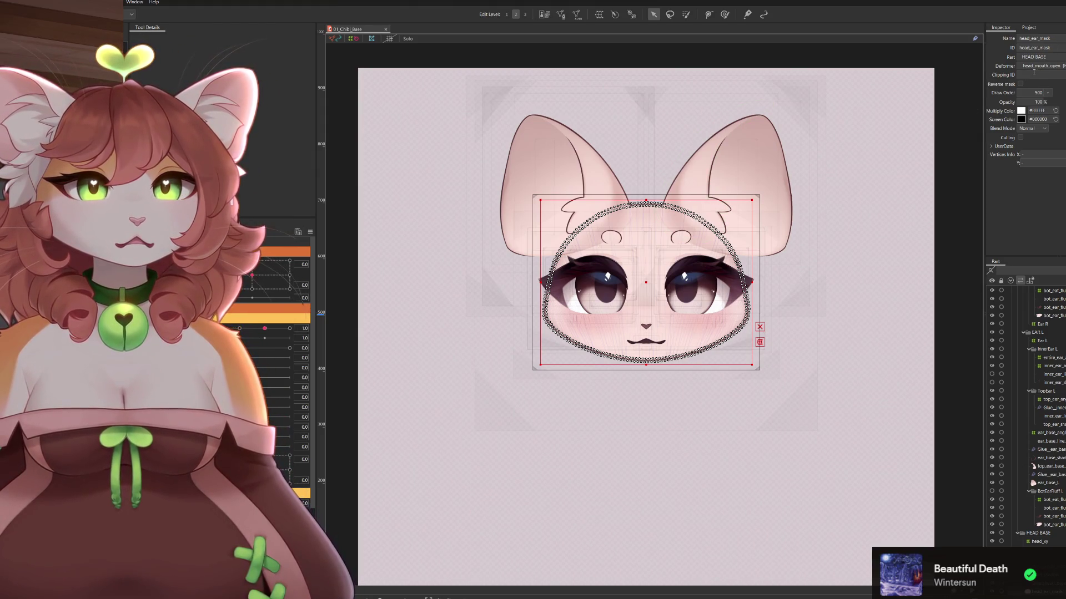
double_click(1040, 47)
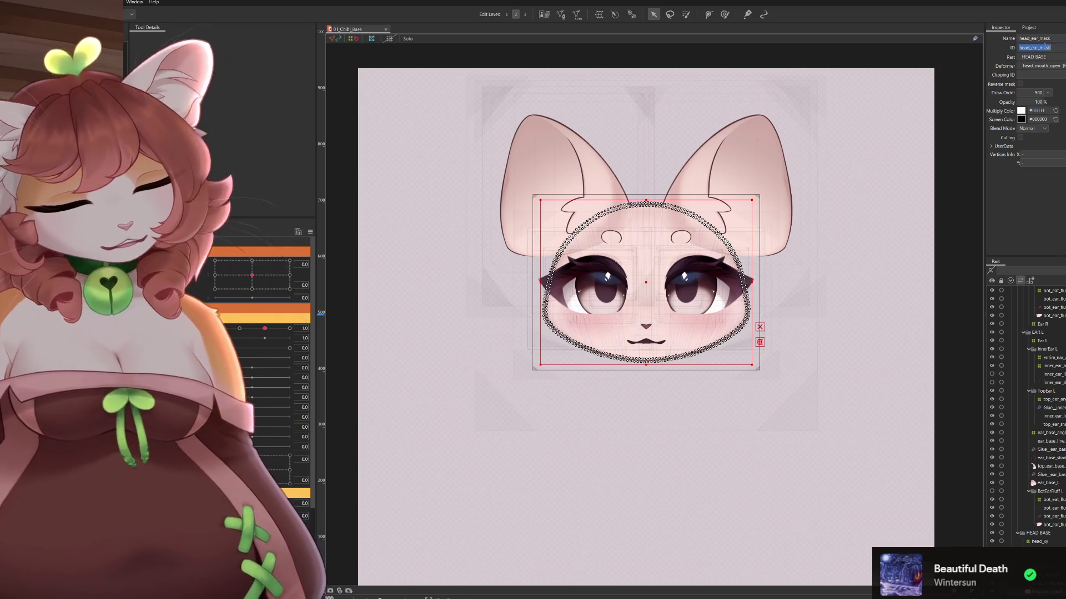
key("Return")
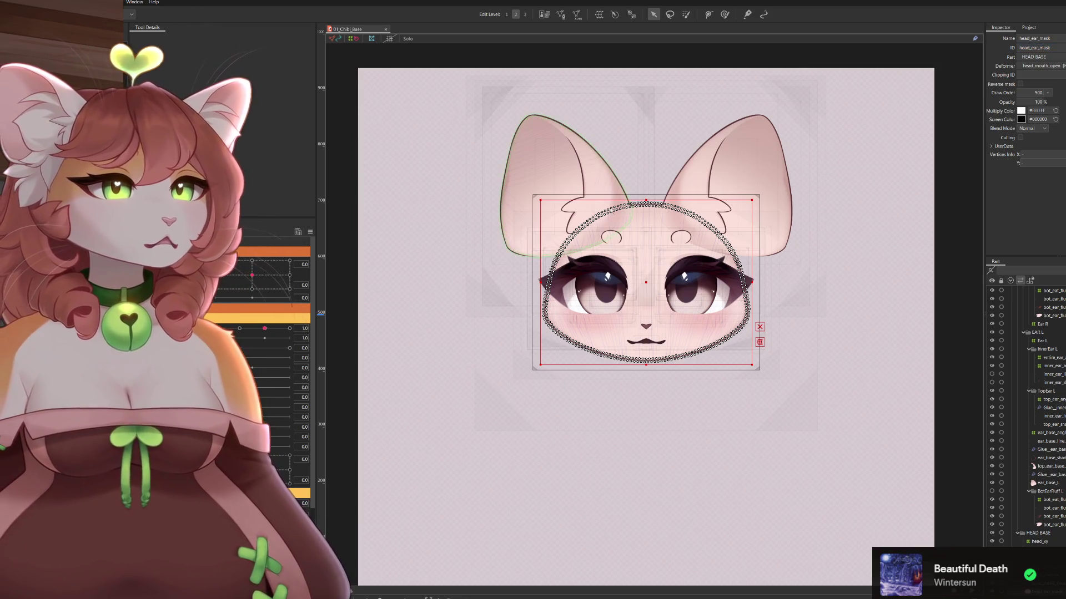
left_click(624, 210)
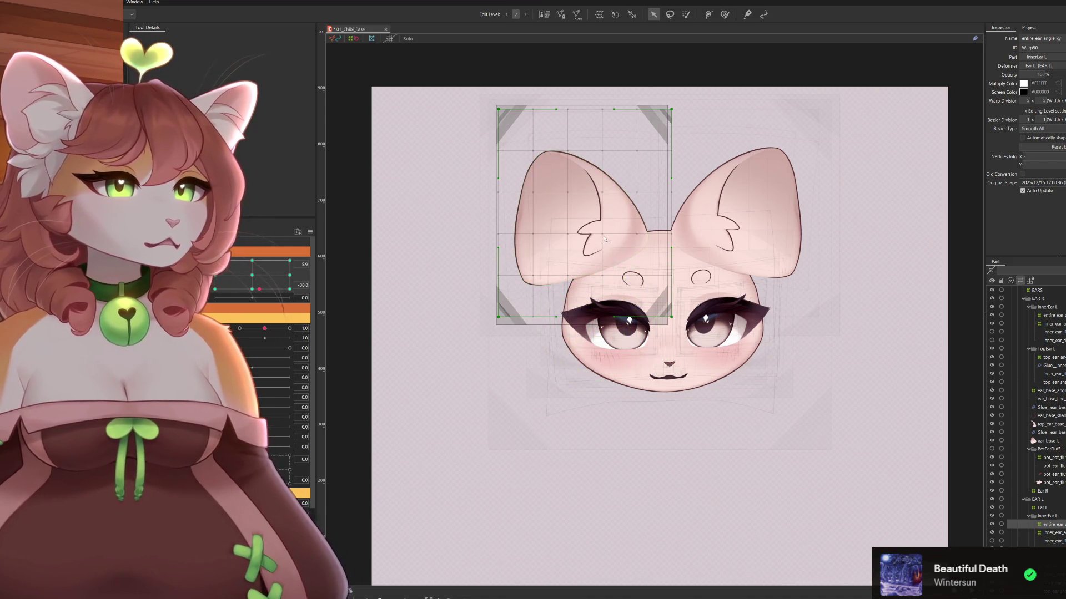
Select the top_ear_base_L mesh and compare the last edit with repeated undo and redo
left_click(623, 248)
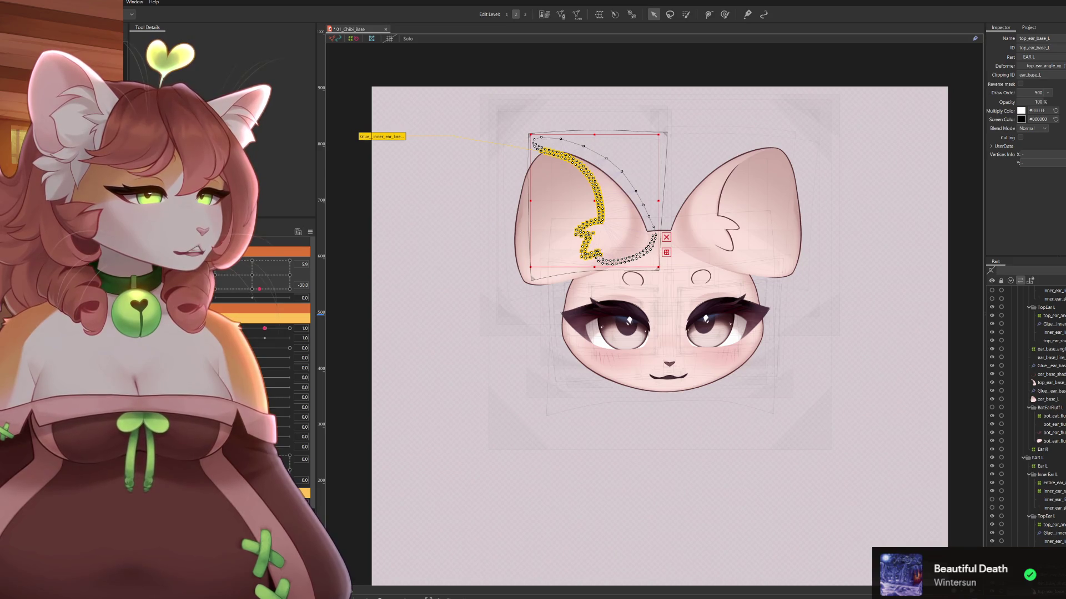
key("ctrl+z")
key("ctrl+y")
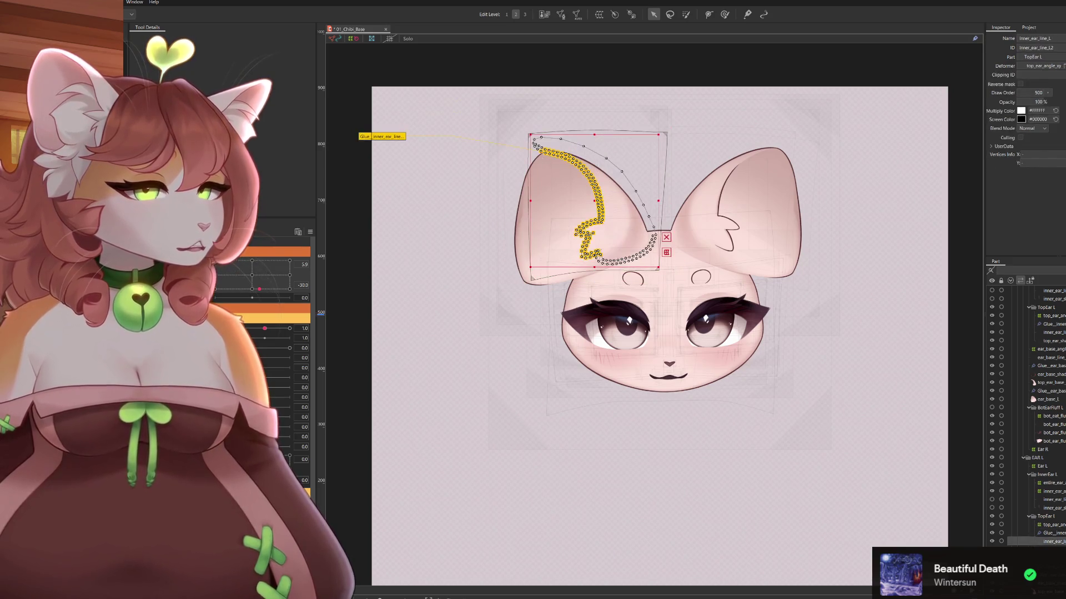
key("ctrl+z")
key("ctrl+y")
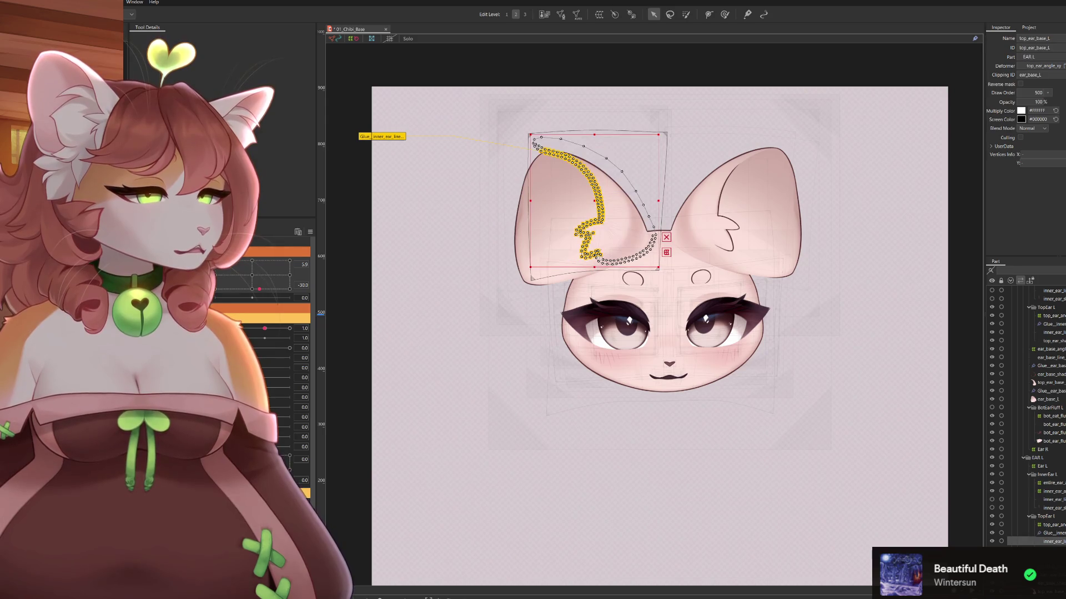
key("ctrl+z")
key("ctrl+y")
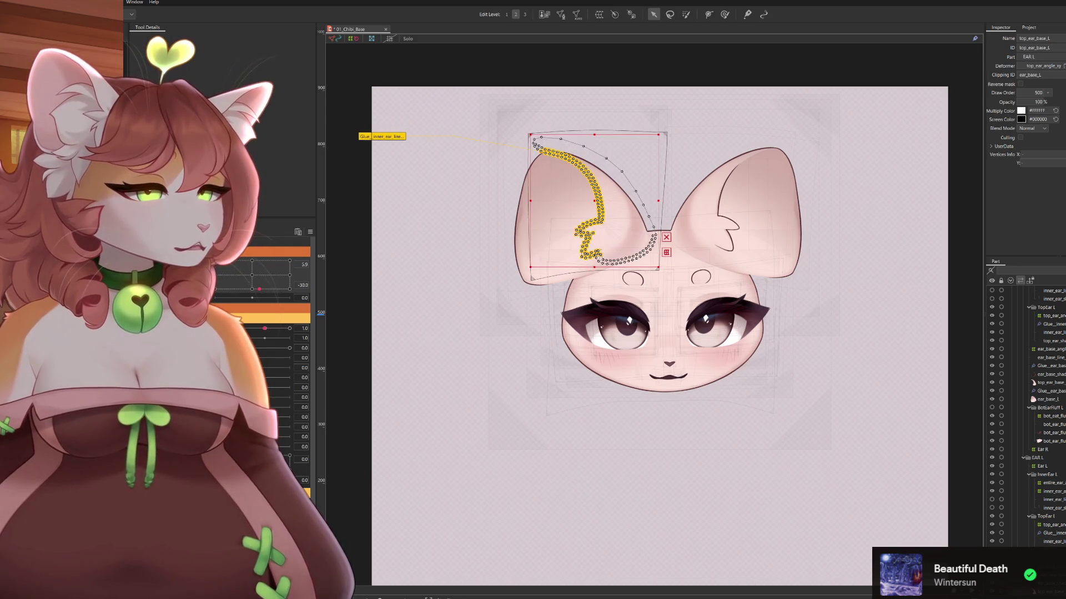
Check inner_ear_line_L and the top_ear_angle_xy warp deformer, then reset parameters to face forward
left_click(603, 248)
left_click(603, 248)
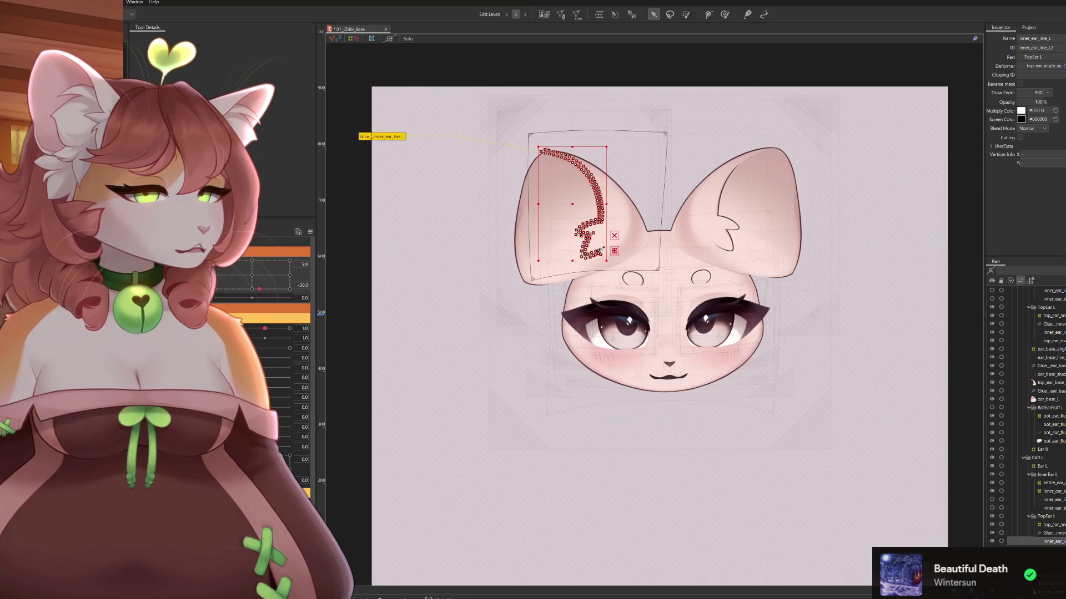
left_click(601, 251)
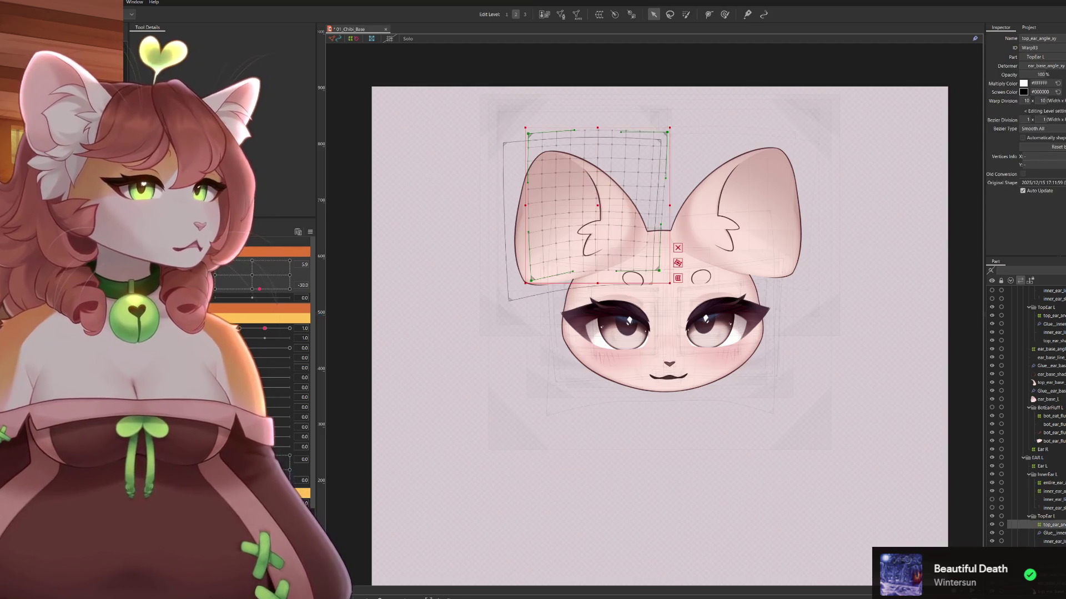
left_click(601, 251)
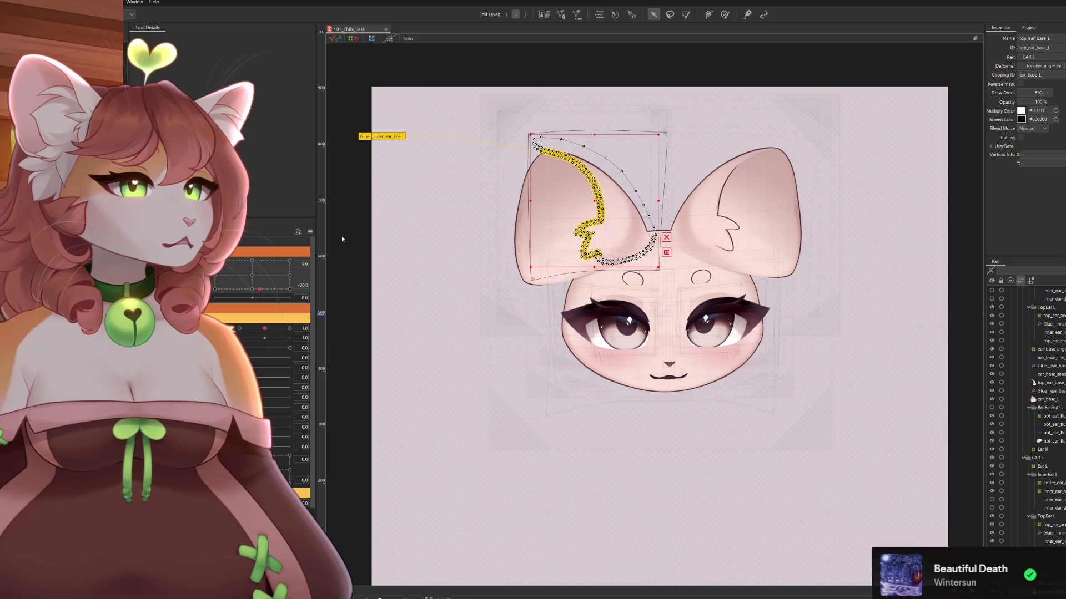
key("ctrl+shift+r")
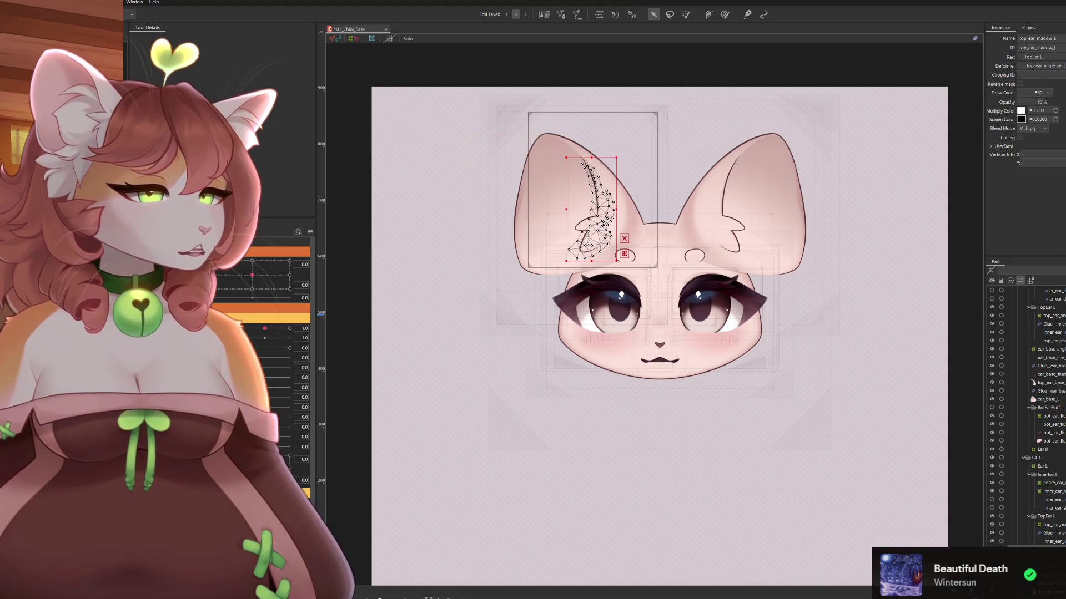
left_click(1052, 541)
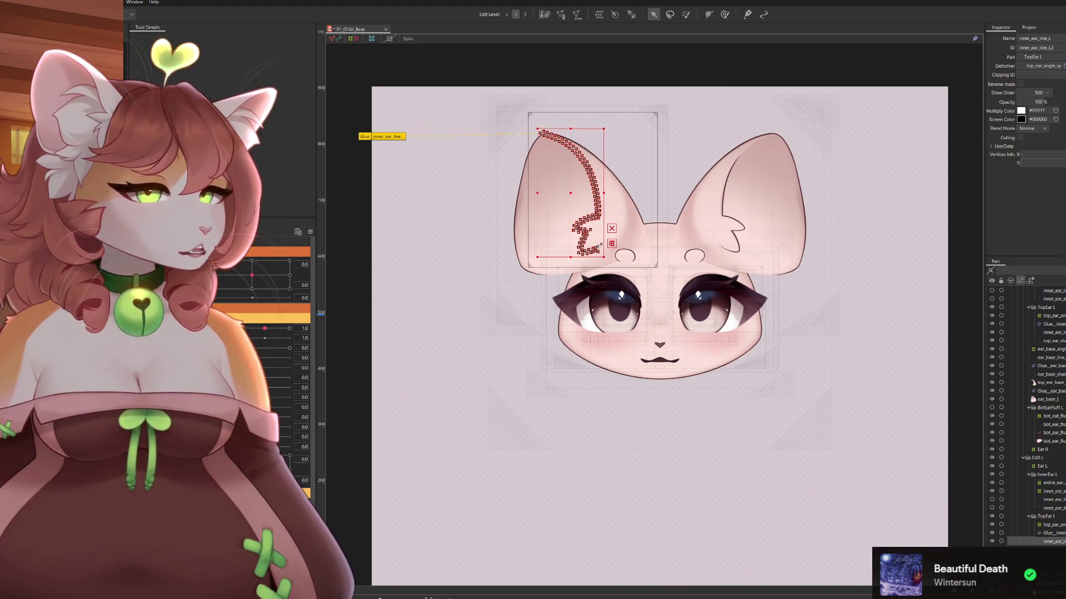
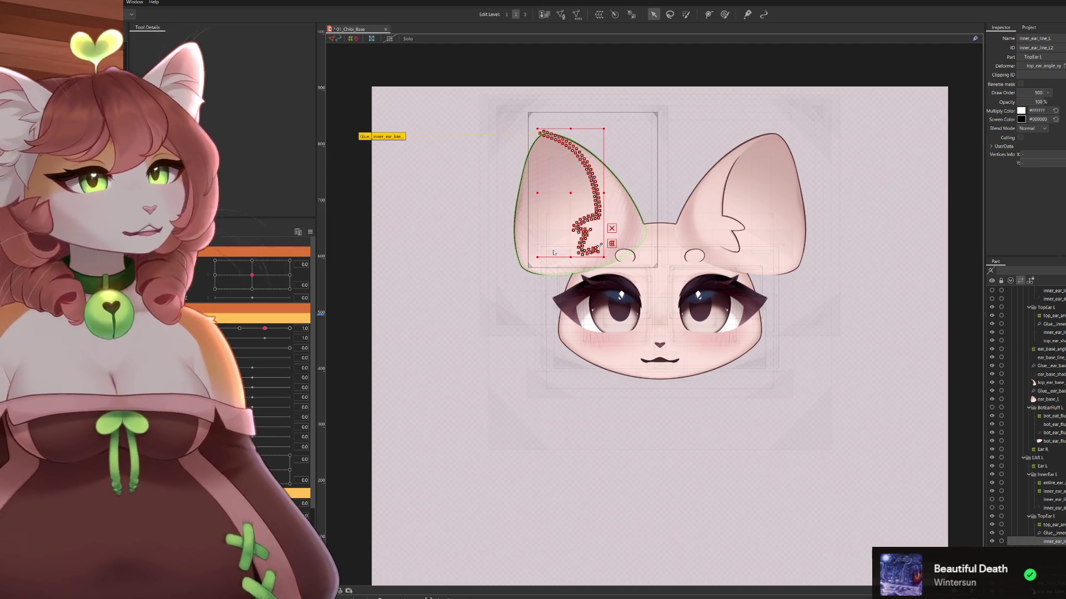
Give the top_ear_angle_xy warp deformer a 13-column by 13-row grid
left_click(536, 173)
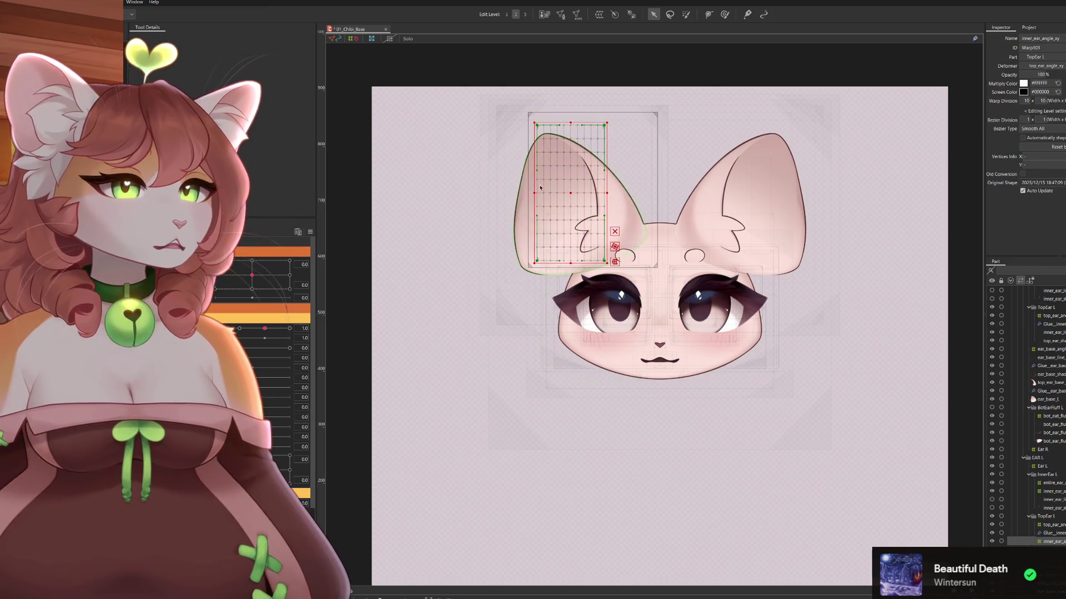
scroll(536, 172, "up", 2)
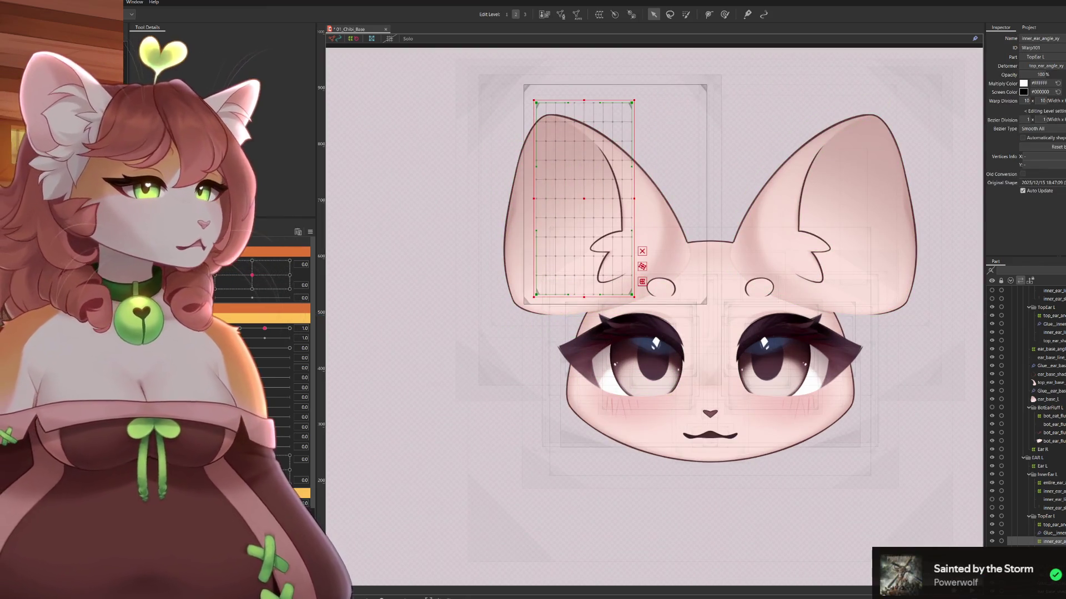
left_click(1049, 349)
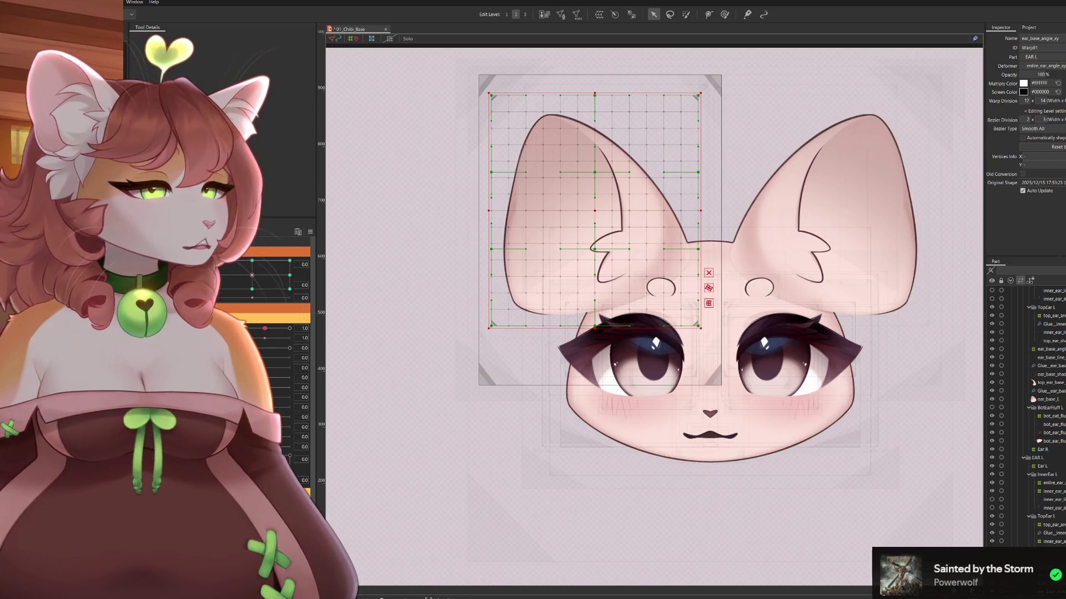
left_click(1049, 525)
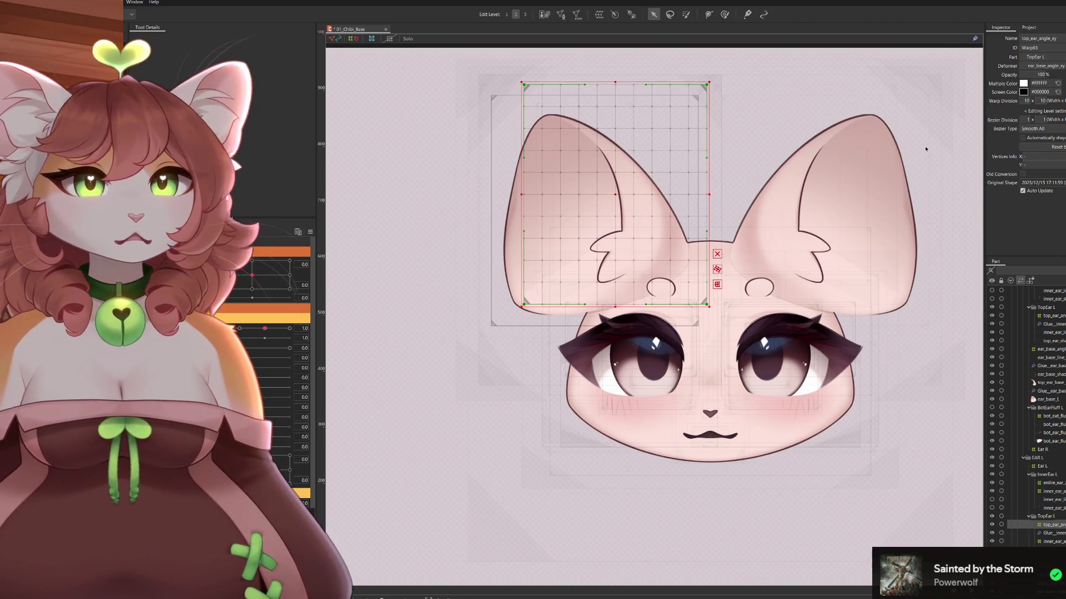
double_click(1025, 101)
type("13")
key("Return")
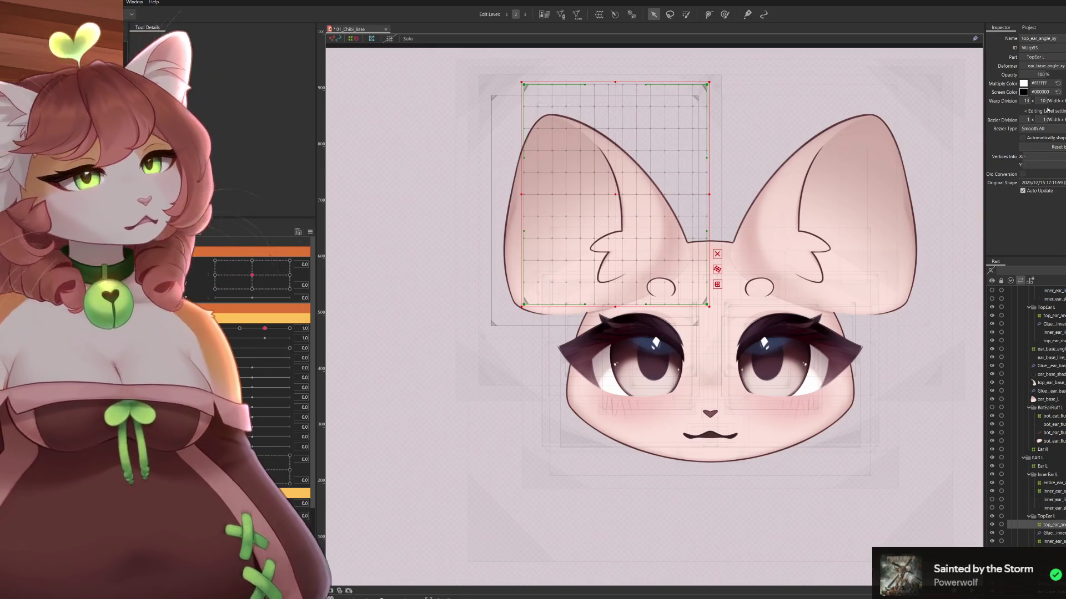
double_click(1042, 100)
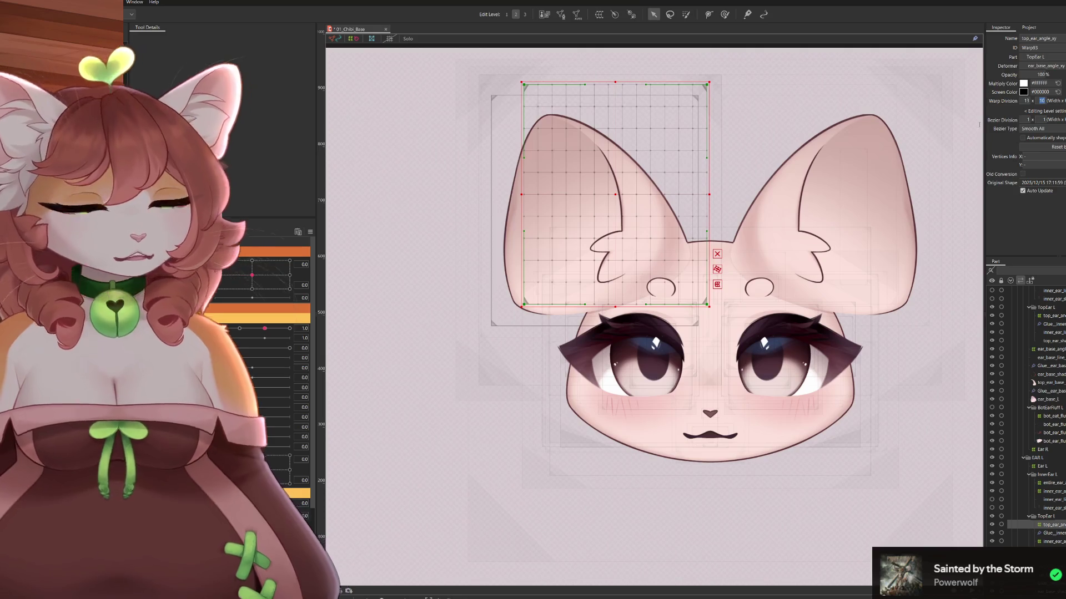
type("13")
key("Return")
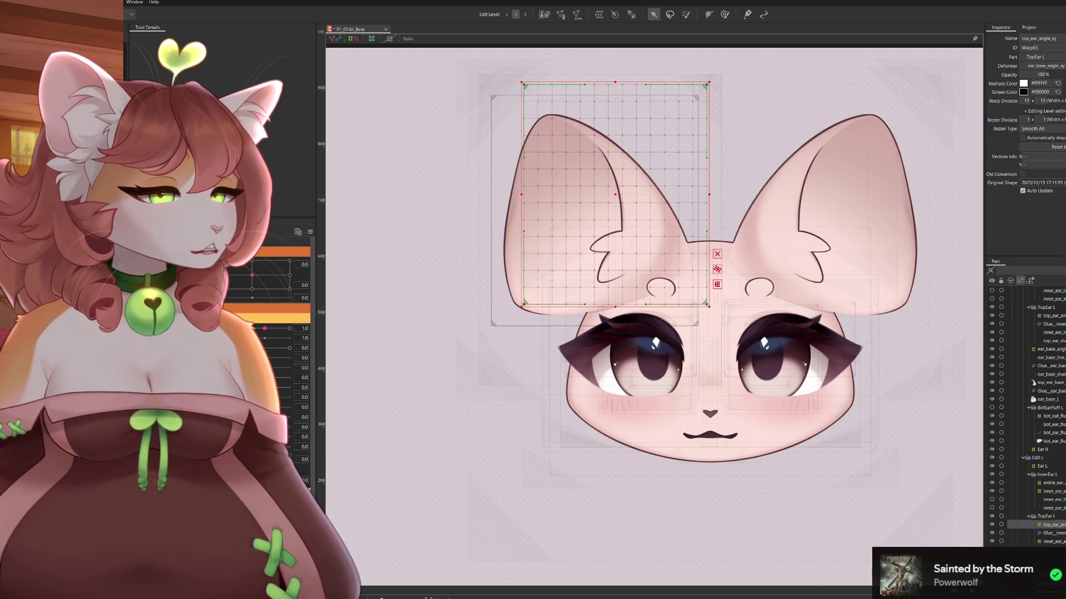
Set the inner_ear_angle_xy warp to 10 columns by 13 rows, then turn head angle to 30
left_click(616, 216)
left_click(611, 166)
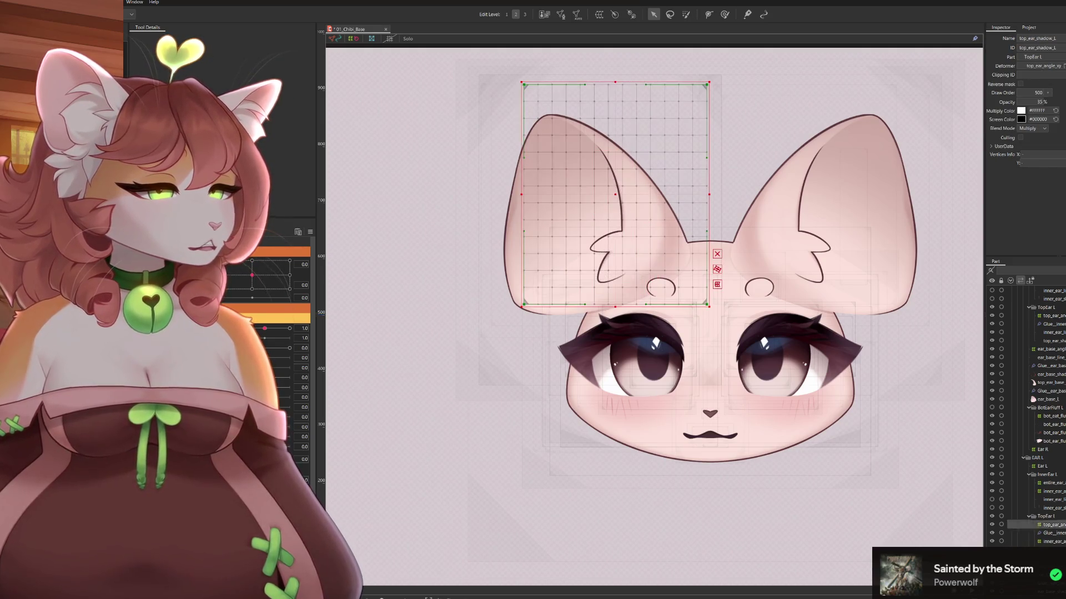
left_click(583, 194)
double_click(1026, 100)
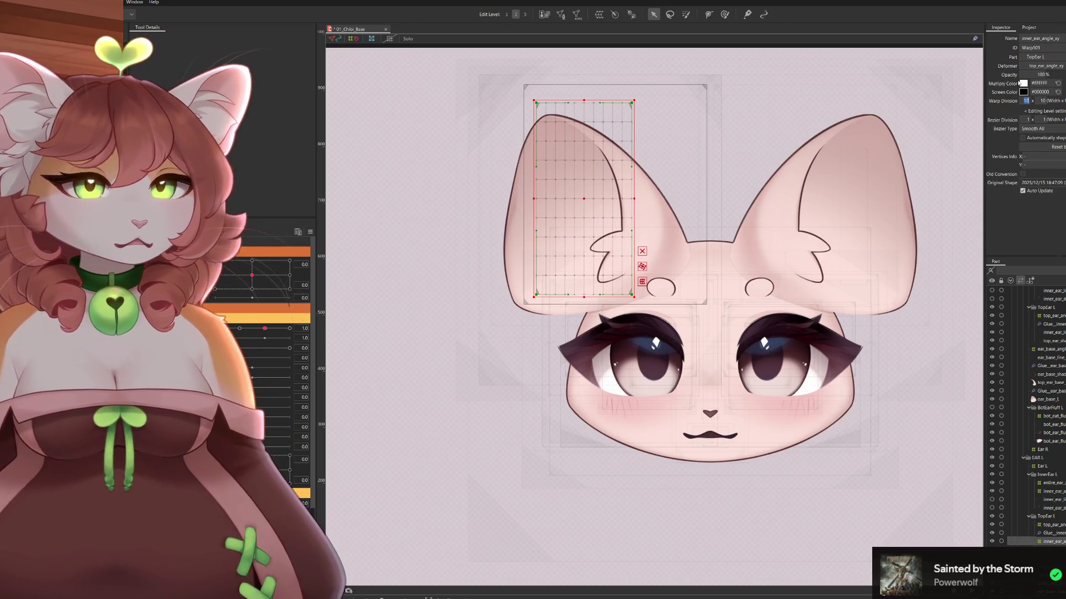
type("1")
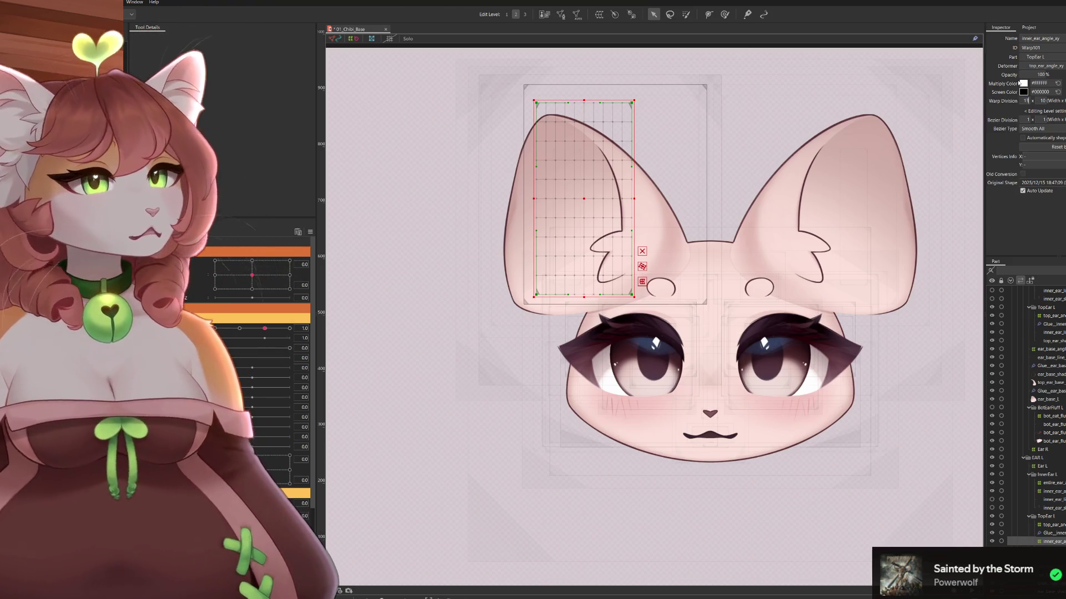
type("3")
key("Return")
double_click(1043, 101)
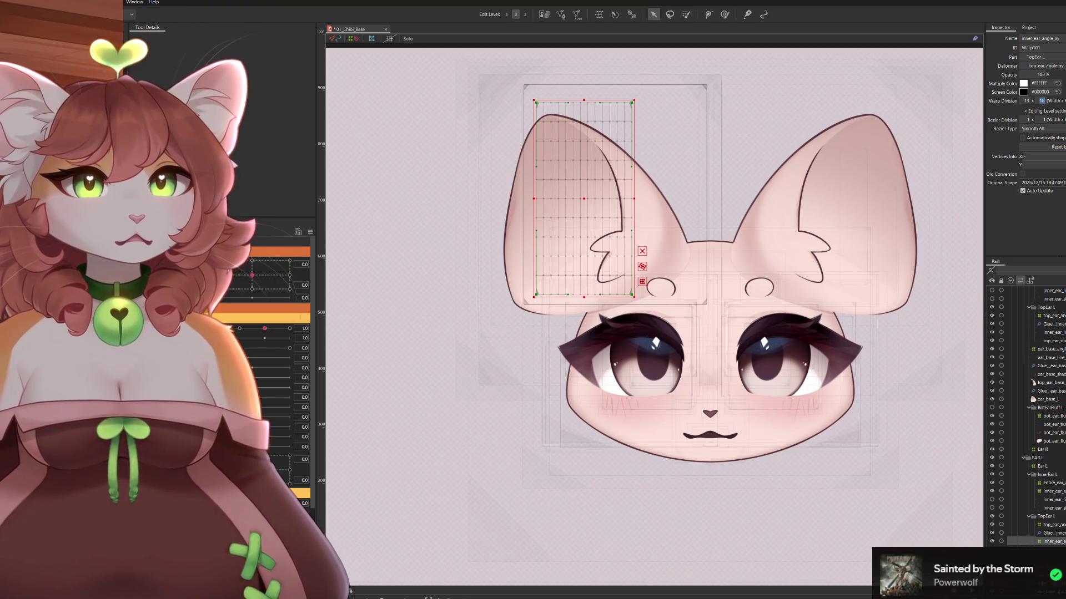
type("13")
key("Return")
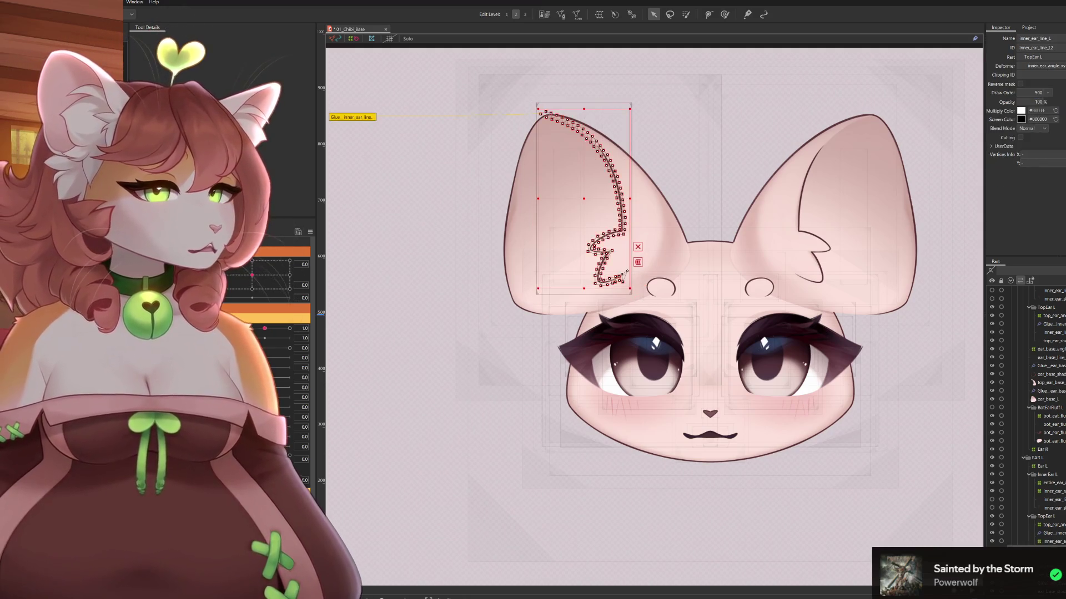
double_click(1025, 101)
type("10")
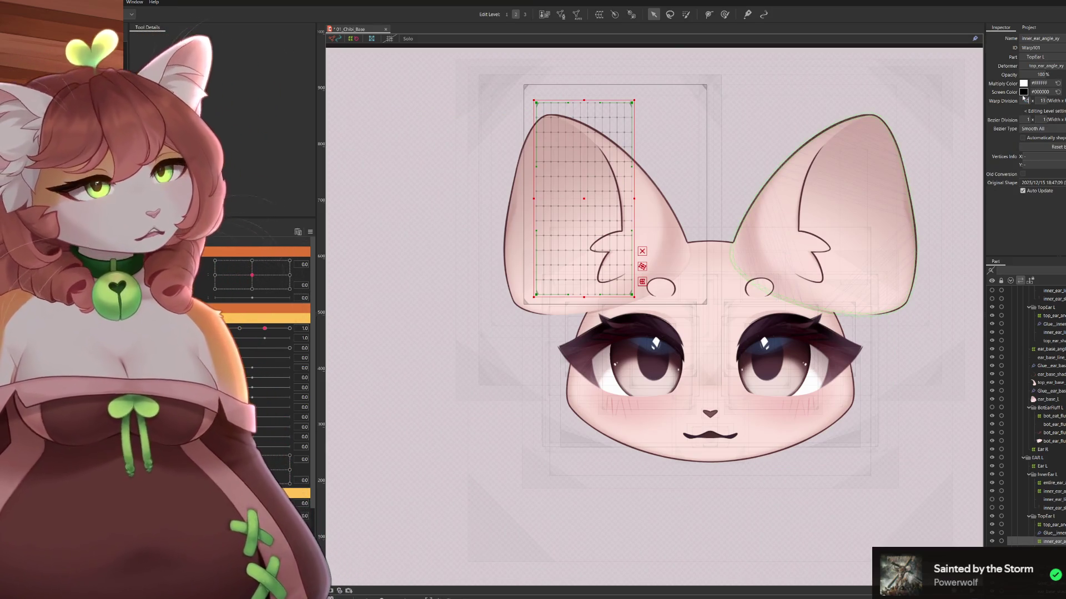
key("Return")
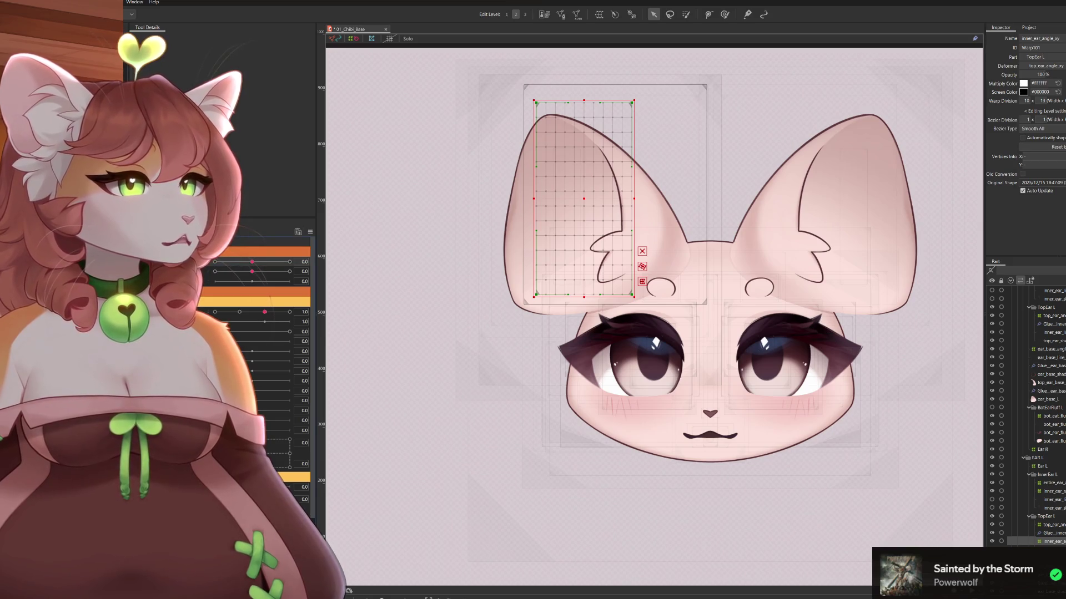
left_click_drag(246, 261, 289, 261)
Shrink the deform brush and trial-push the inner ear grid up-left, then undo it
scroll(723, 242, "up", 3)
scroll(723, 241, "down", 1)
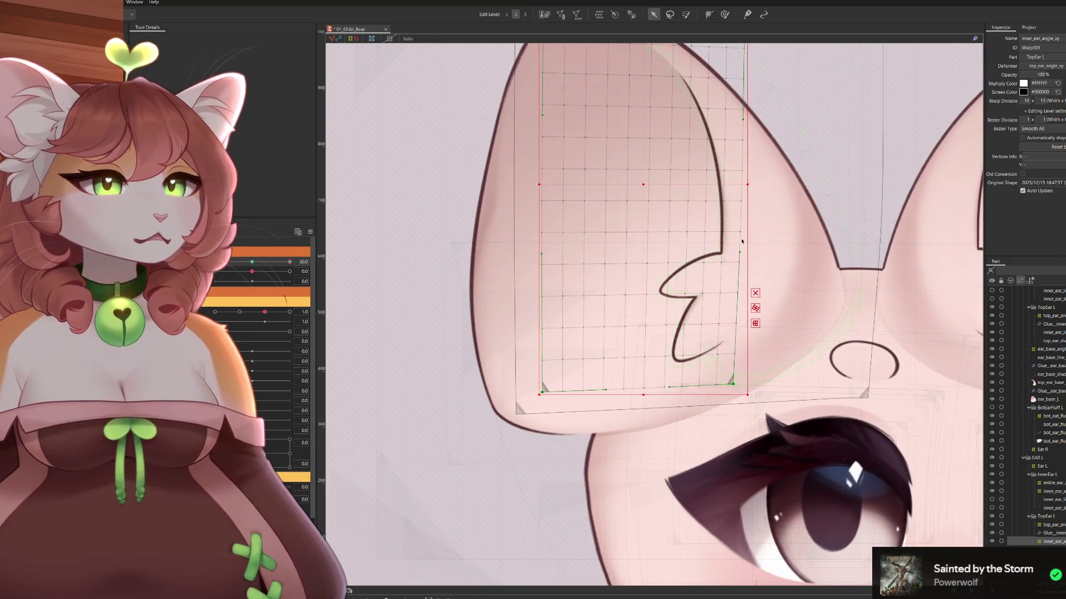
scroll(731, 238, "down", 2)
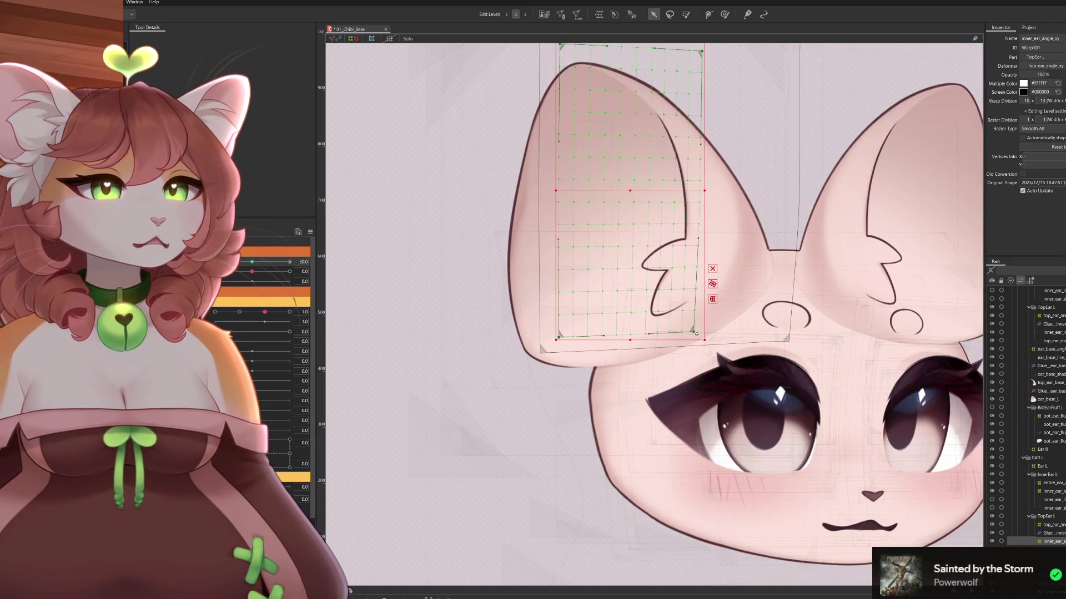
key("b")
scroll(678, 287, "down", 3)
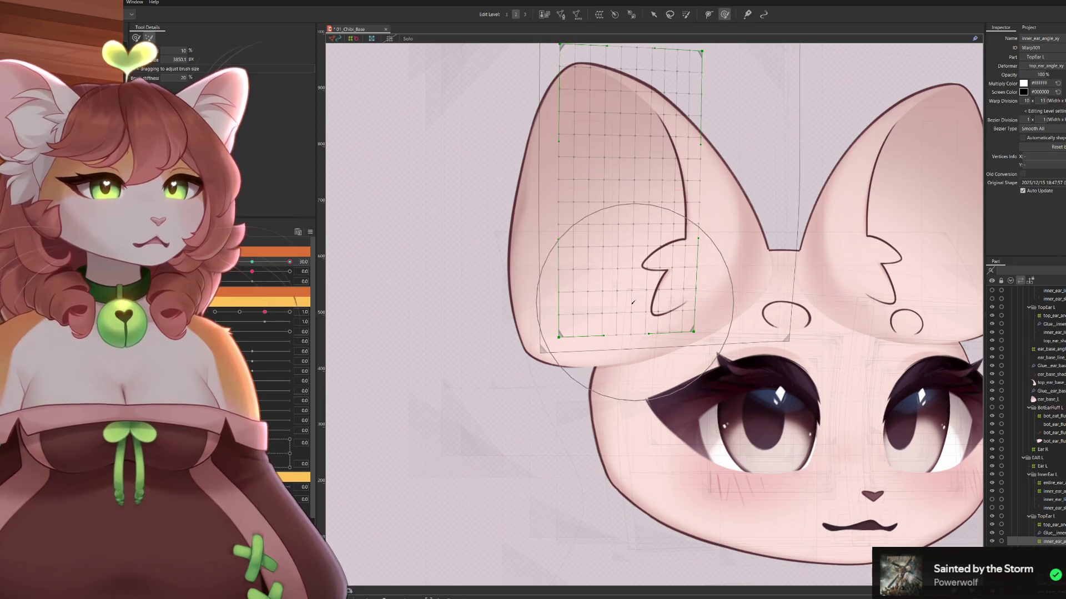
left_click_drag(610, 283, 578, 281)
scroll(691, 380, "up", 3)
left_click_drag(691, 381, 673, 365)
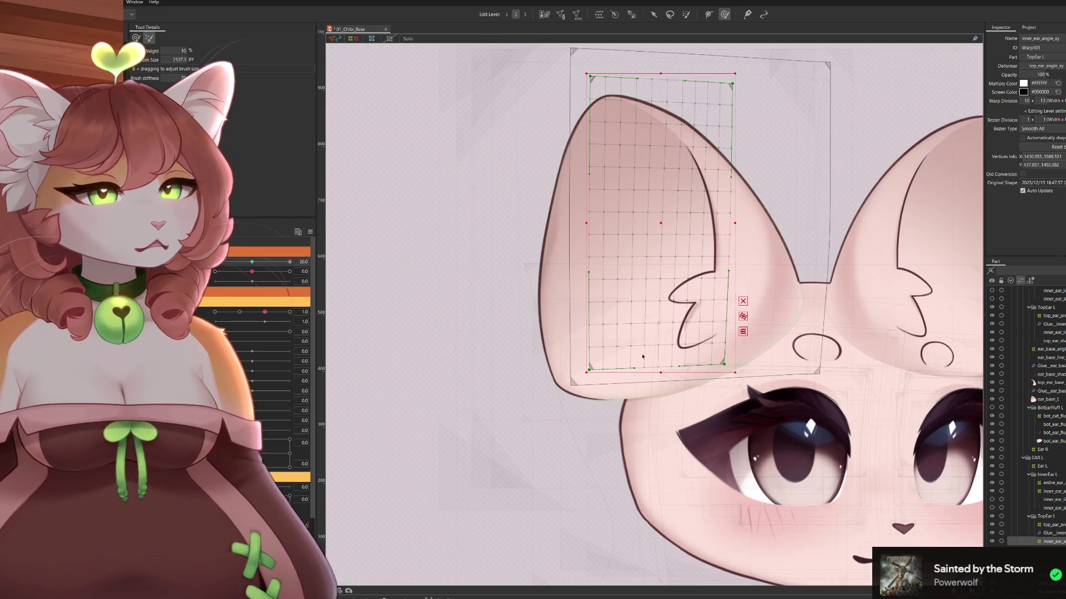
key("ctrl+z")
At 100% brush weight, trial-skew the lower ear grid, undo, and select top_ear_shadow_L
left_click(136, 38)
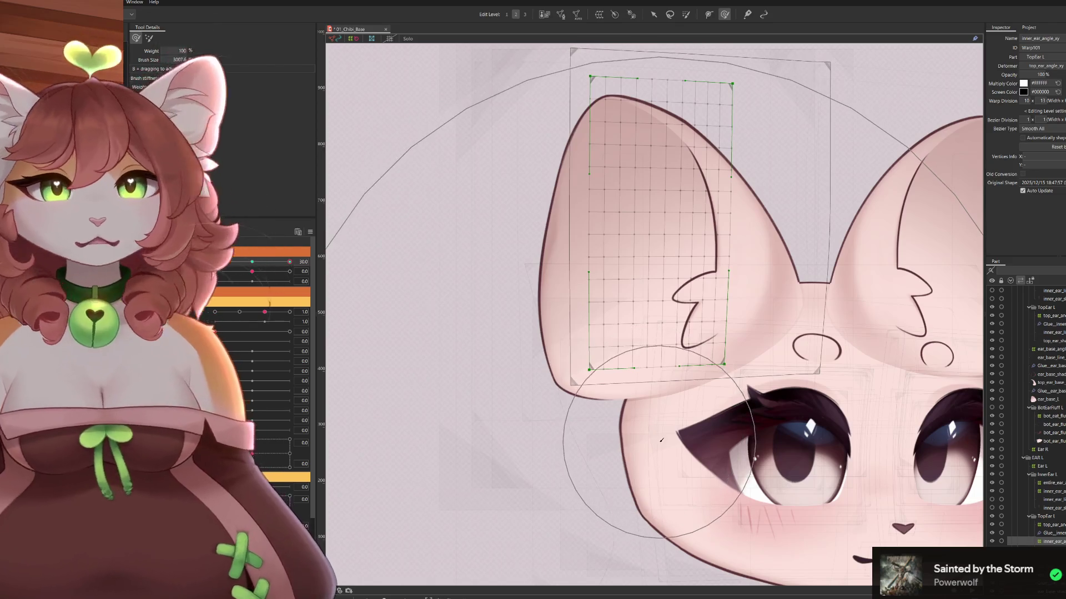
left_click_drag(677, 452, 697, 465)
key("ctrl+z")
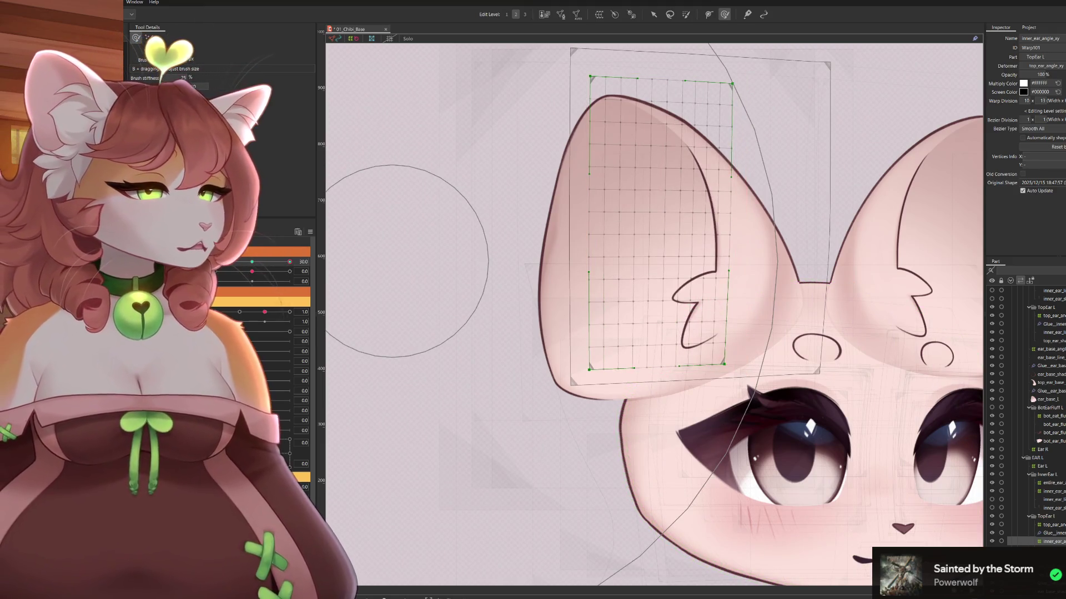
left_click(716, 239)
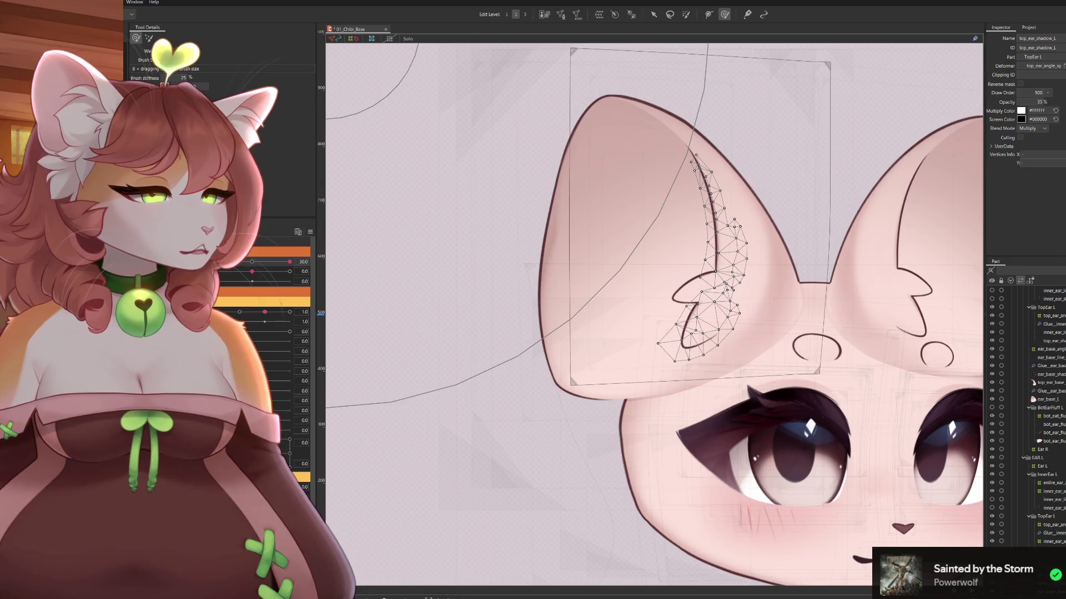
Undo back until the head angle is 0, deselect, and select inner_ear_angle_xy
left_click(697, 161, "shift")
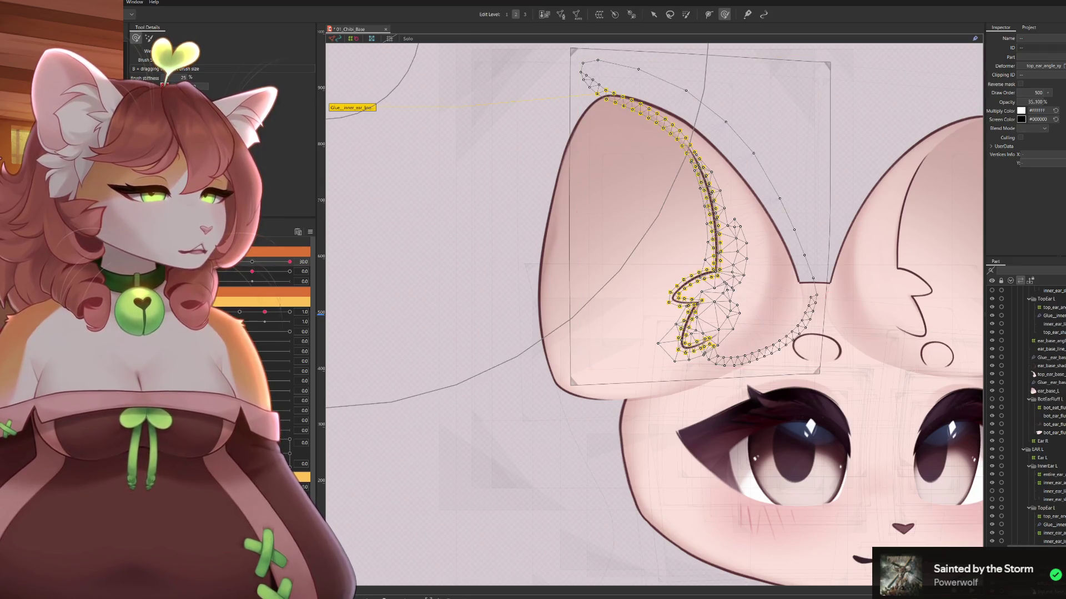
key("ctrl+z")
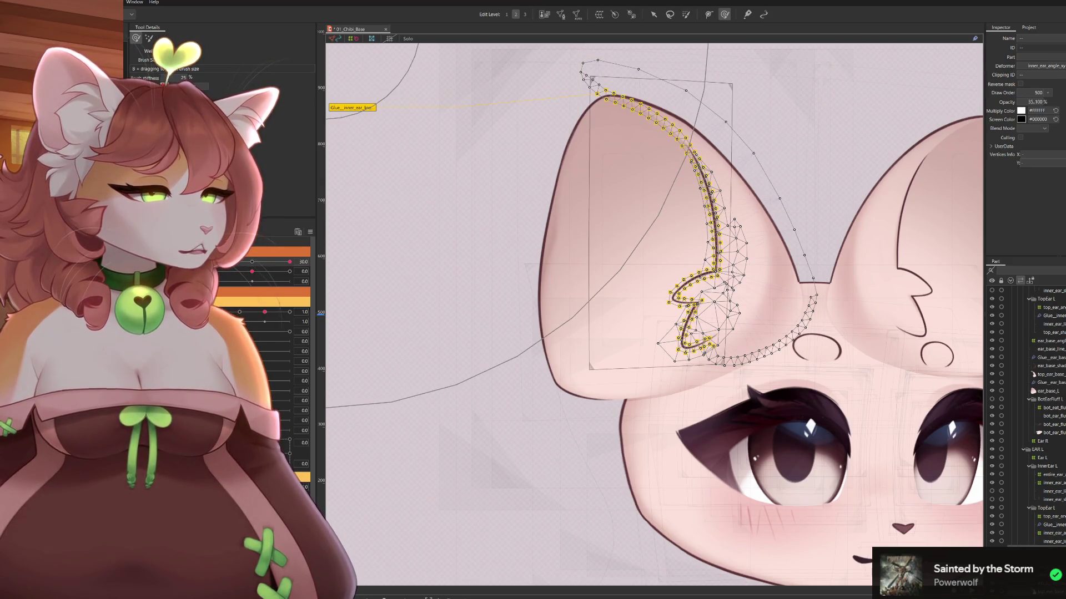
key("ctrl+z")
key("ctrl+z")
key("ctrl+z")
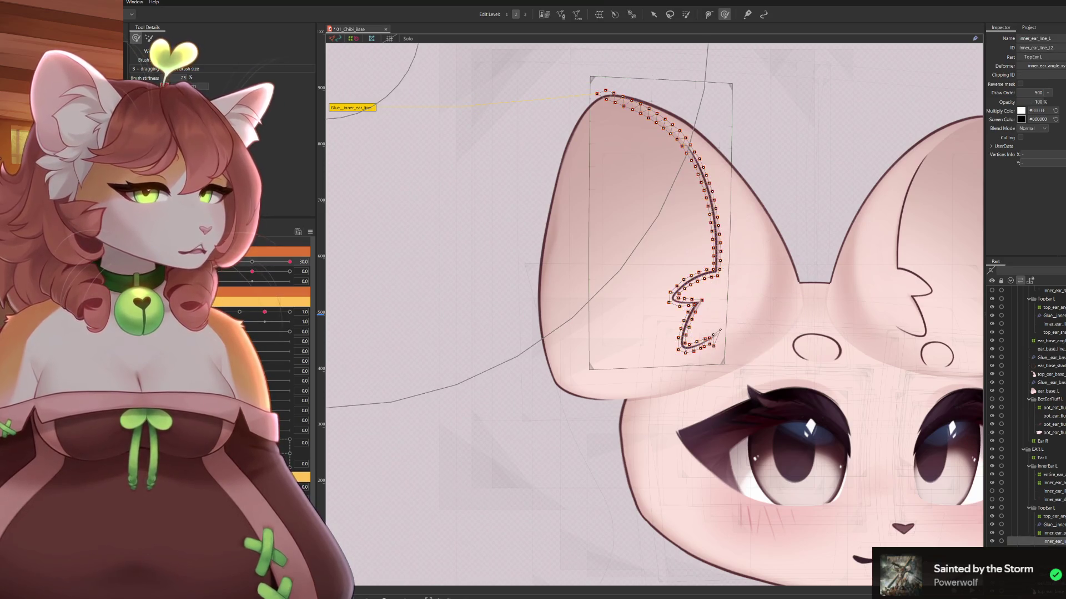
key("ctrl+z")
key("ctrl+z")
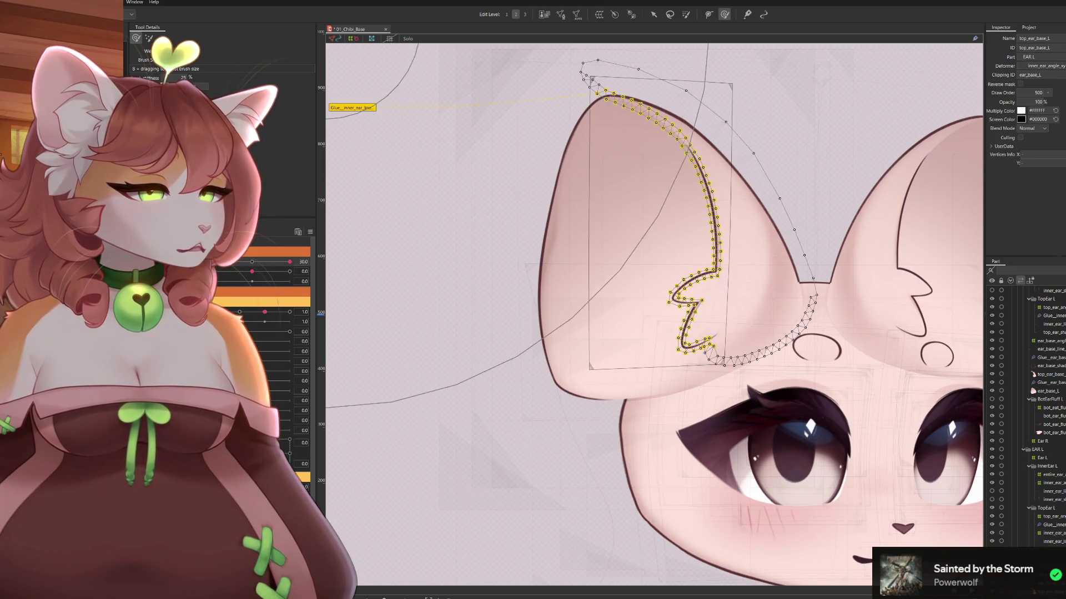
key("ctrl+z")
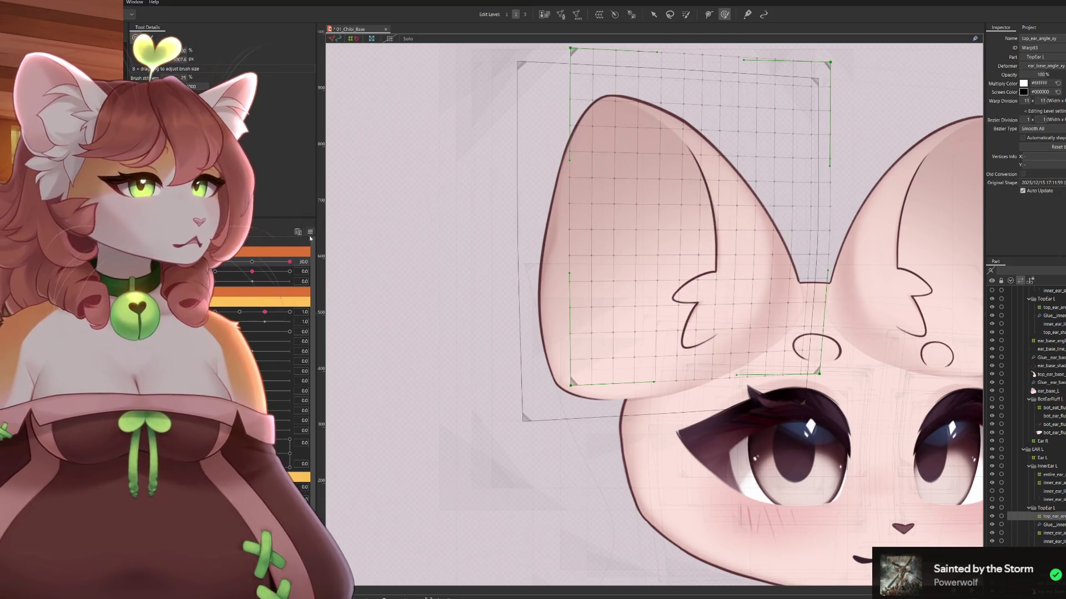
key("ctrl+z")
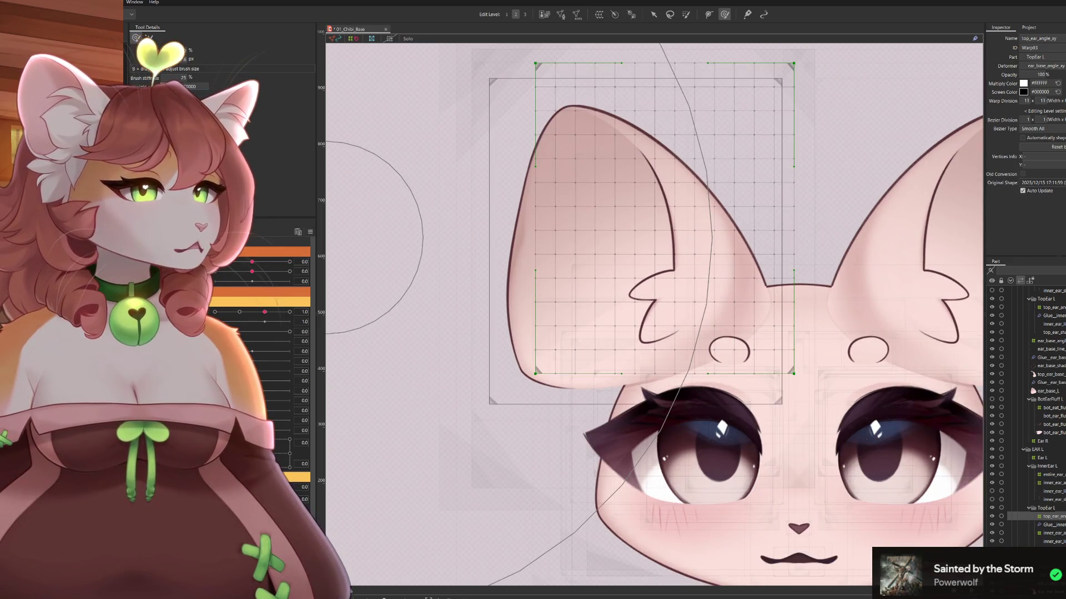
key("Escape")
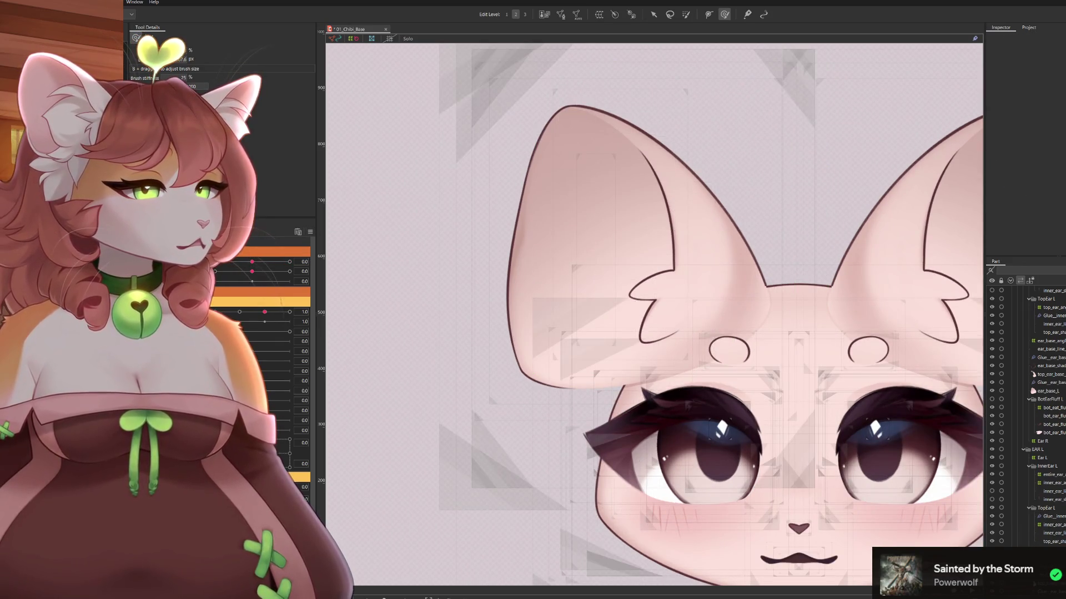
left_click(1049, 524)
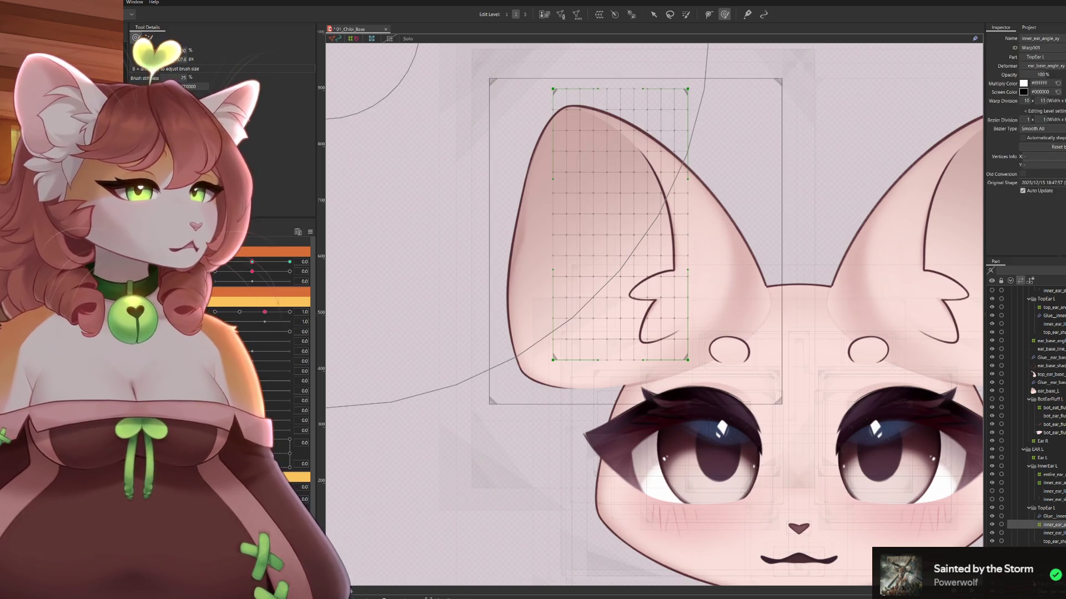
At head angle 30, brush the lower ear grid into shape and preview it across the turn
left_click_drag(250, 259, 289, 262)
mouse_move(703, 447)
left_mouse_down()
mouse_move(715, 445)
mouse_move(673, 407)
left_mouse_up()
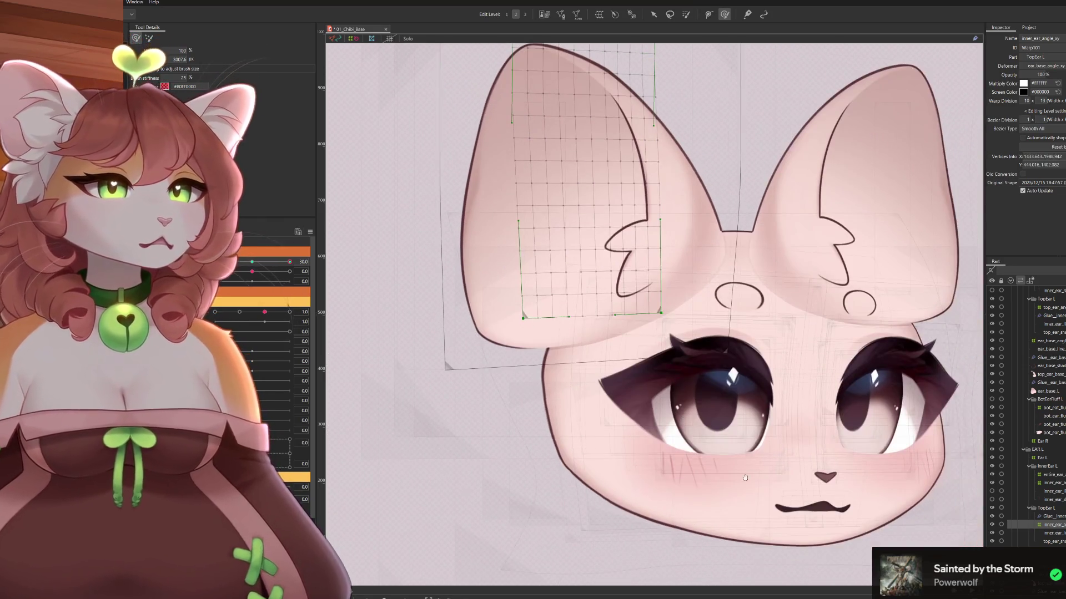
mouse_move(673, 462)
left_mouse_down()
mouse_move(674, 489)
mouse_move(650, 462)
mouse_move(670, 429)
left_mouse_up()
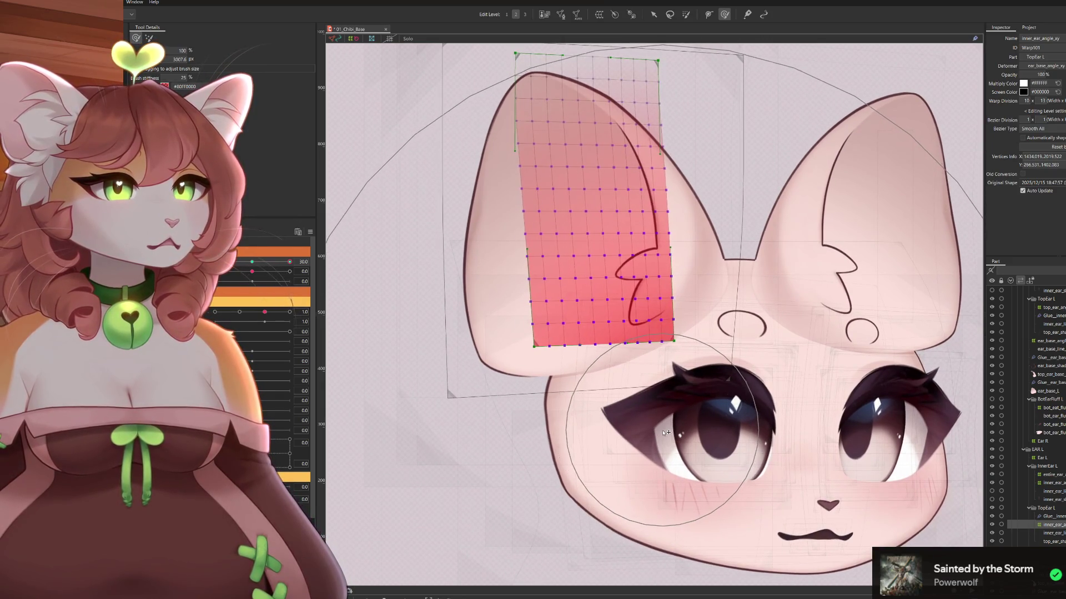
mouse_move(287, 264)
left_mouse_down()
mouse_move(238, 262)
mouse_move(311, 265)
mouse_move(215, 263)
left_mouse_up()
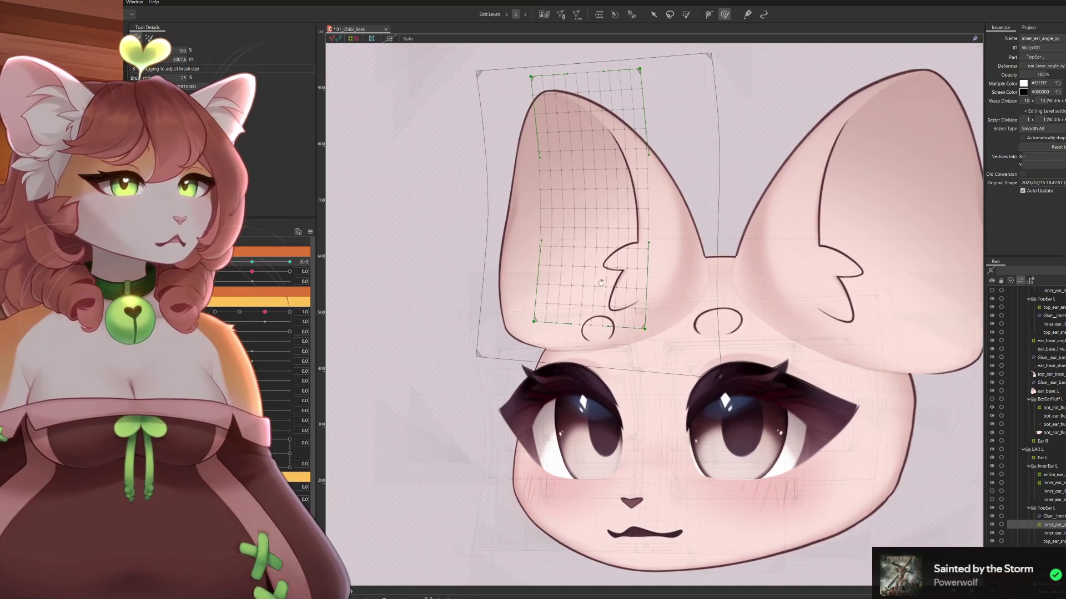
left_click_drag(579, 350, 549, 433)
key("Escape")
mouse_move(578, 400)
left_mouse_down()
mouse_move(608, 342)
mouse_move(582, 438)
mouse_move(660, 433)
left_mouse_up()
Narrow the ear grid's top, pull its right side in and its left edge outward
left_click_drag(639, 244, 636, 225)
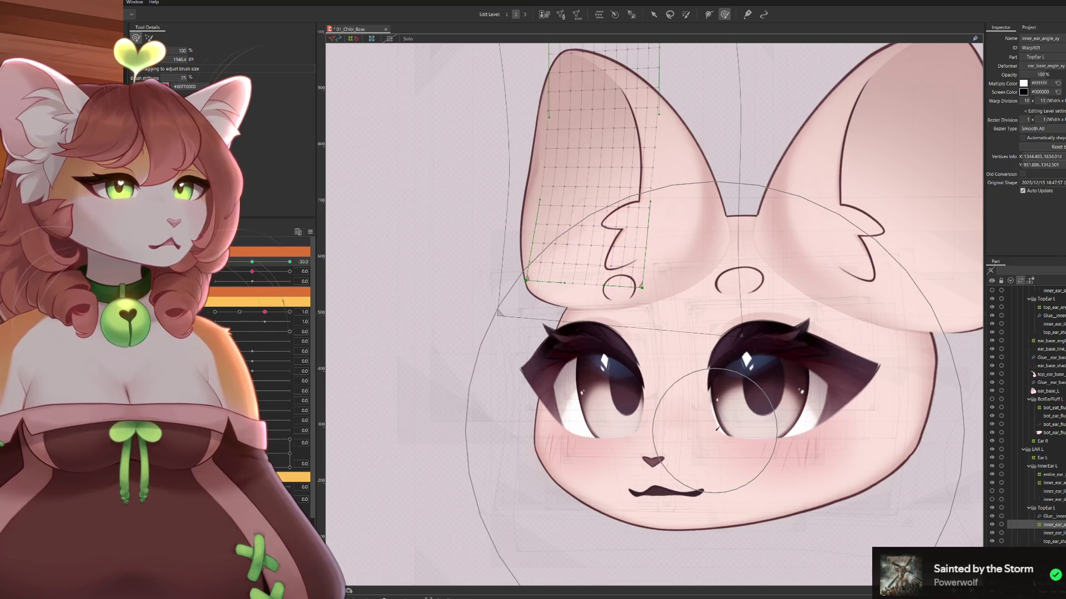
left_click_drag(599, 342, 644, 347)
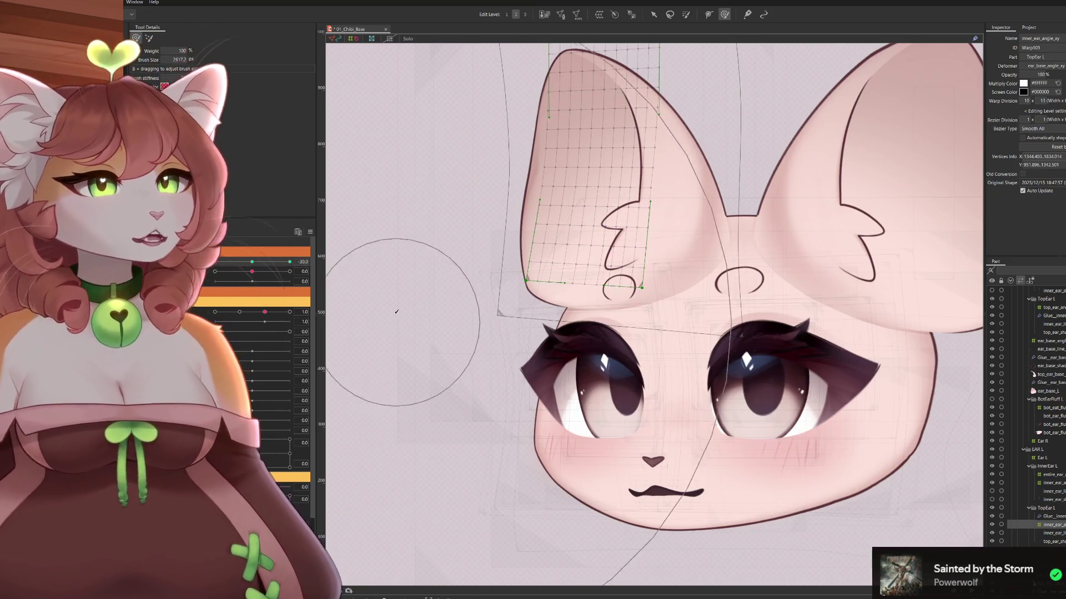
left_click_drag(387, 330, 478, 400)
mouse_move(560, 411)
left_mouse_down()
mouse_move(488, 311)
mouse_move(507, 286)
mouse_move(498, 280)
left_mouse_up()
mouse_move(626, 271)
left_mouse_down()
mouse_move(592, 268)
mouse_move(562, 230)
left_mouse_up()
left_click_drag(742, 210, 715, 192)
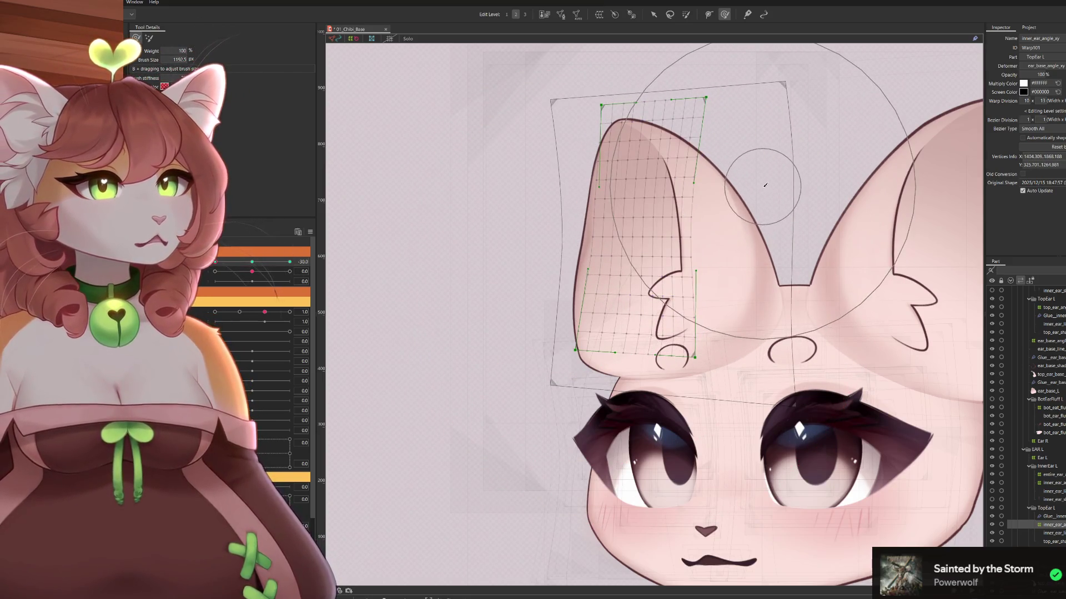
mouse_move(686, 86)
left_mouse_down()
mouse_move(699, 127)
mouse_move(719, 113)
mouse_move(722, 126)
left_mouse_up()
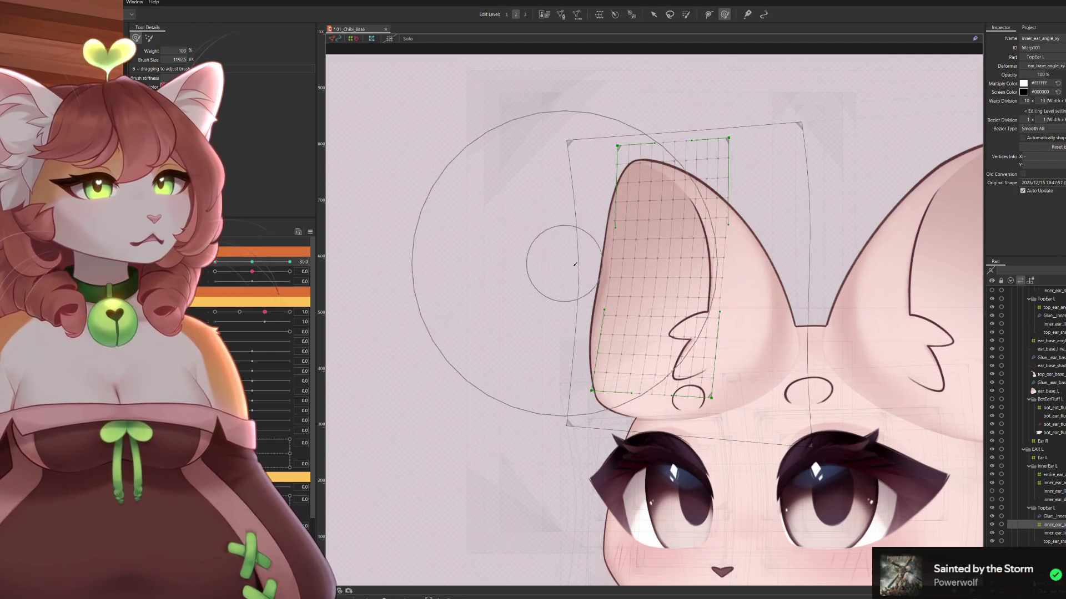
left_click_drag(584, 266, 575, 270)
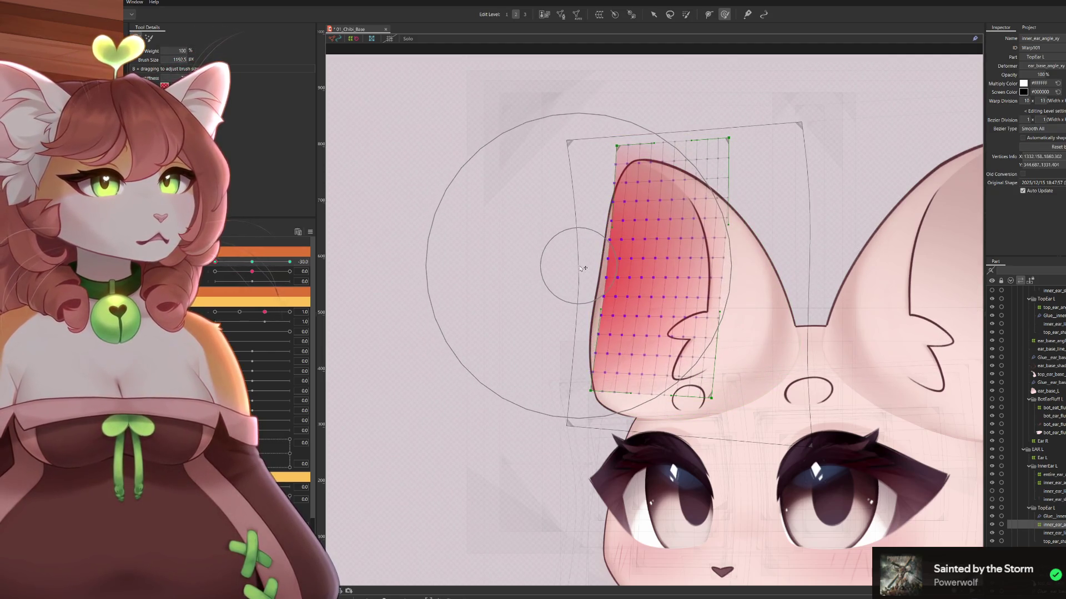
left_click_drag(580, 308, 608, 309)
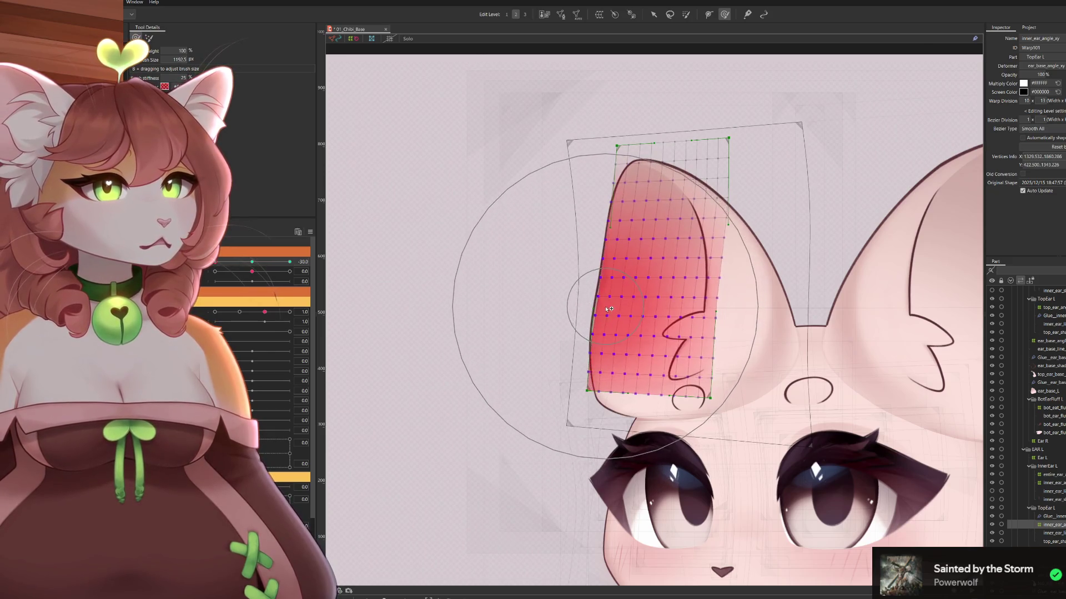
Return to the deform brush and move the horizontal head angle to 30 and back to 0
key("v")
key("b")
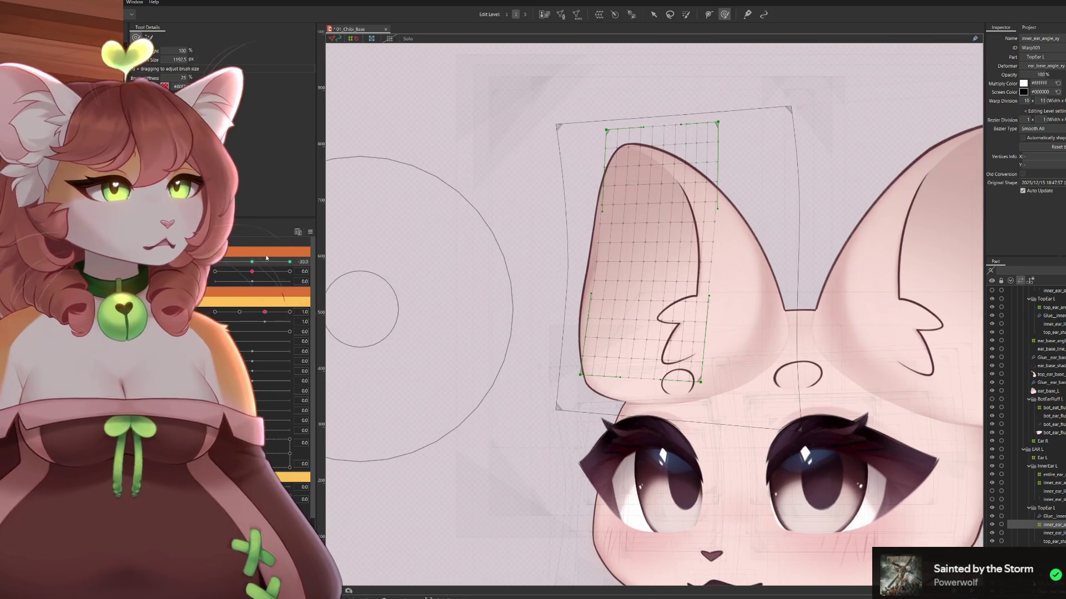
mouse_move(221, 266)
left_mouse_down()
mouse_move(340, 250)
mouse_move(261, 250)
mouse_move(314, 231)
left_mouse_up()
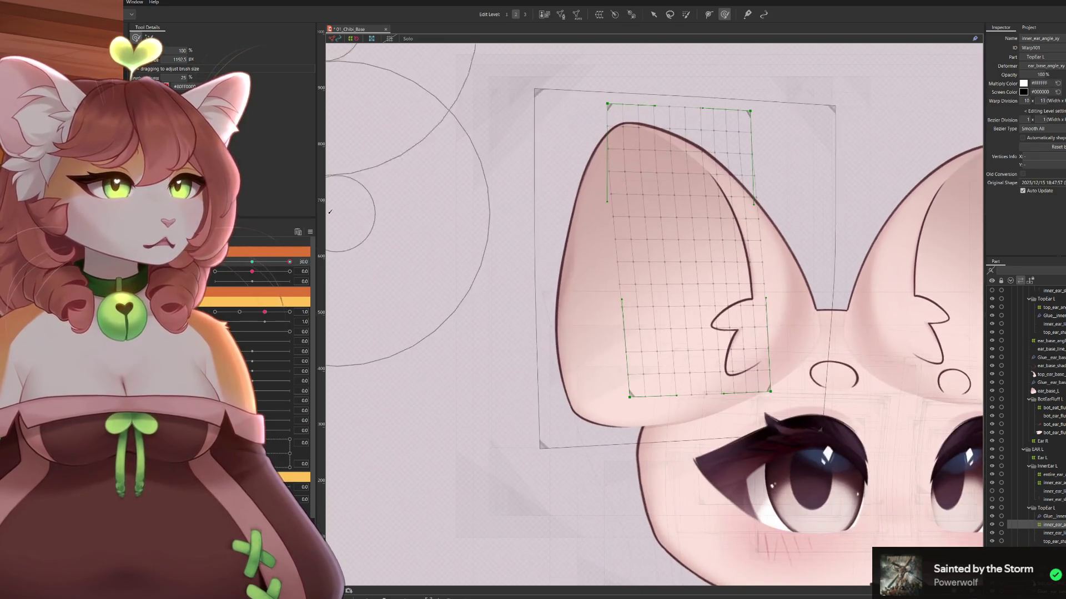
scroll(346, 233, "down", 5)
left_click_drag(689, 400, 668, 379)
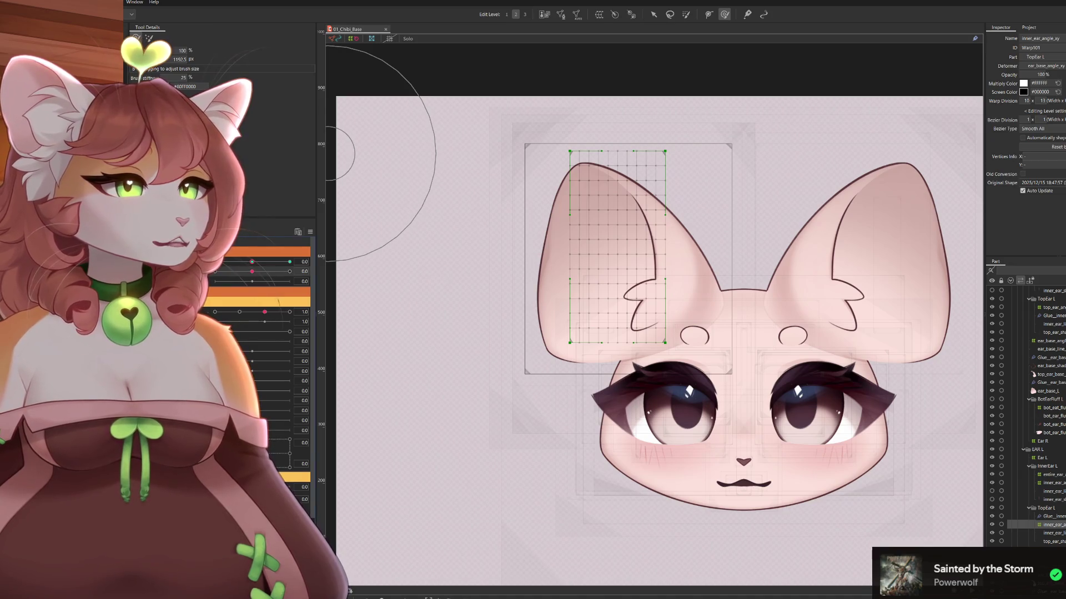
At vertical head angle 30, push the left ear warp grid upward and reshape its lower rows
left_click_drag(252, 272, 290, 271)
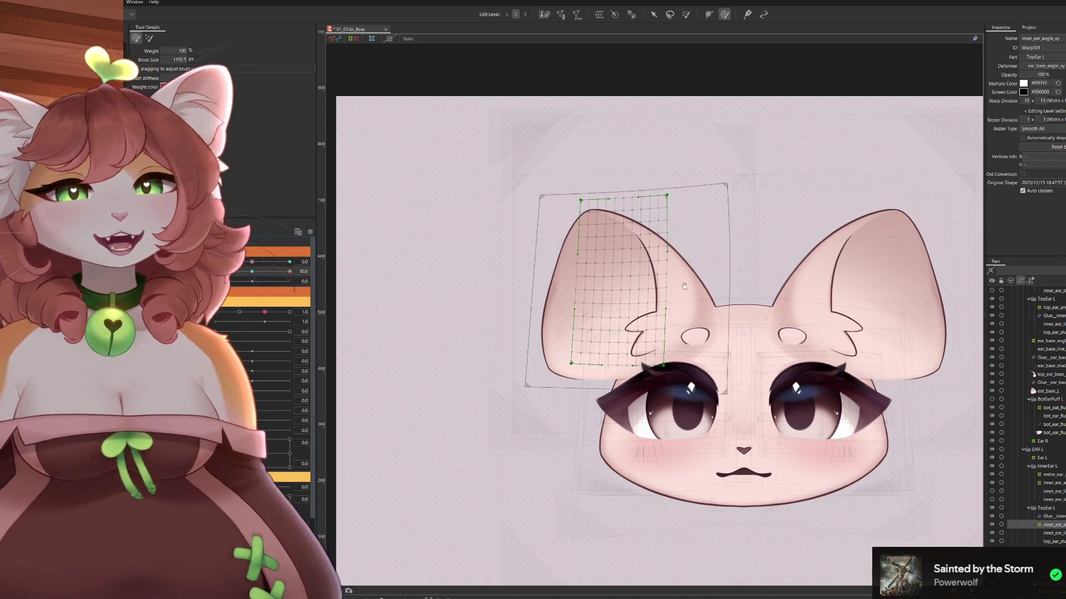
left_click_drag(678, 296, 732, 258)
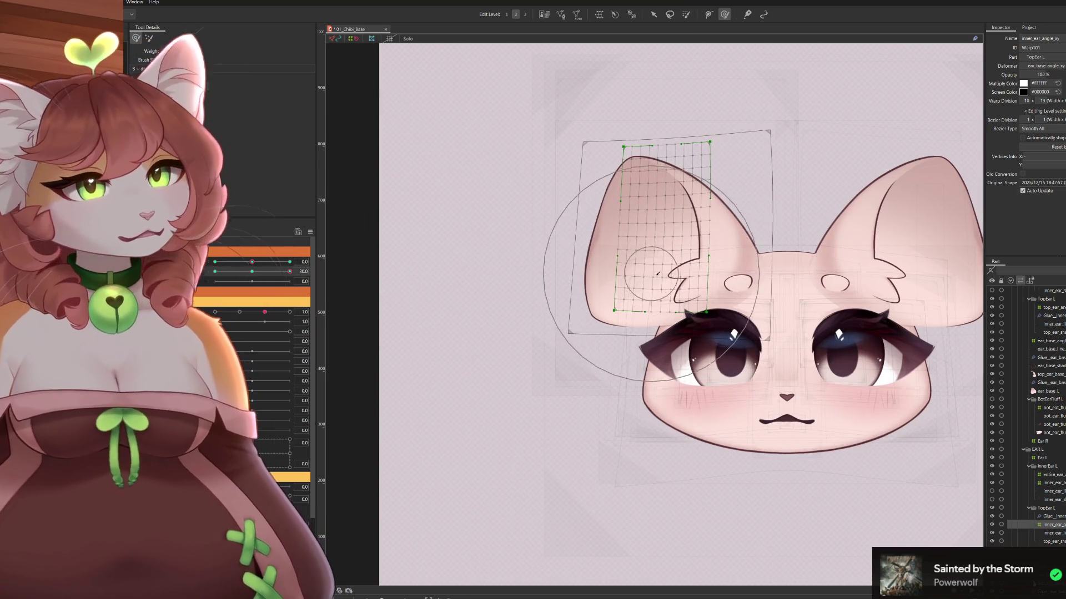
left_click_drag(691, 290, 685, 264)
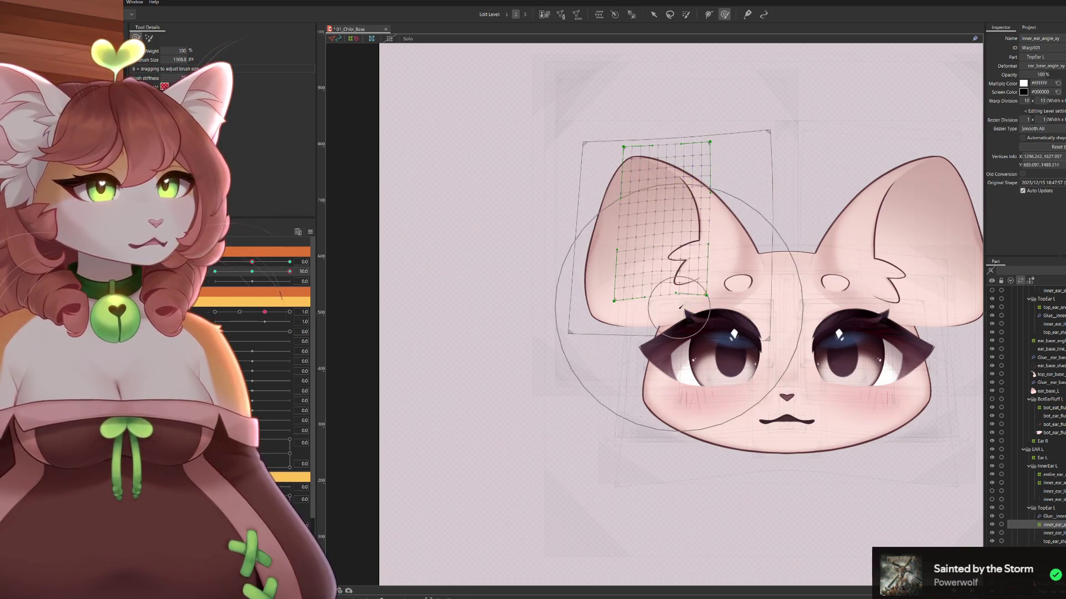
left_click_drag(670, 338, 670, 333)
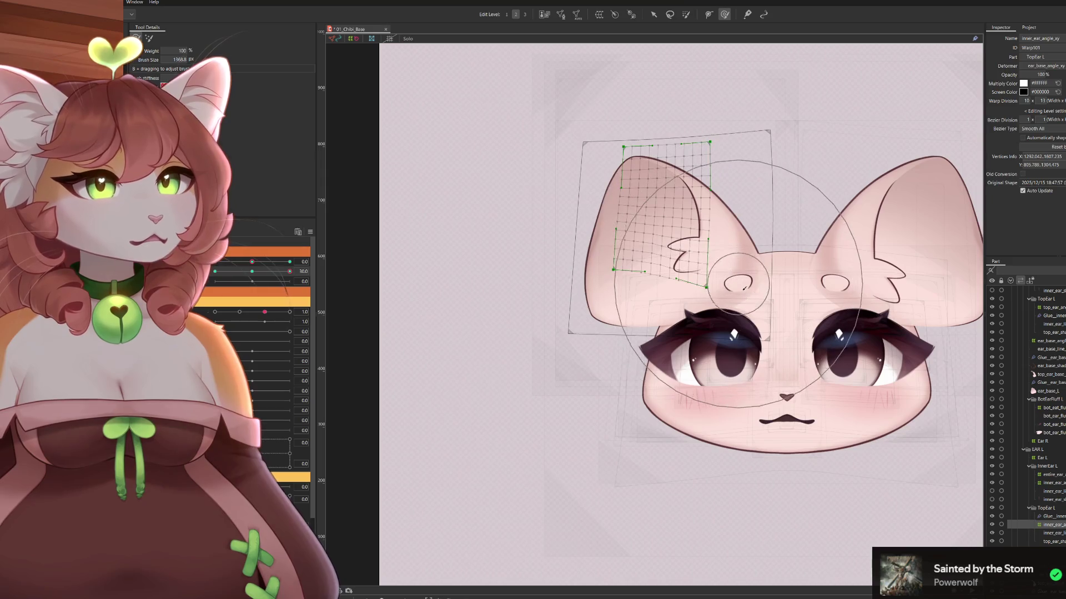
scroll(743, 285, "up", 2)
left_click_drag(693, 305, 698, 312)
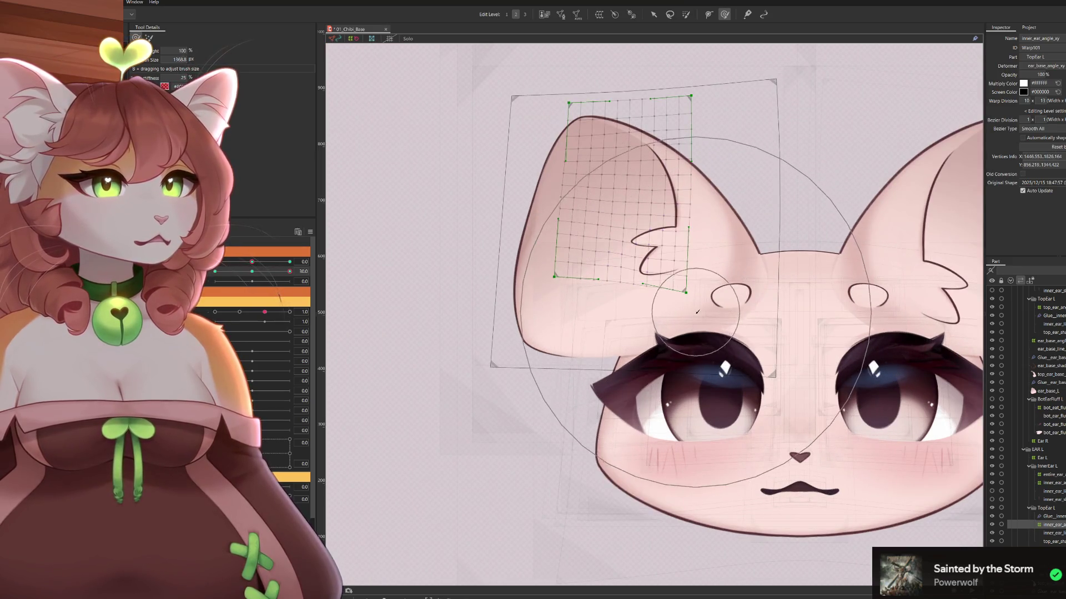
left_click_drag(674, 261, 666, 240)
left_click_drag(687, 293, 692, 302)
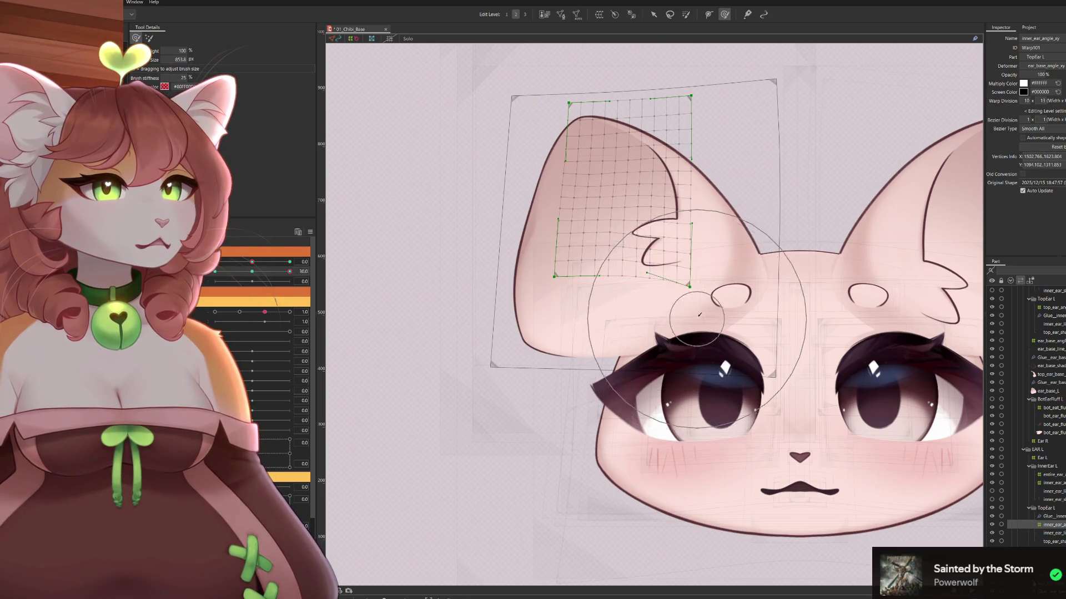
left_click_drag(607, 308, 607, 315)
mouse_move(598, 399)
left_mouse_down()
mouse_move(552, 430)
mouse_move(616, 407)
mouse_move(621, 389)
left_mouse_up()
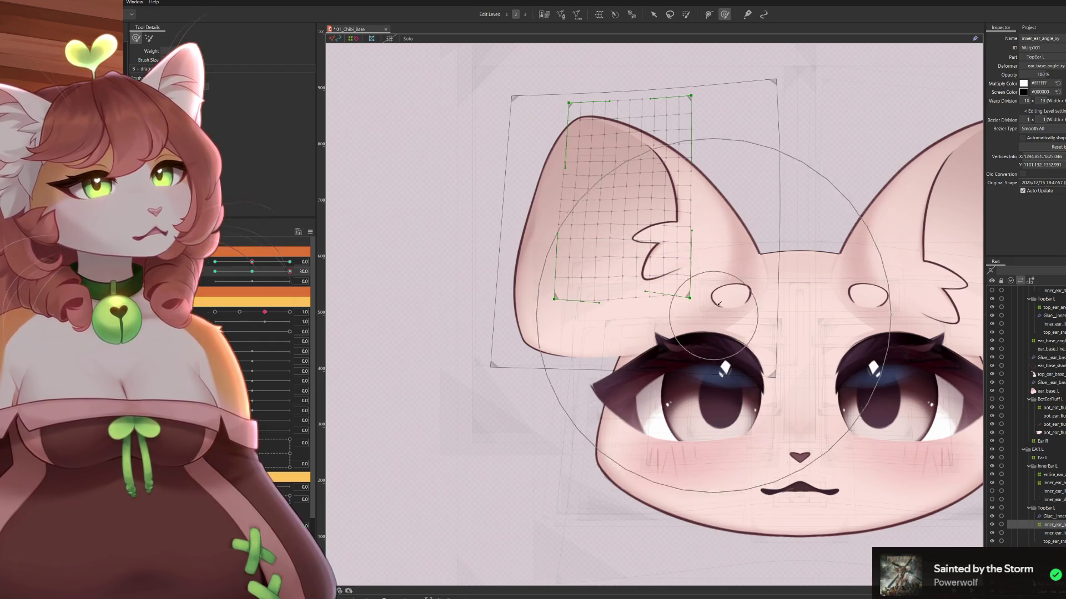
left_click_drag(631, 272, 650, 288)
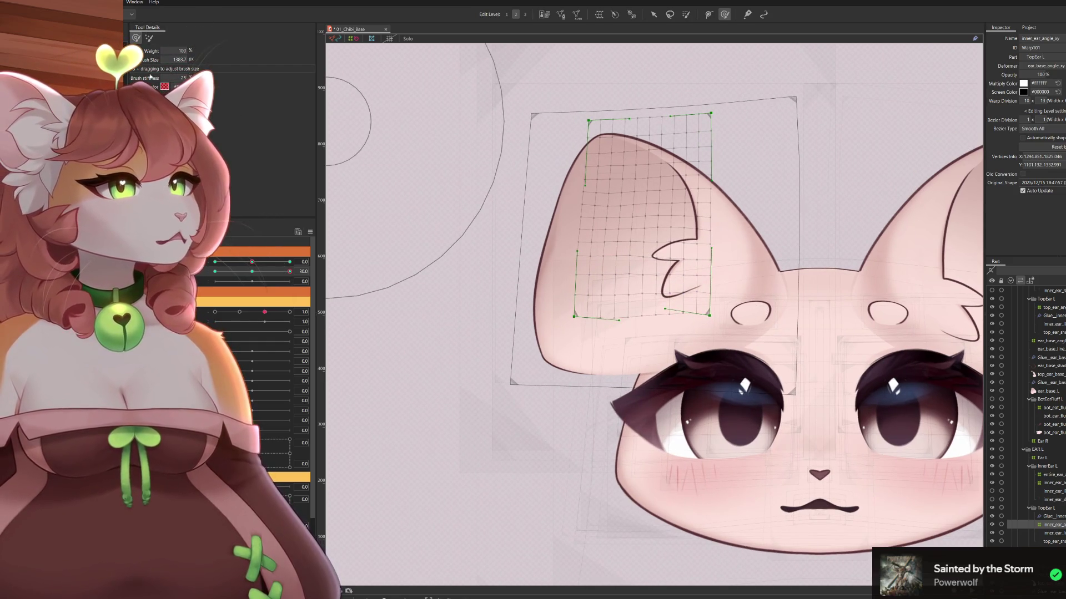
With a 10% weight brush, lower the grid's bottom edge, then at angle Y -30 pull it down
left_click(148, 38)
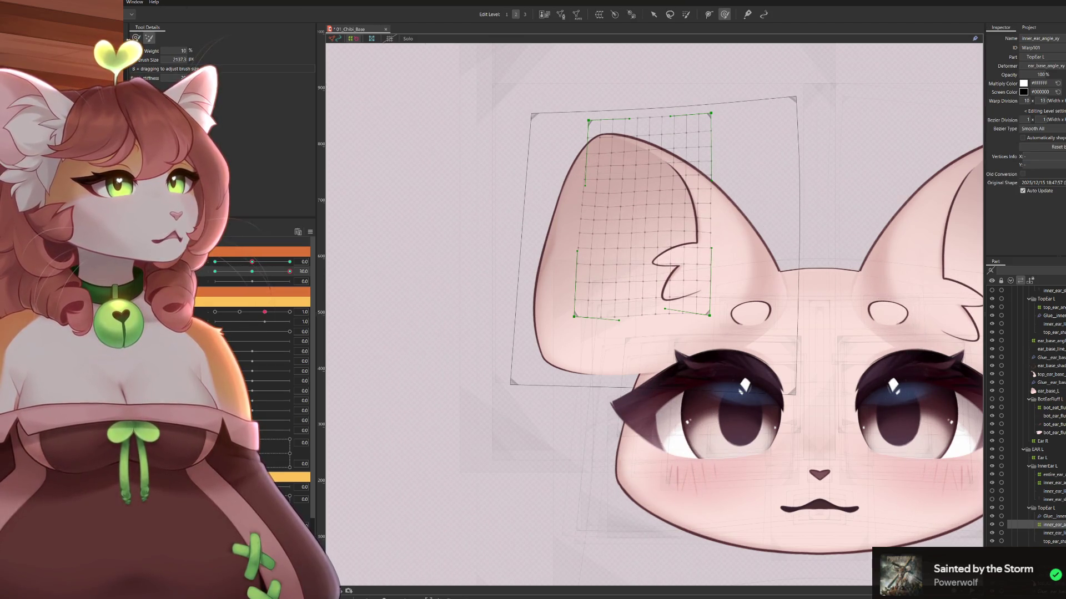
left_click_drag(499, 376, 551, 440)
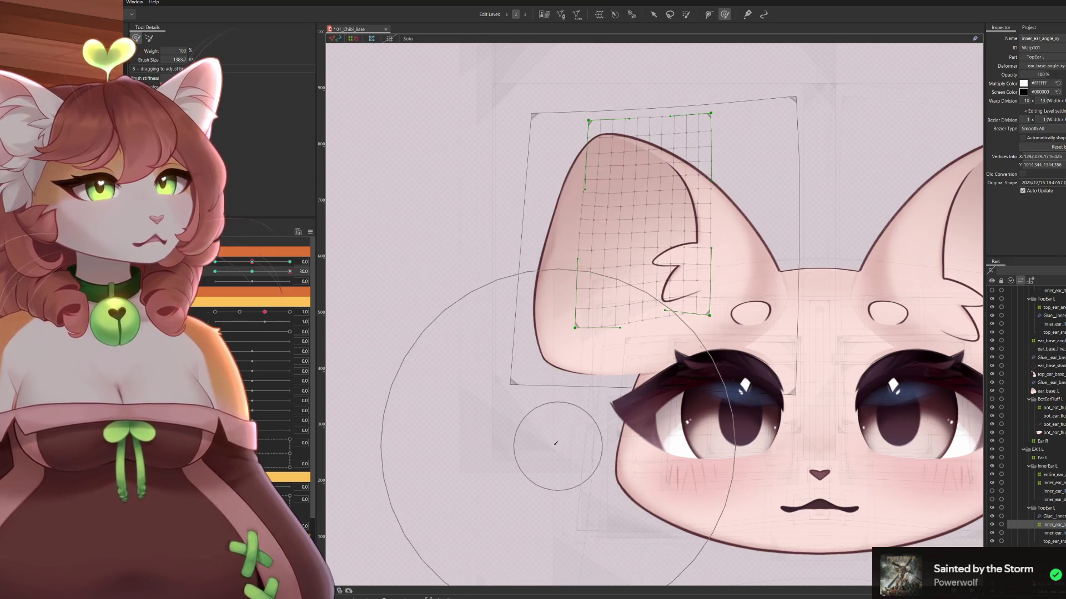
left_click_drag(548, 496, 549, 504)
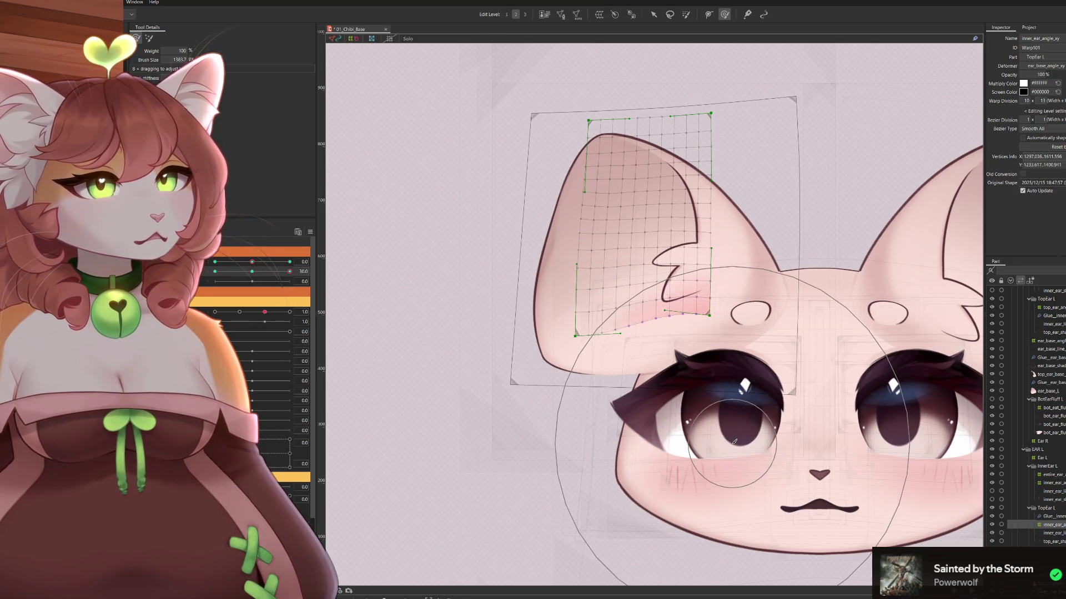
scroll(652, 97, "up", 3)
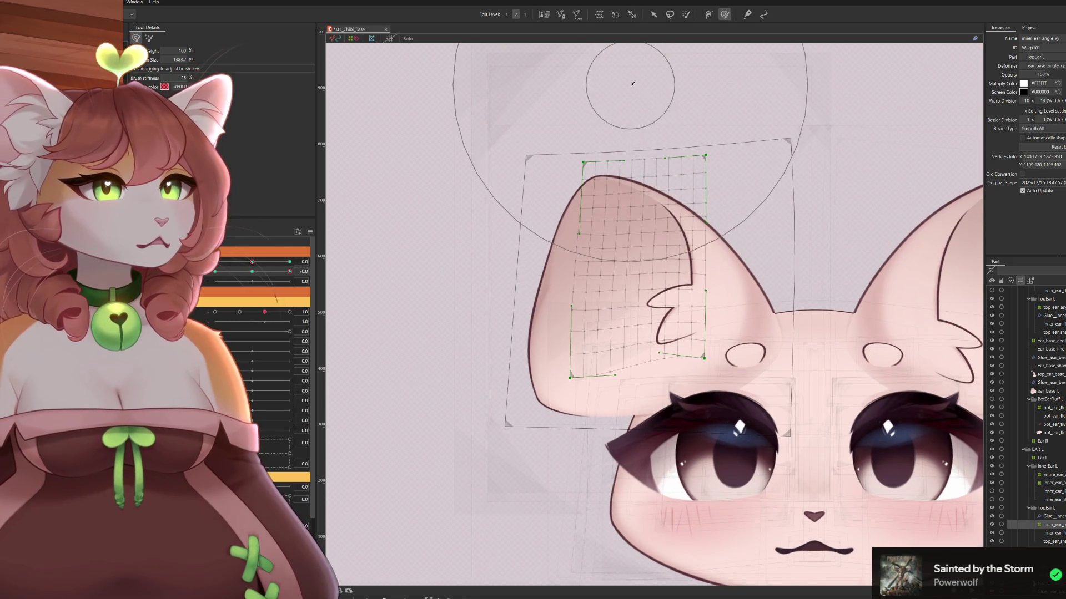
left_click_drag(288, 272, 215, 272)
scroll(631, 286, "down", 2)
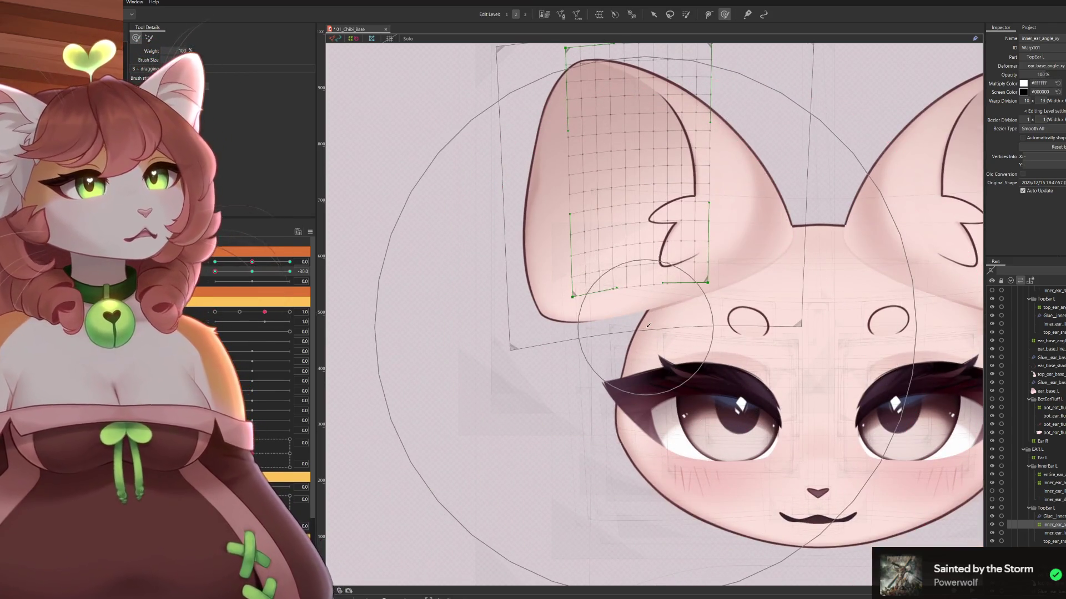
left_click_drag(633, 318, 650, 363)
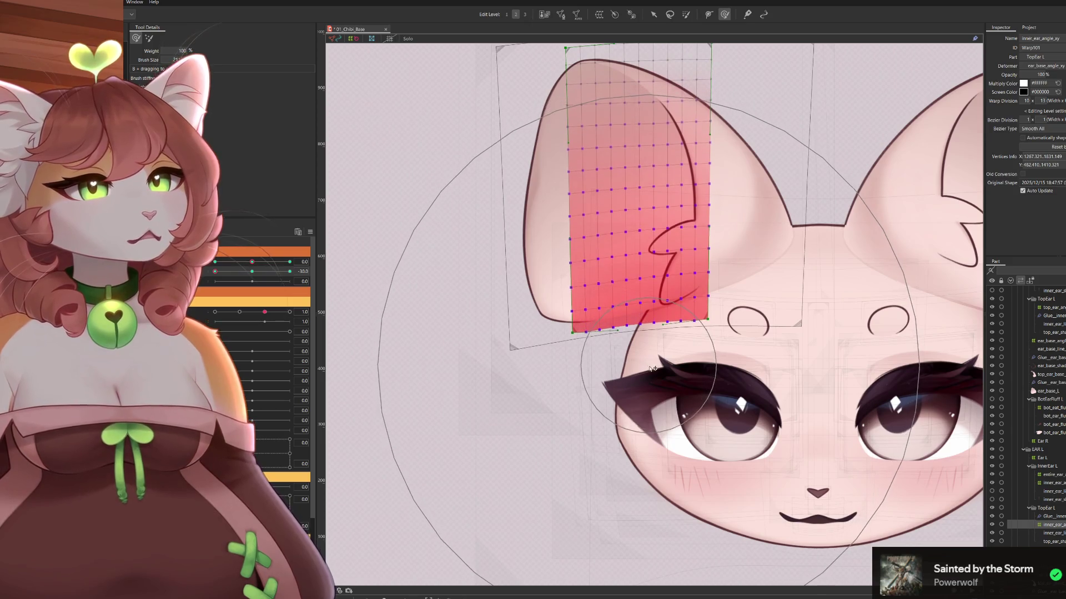
Shrink the deform brush to about 1075 px and zoom in on the left ear tip
scroll(666, 378, "up", 3)
mouse_move(694, 388)
left_mouse_down()
mouse_move(630, 238)
mouse_move(663, 262)
mouse_move(649, 271)
mouse_move(627, 261)
left_mouse_up()
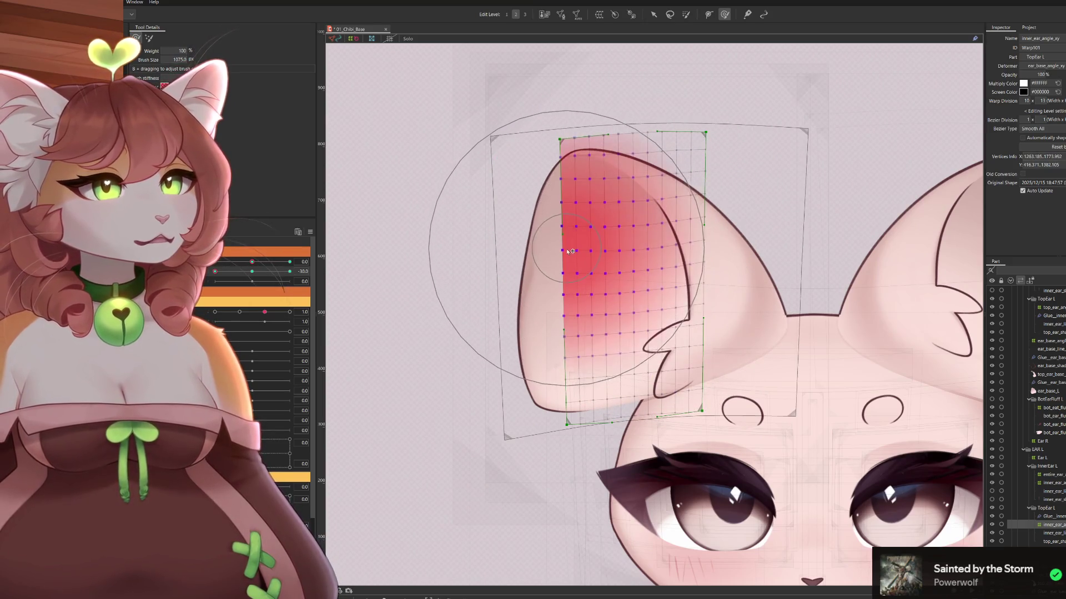
left_click_drag(549, 229, 592, 274)
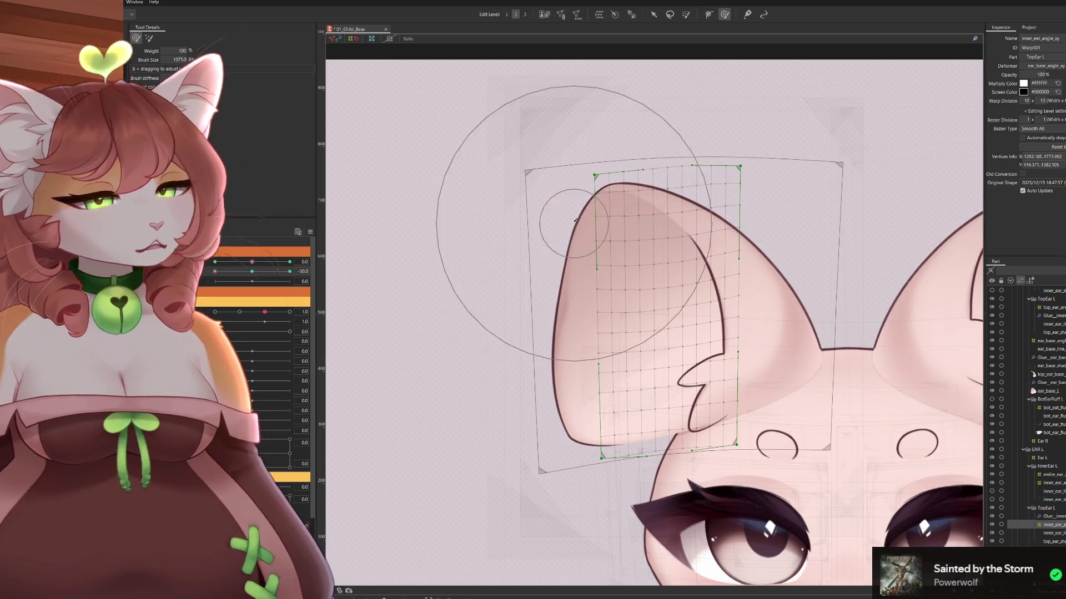
scroll(576, 221, "up", 5)
scroll(557, 248, "down", 3)
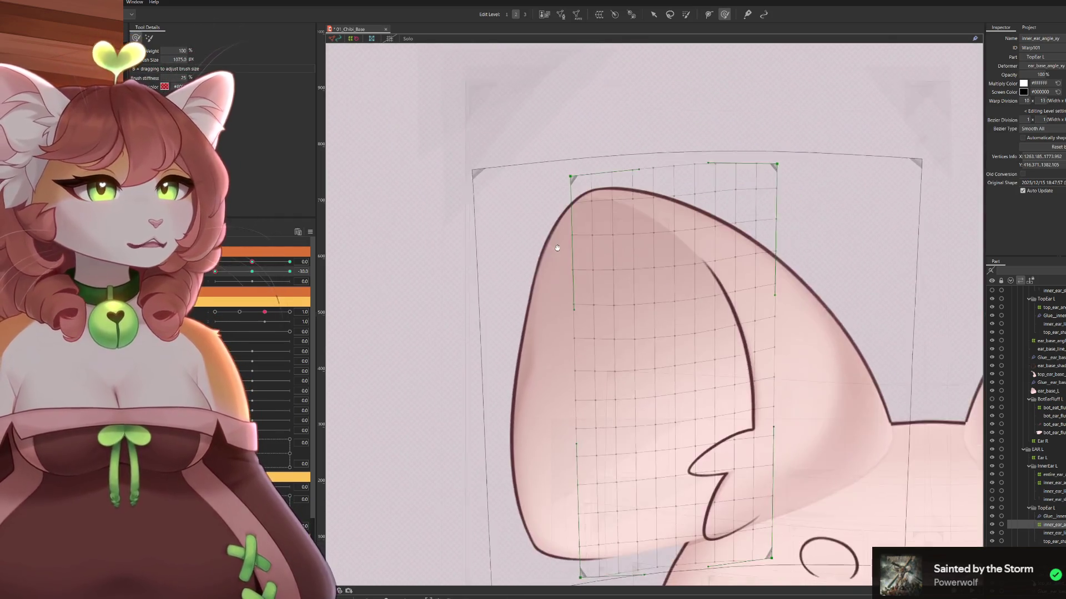
scroll(667, 319, "down", 2)
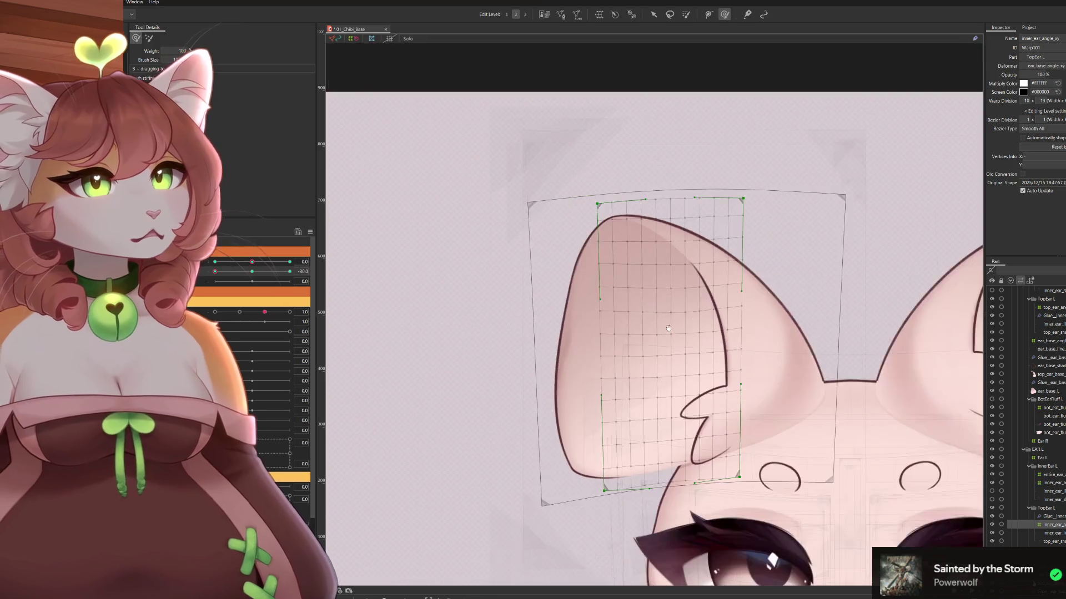
left_click_drag(666, 319, 663, 311)
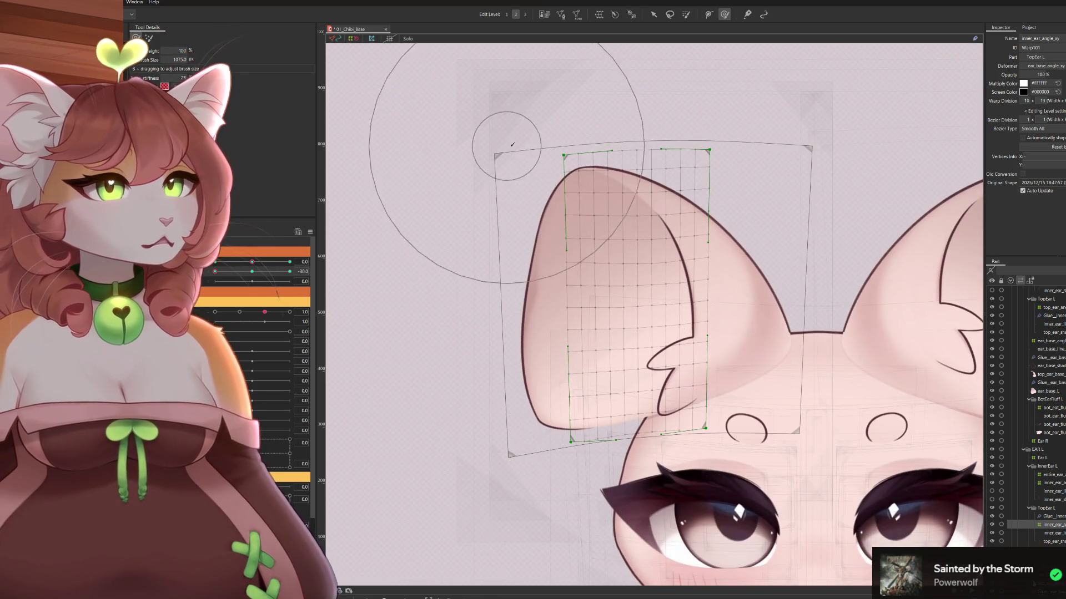
mouse_move(571, 183)
left_mouse_down()
mouse_move(618, 172)
mouse_move(610, 209)
left_mouse_up()
key("Escape")
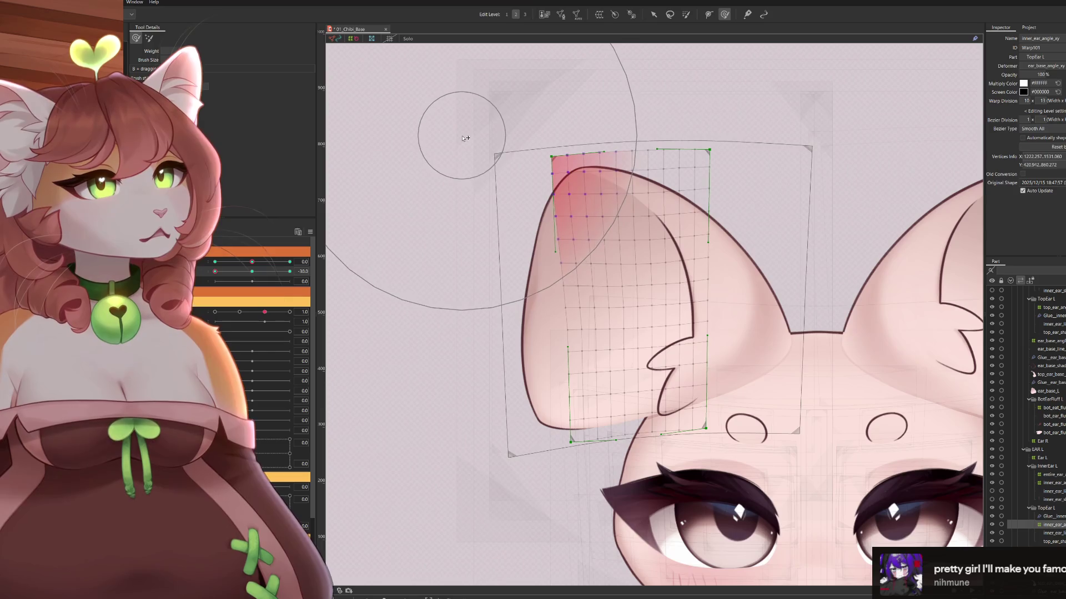
scroll(492, 146, "down", 2)
left_click_drag(621, 211, 642, 254)
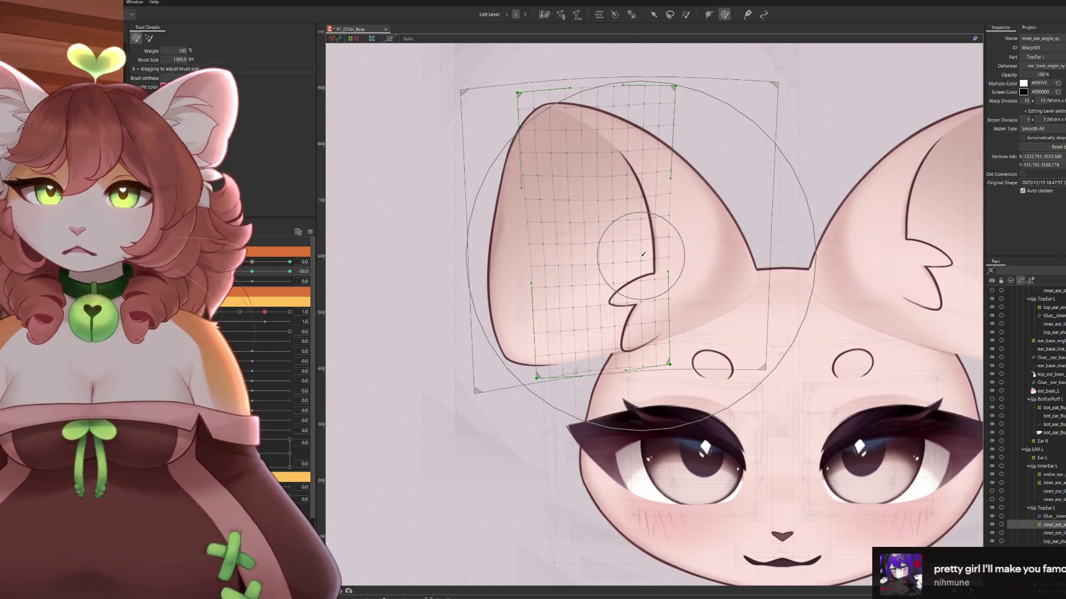
Brush the inner-ear warp grid to bend its left edge inward around the ear
mouse_move(564, 178)
left_mouse_down()
mouse_move(600, 233)
mouse_move(631, 251)
left_mouse_up()
scroll(618, 373, "down", 3)
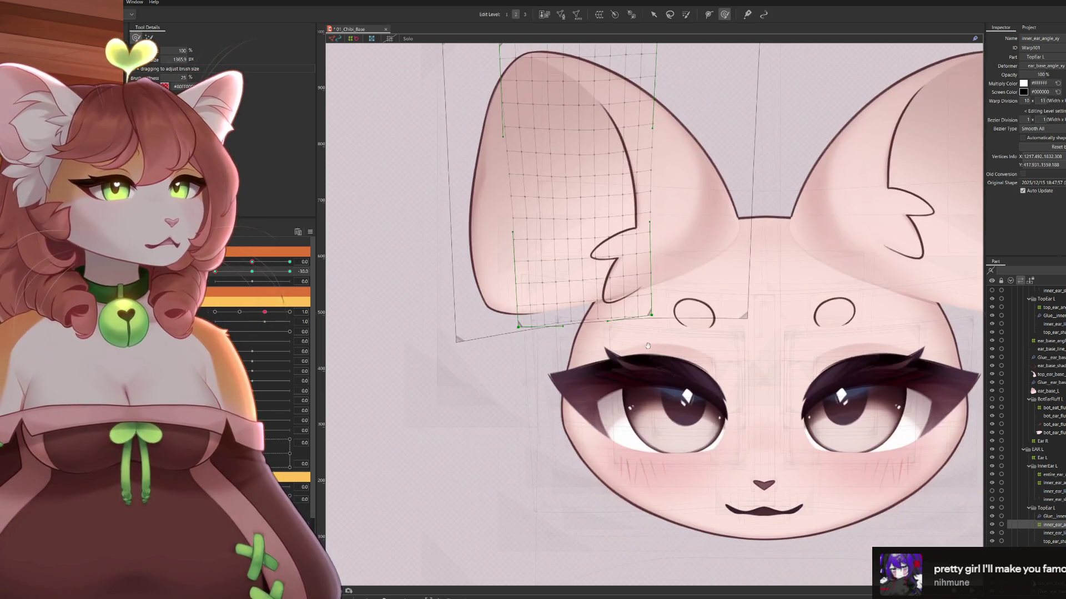
scroll(620, 363, "up", 2)
scroll(610, 311, "down", 2)
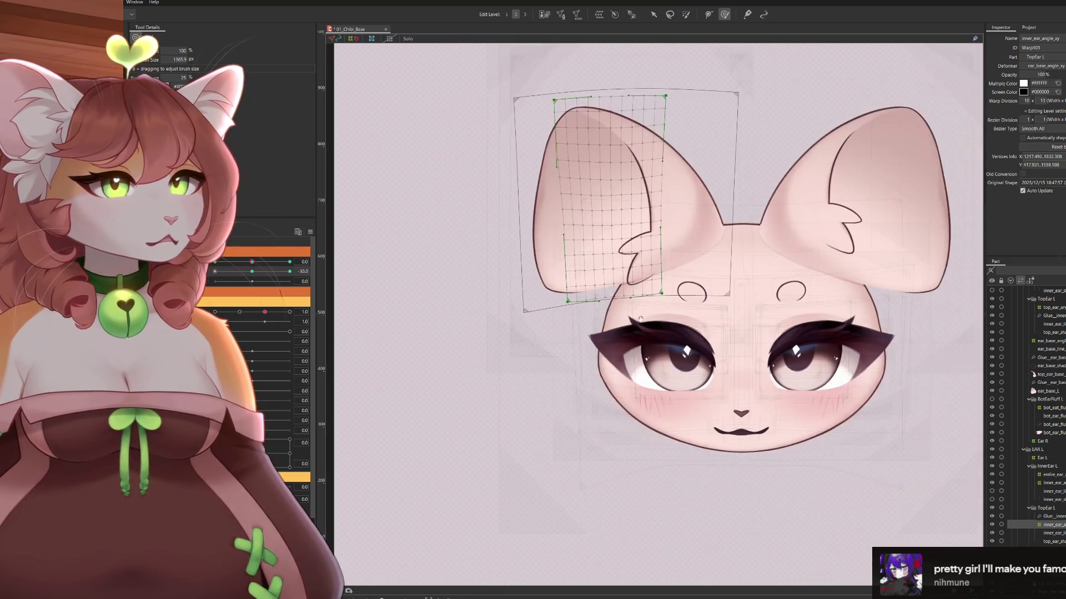
scroll(611, 278, "up", 2)
scroll(649, 265, "down", 2)
left_click_drag(649, 264, 652, 272)
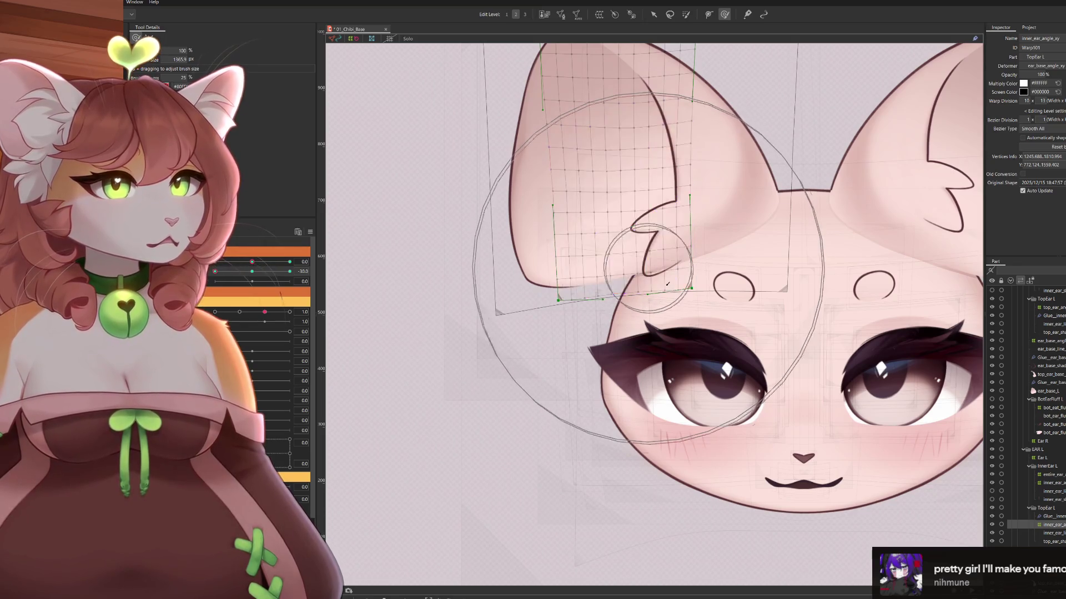
scroll(732, 332, "up", 2)
scroll(709, 346, "down", 2)
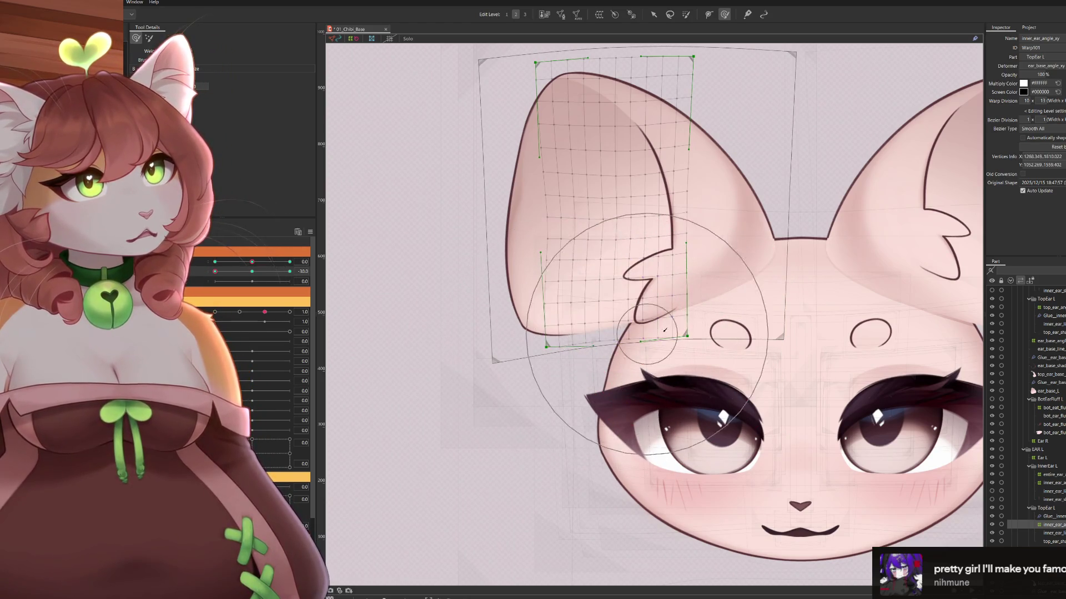
Compare with the upright head, return to -30, and lift the grid's lower edge with a larger brush
left_click_drag(213, 272, 251, 283)
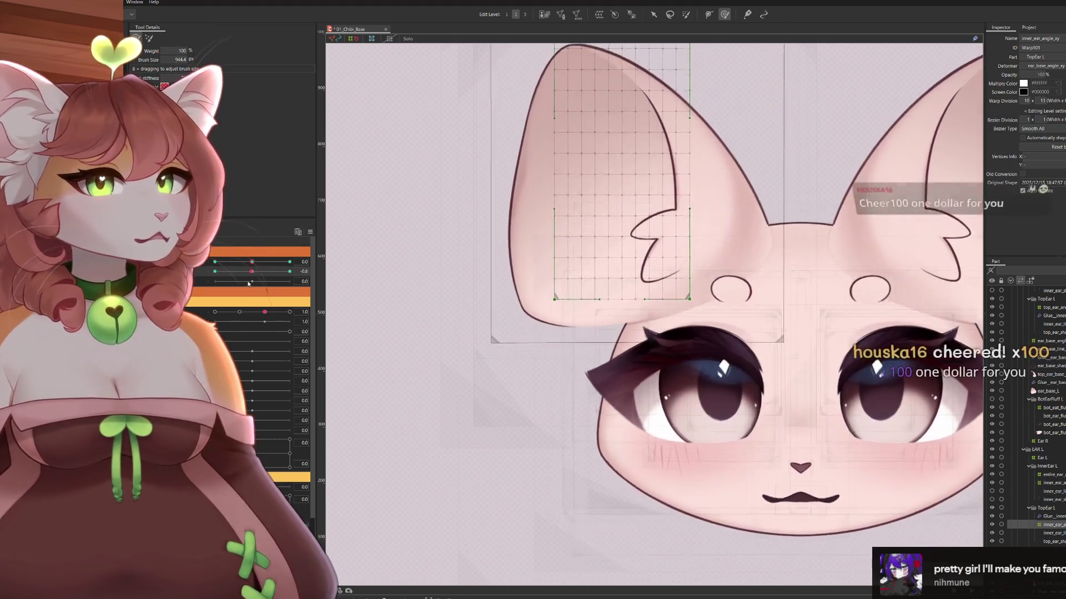
key("ctrl+z")
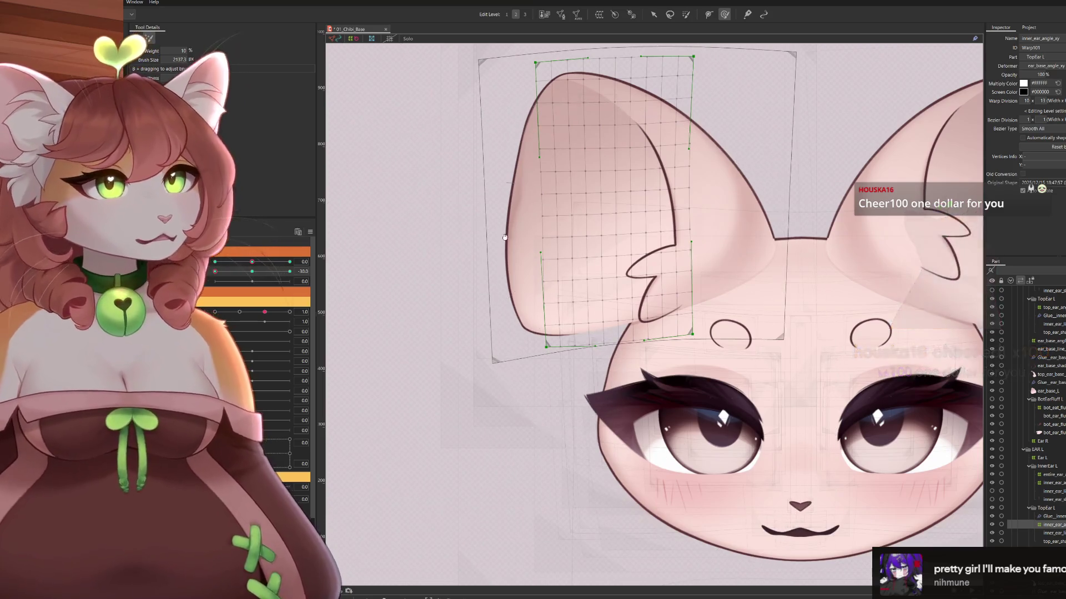
scroll(513, 211, "up", 3)
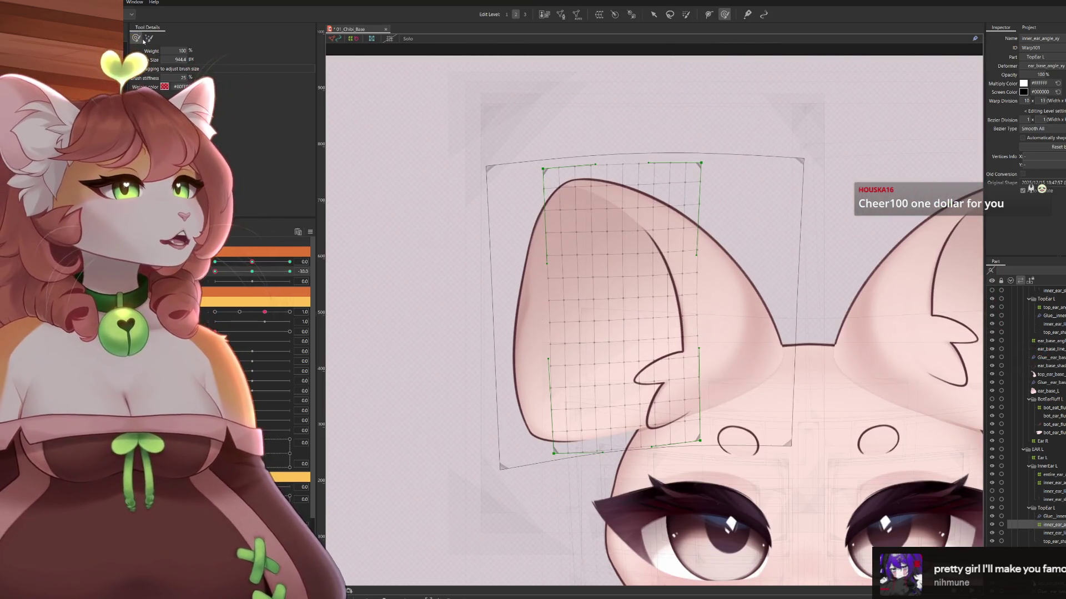
left_click(470, 191)
left_click_drag(644, 310, 638, 238)
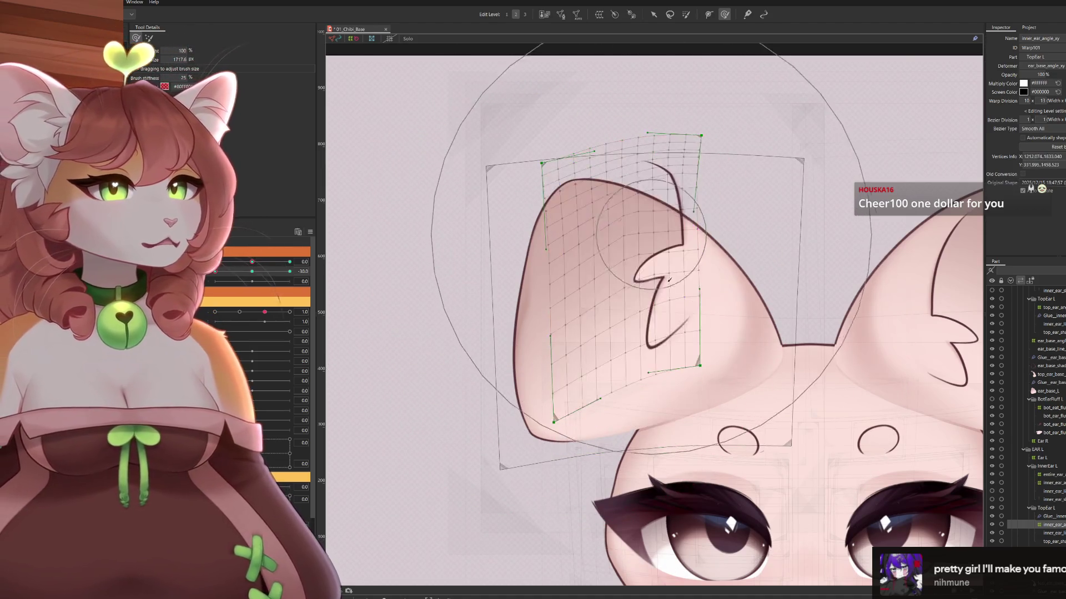
scroll(639, 311, "down", 3)
left_click_drag(672, 363, 665, 293)
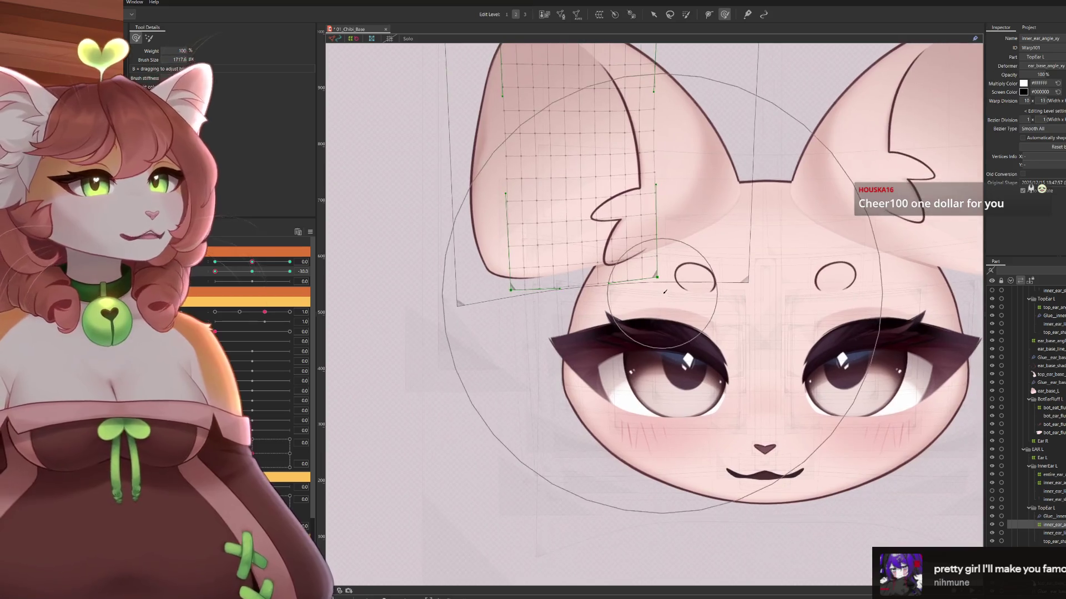
scroll(664, 293, "down", 3)
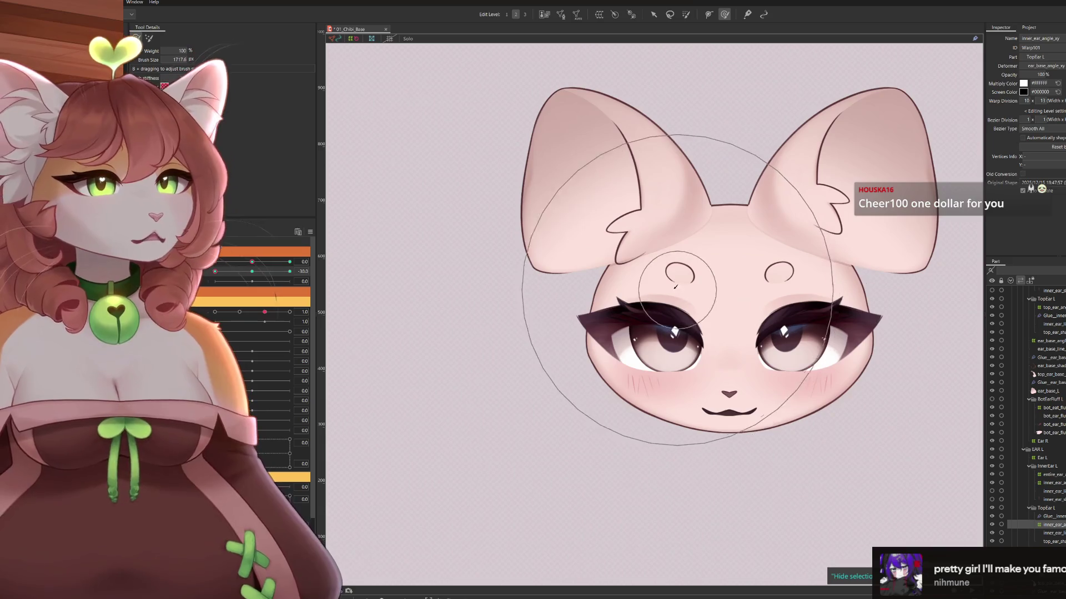
scroll(707, 387, "up", 3)
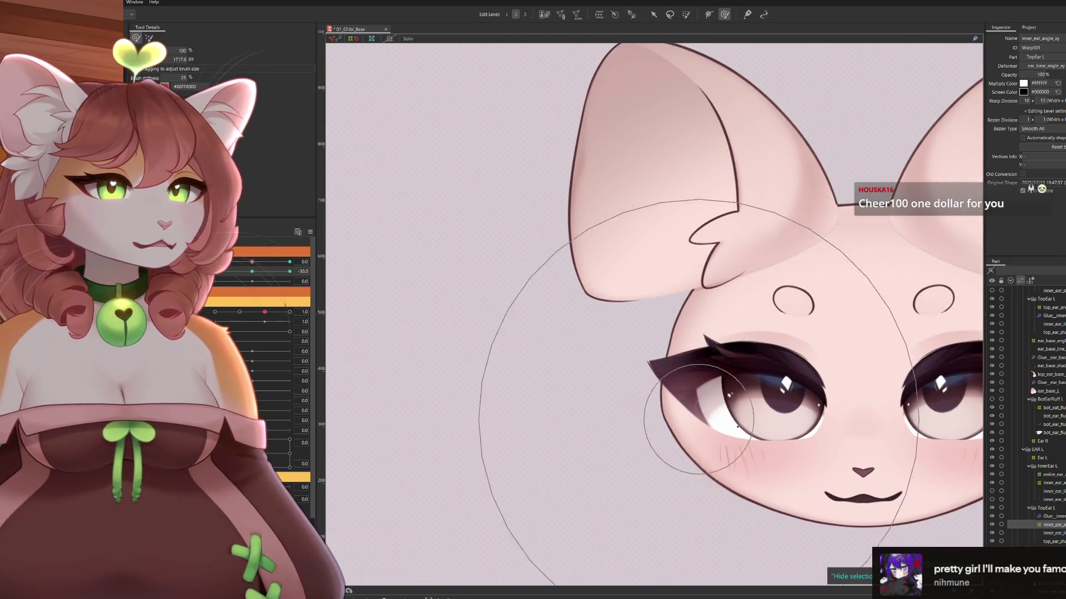
left_click_drag(737, 407, 717, 357)
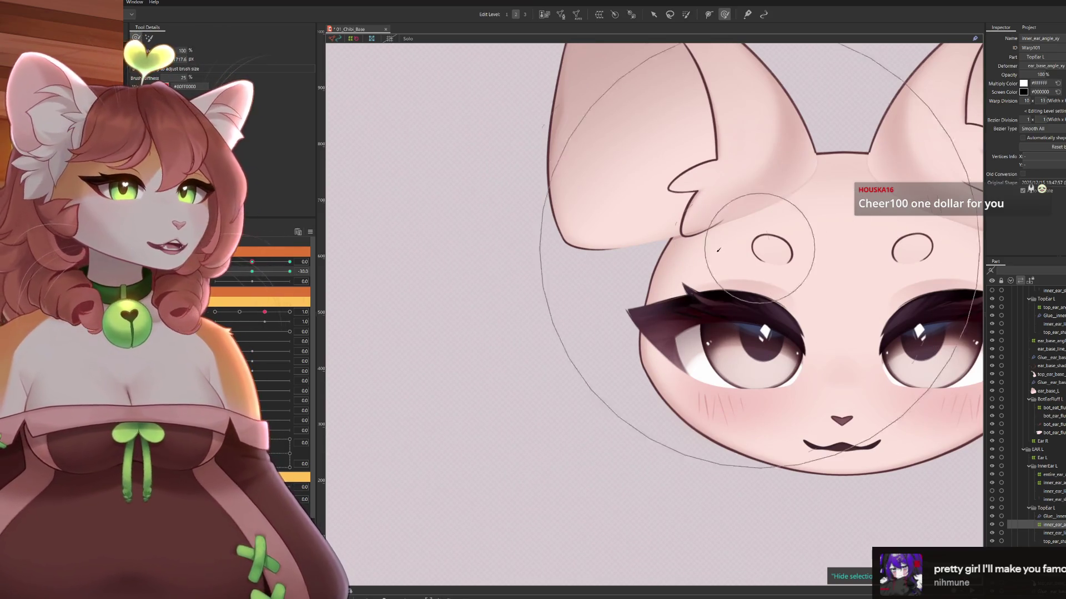
left_click_drag(721, 249, 645, 302)
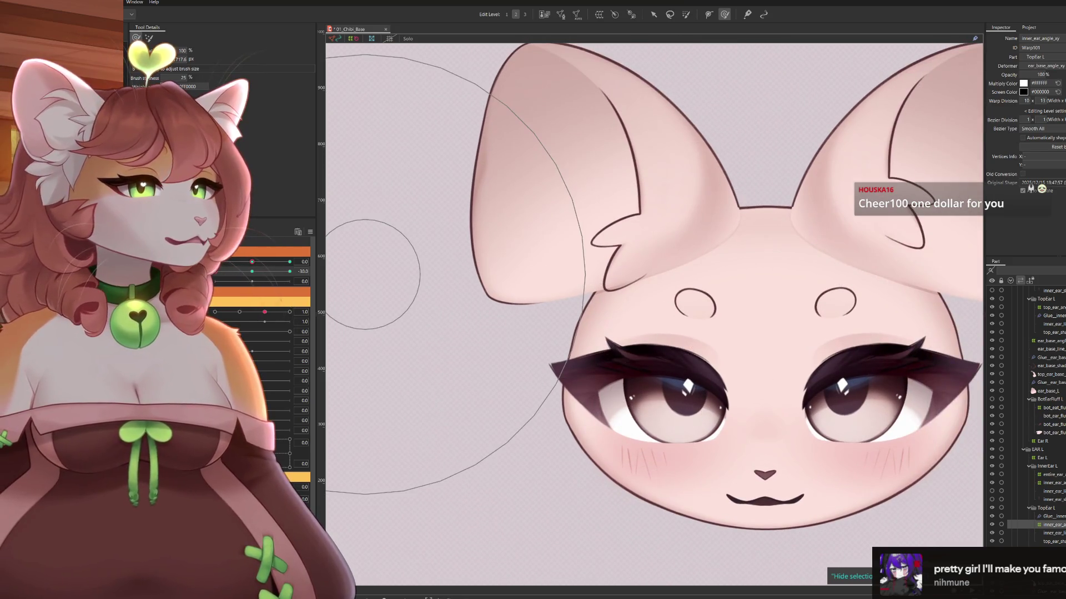
left_click_drag(217, 271, 289, 272)
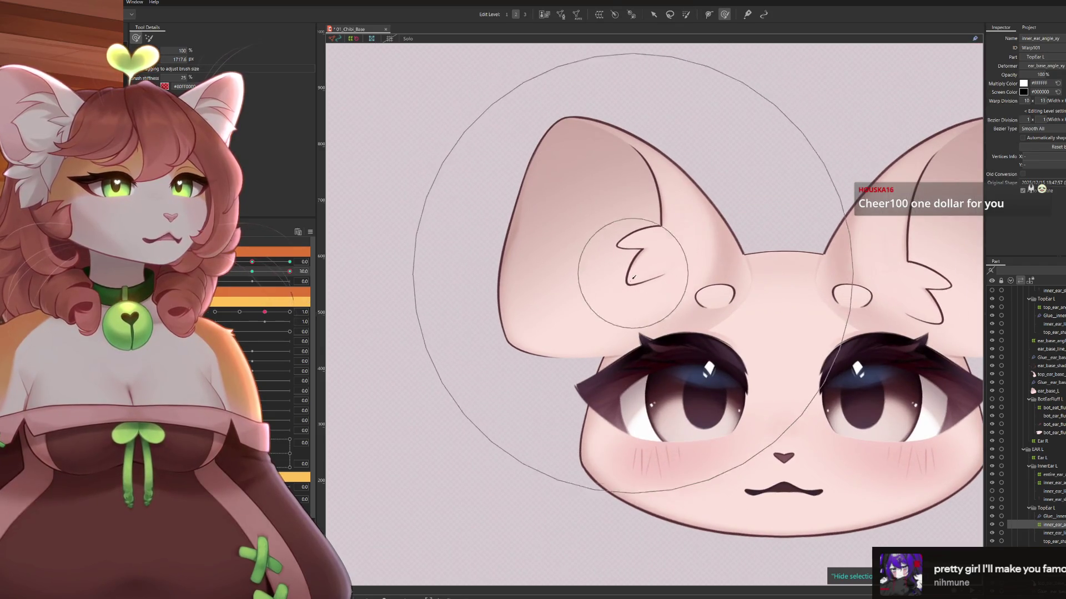
scroll(599, 286, "down", 3)
scroll(595, 344, "up", 2)
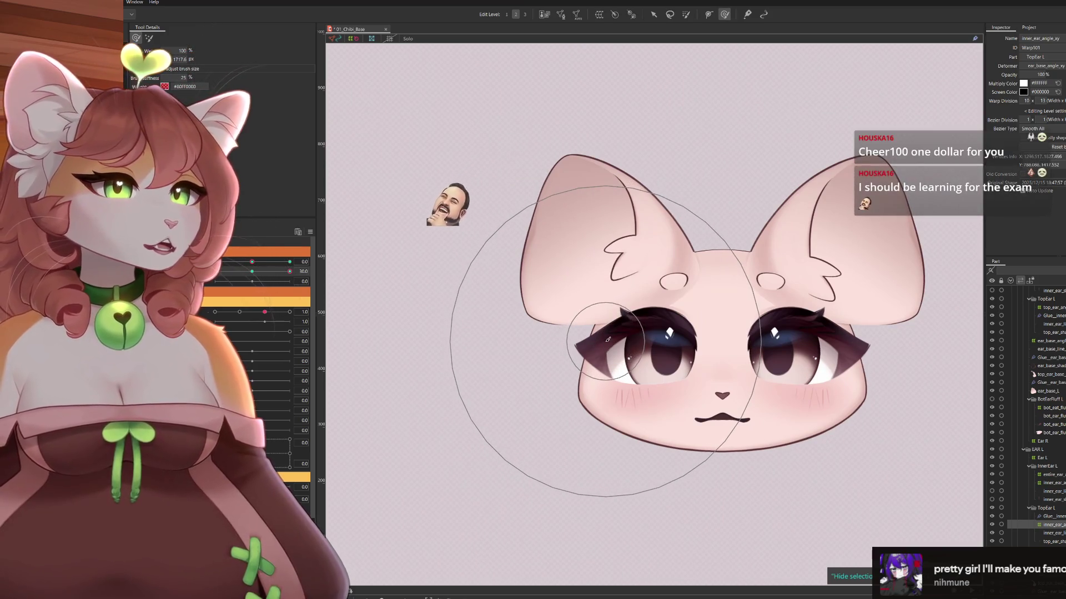
left_click_drag(597, 315, 554, 298)
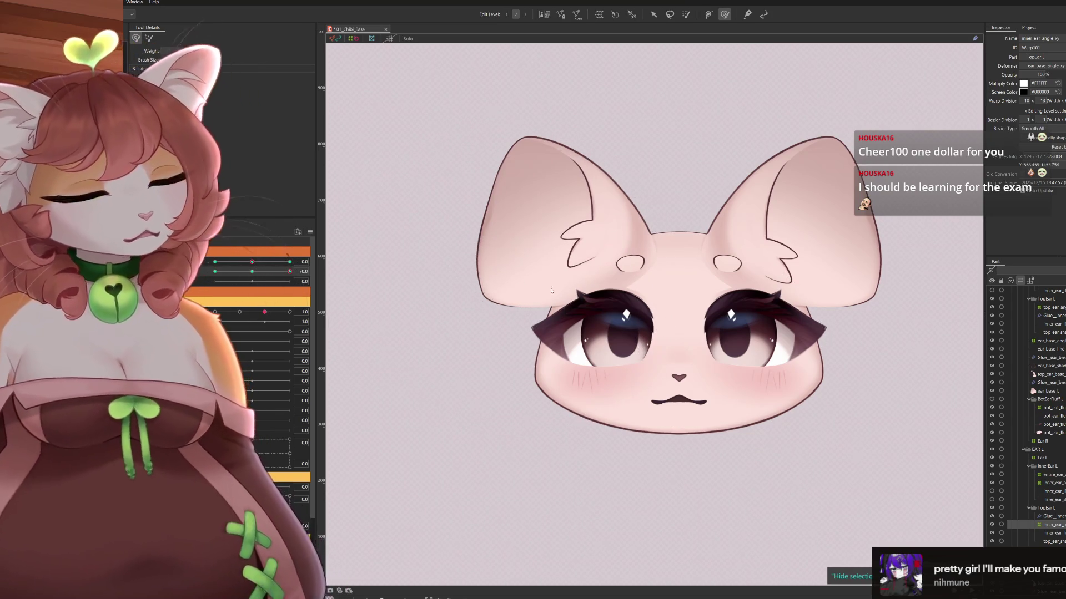
scroll(576, 287, "up", 2)
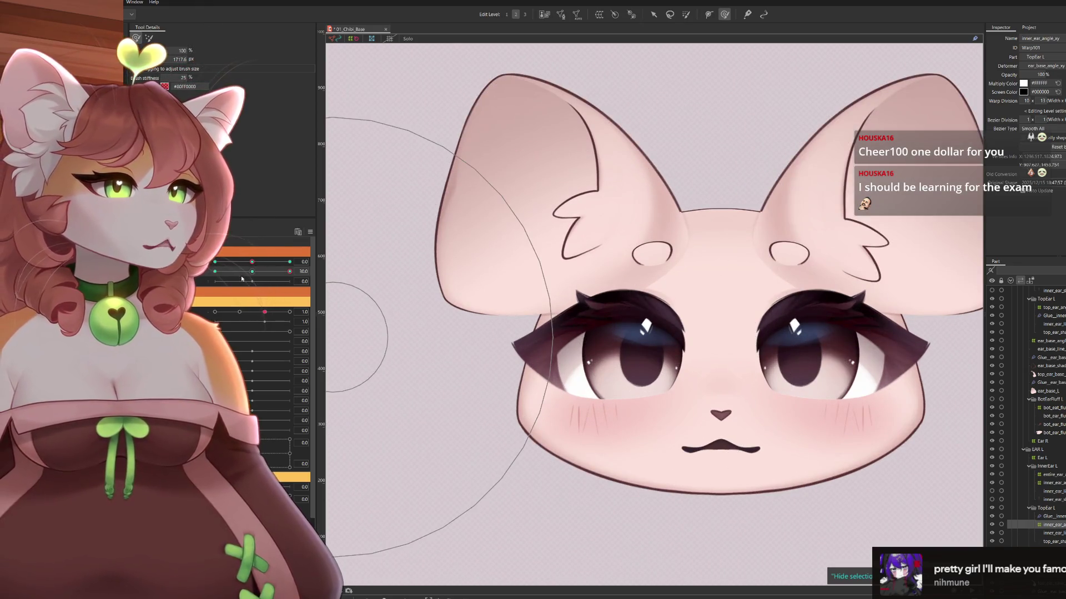
mouse_move(291, 271)
left_mouse_down()
mouse_move(218, 271)
mouse_move(315, 277)
left_mouse_up()
mouse_move(432, 272)
left_mouse_down()
mouse_move(500, 333)
mouse_move(488, 250)
mouse_move(576, 71)
left_mouse_up()
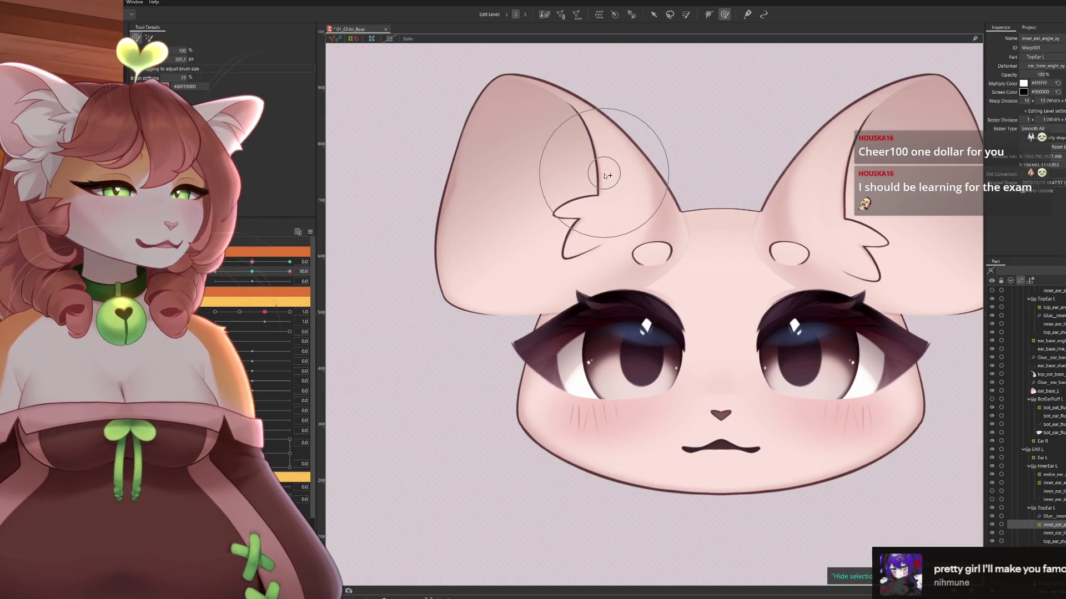
mouse_move(521, 183)
left_mouse_down()
mouse_move(513, 289)
mouse_move(555, 333)
mouse_move(565, 323)
left_mouse_up()
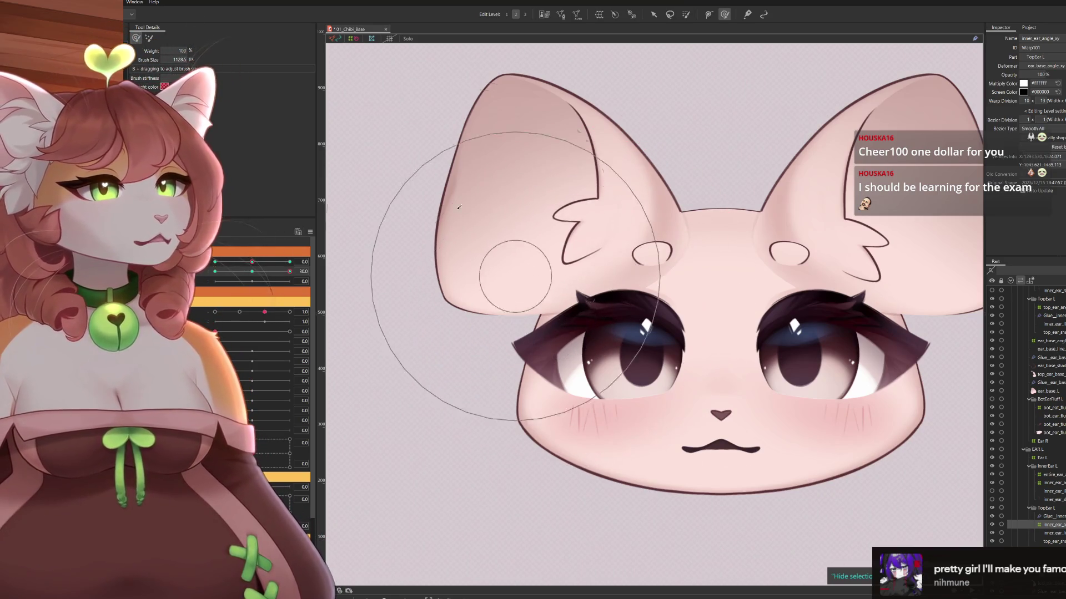
mouse_move(502, 236)
left_mouse_down()
mouse_move(520, 216)
mouse_move(534, 228)
left_mouse_up()
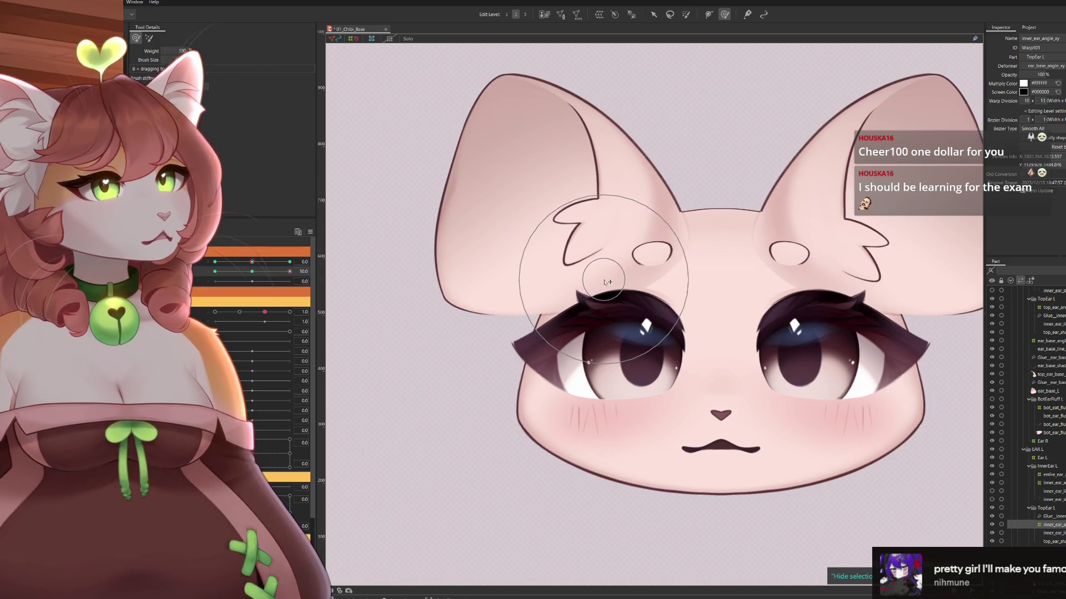
scroll(643, 255, "down", 3)
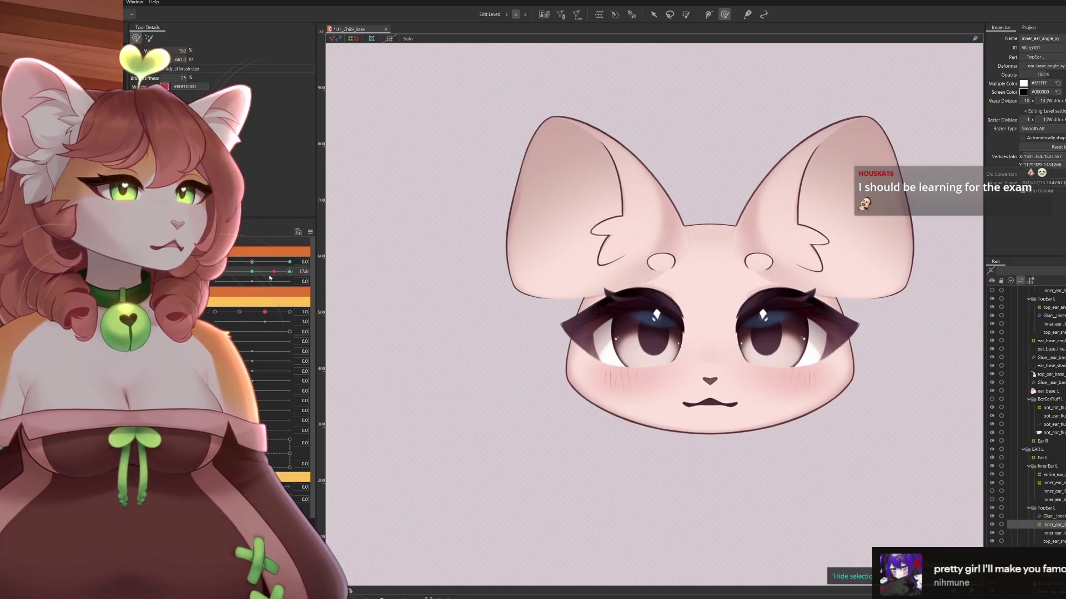
mouse_move(266, 276)
left_mouse_down()
mouse_move(272, 292)
mouse_move(381, 296)
left_mouse_up()
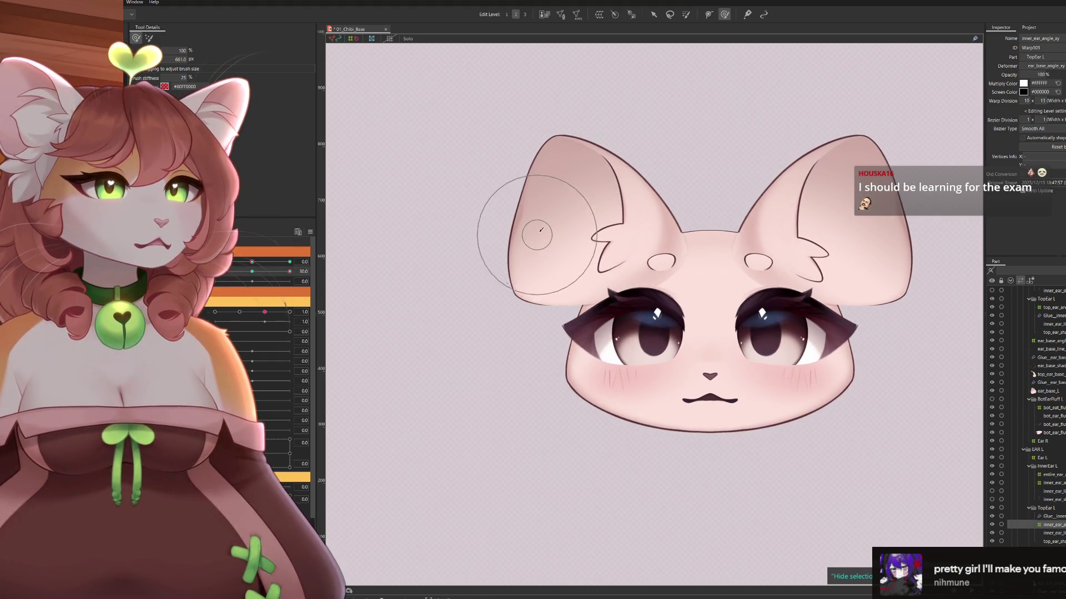
scroll(553, 232, "up", 2)
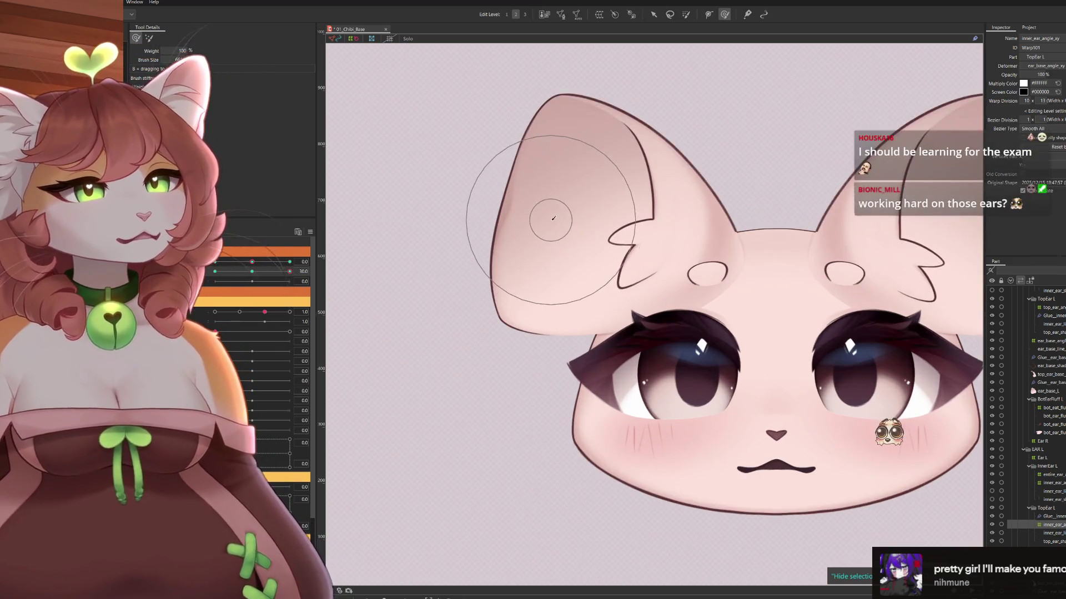
left_click_drag(551, 231, 541, 234)
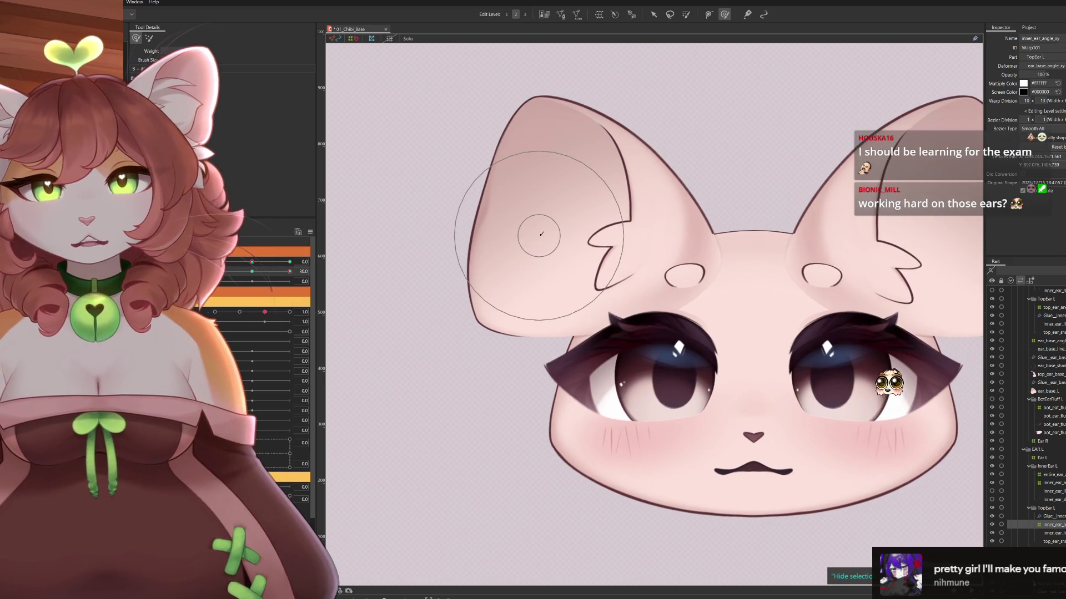
mouse_move(735, 312)
left_mouse_down()
mouse_move(761, 188)
mouse_move(733, 241)
left_mouse_up()
left_click_drag(289, 272, 215, 272)
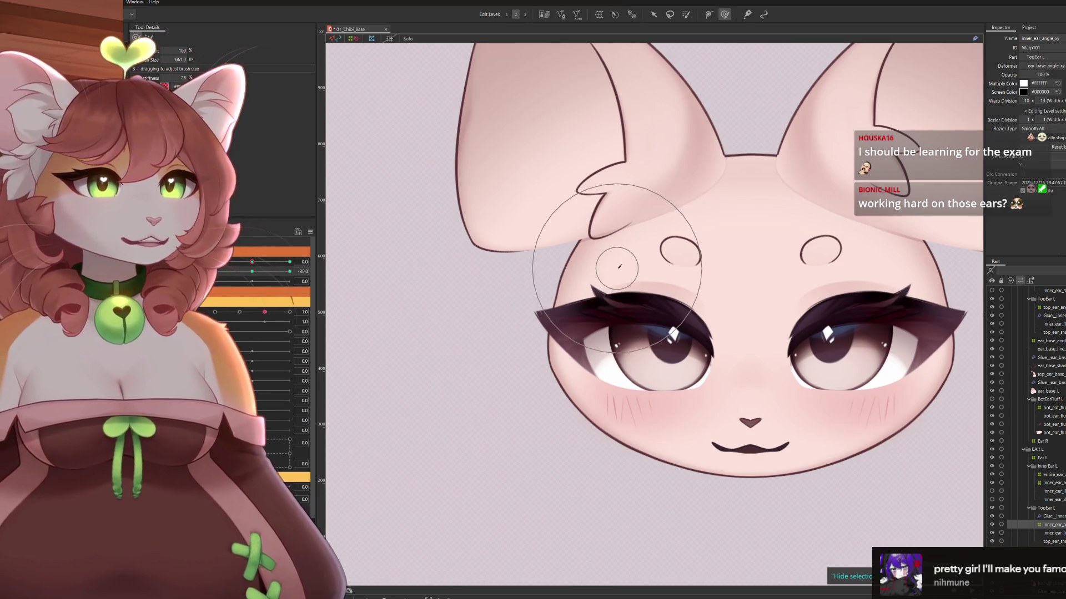
mouse_move(572, 237)
left_mouse_down()
mouse_move(633, 294)
mouse_move(643, 261)
left_mouse_up()
left_click_drag(766, 244, 675, 306)
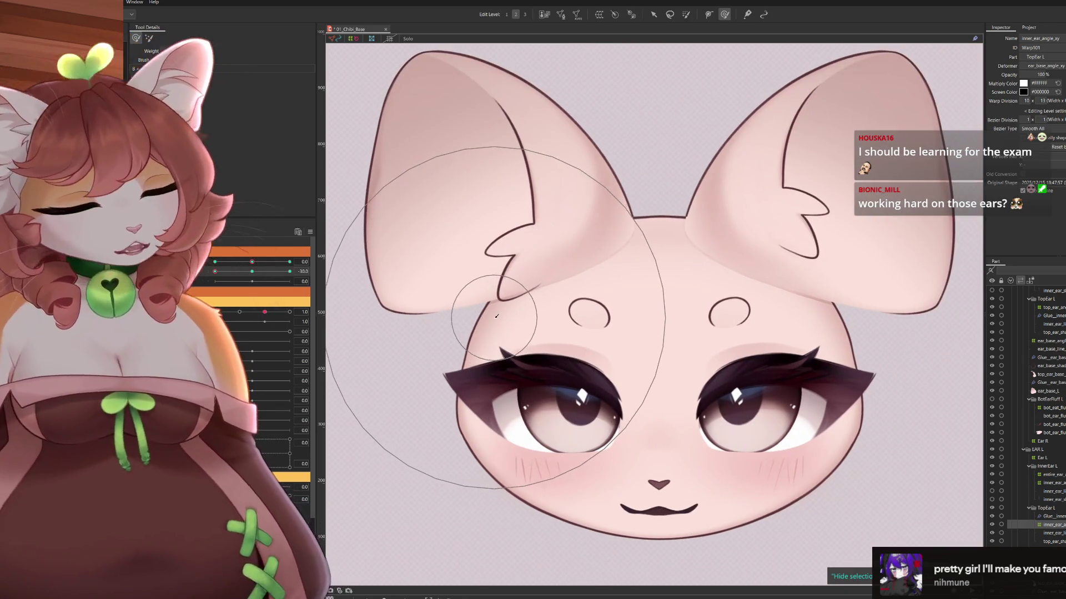
left_click_drag(571, 249, 612, 249)
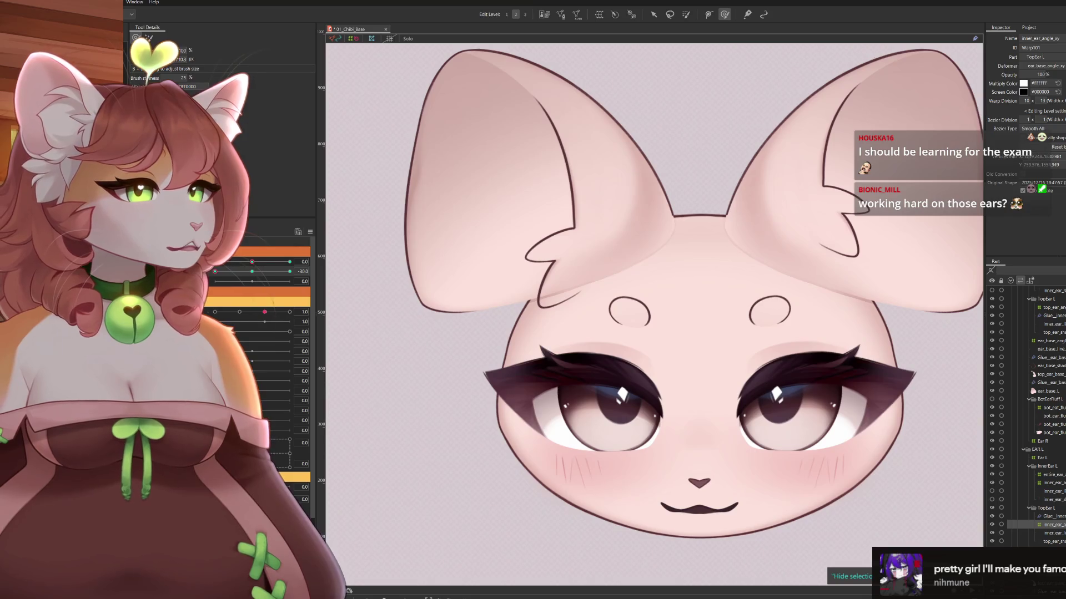
left_click(333, 47)
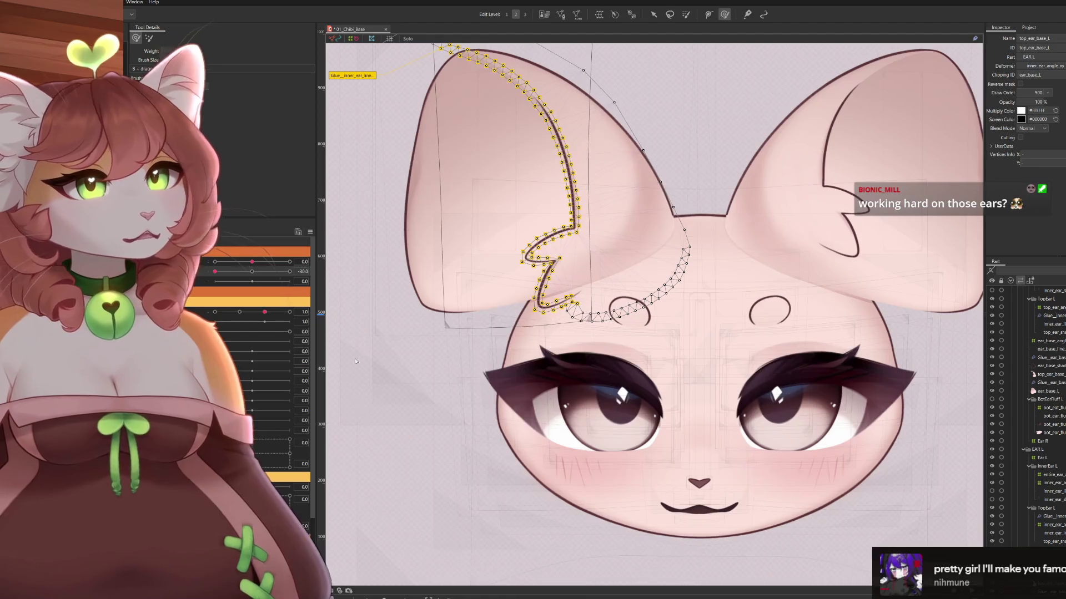
At the -30 angle, reshape the top and right side of the top_ear_base_L outer curve
scroll(694, 214, "up", 5)
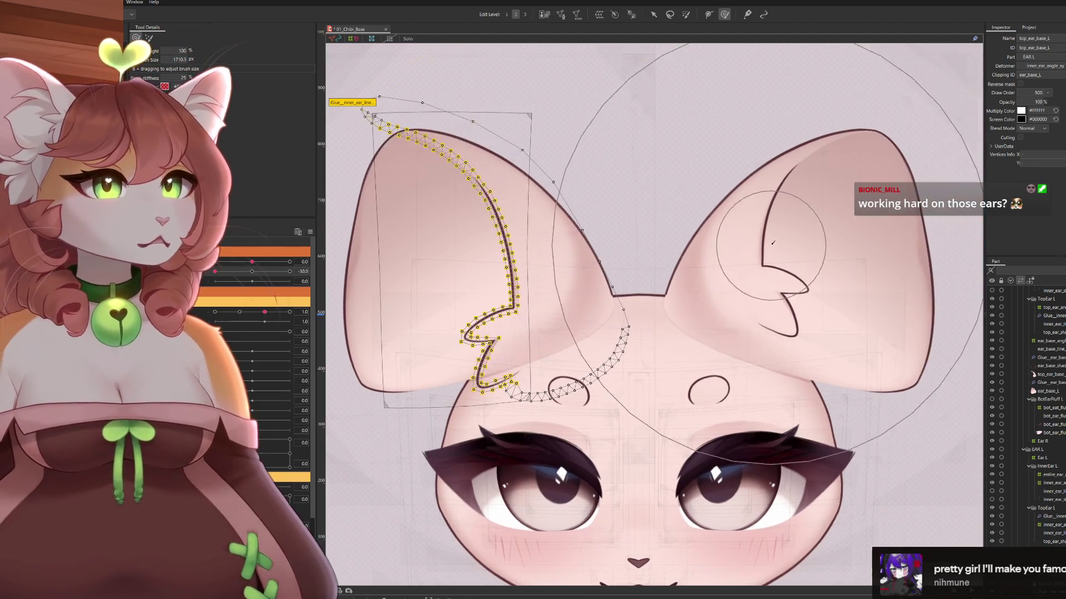
scroll(746, 189, "left", 2)
scroll(747, 189, "up", 1)
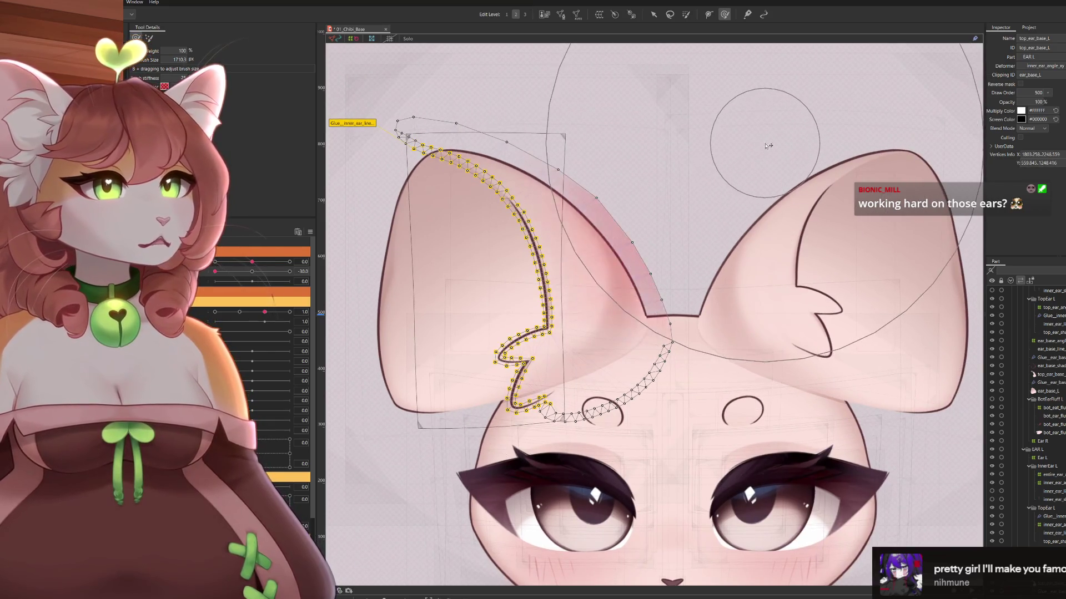
scroll(663, 244, "up", 1)
scroll(663, 244, "up", 3)
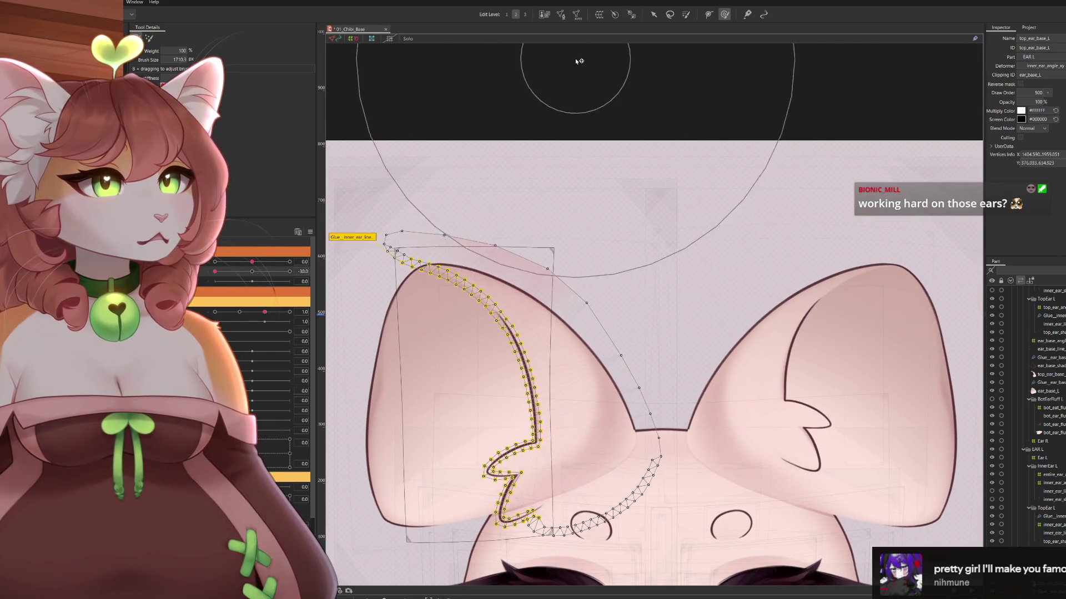
left_click_drag(480, 62, 488, 58)
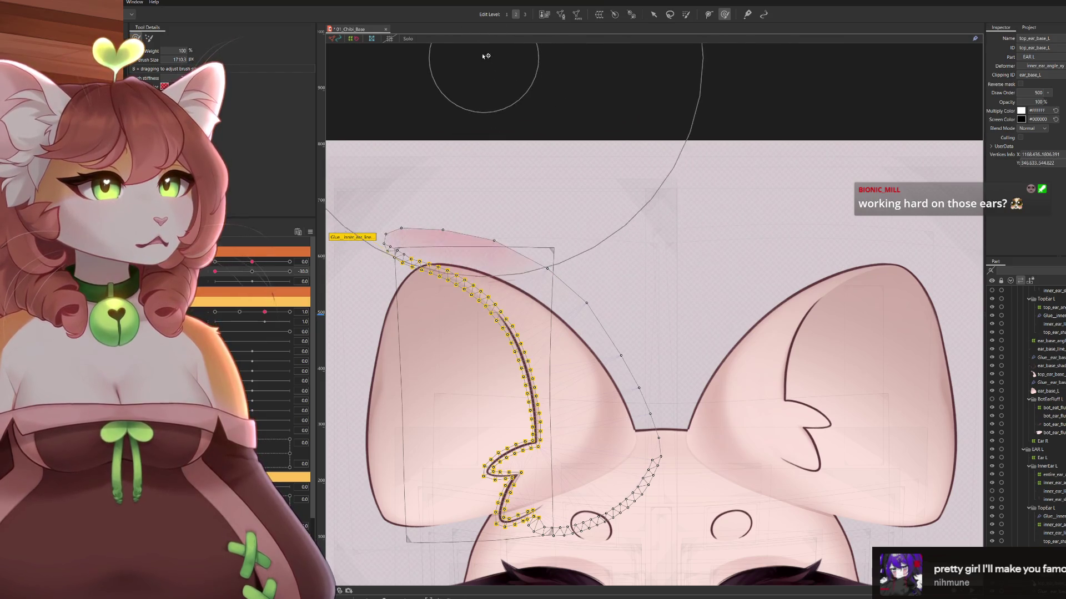
left_click_drag(812, 308, 816, 309)
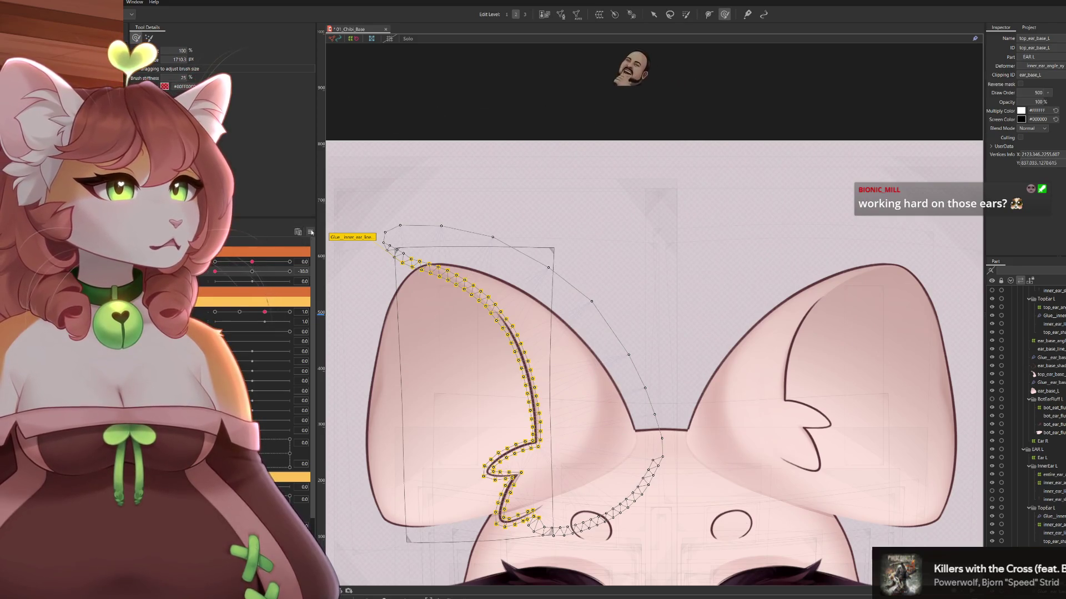
At angle 0, adjust the outer ear points, then select inner_ear_line_L and inner_ear_angle_xy
left_click_drag(215, 271, 252, 271)
left_click_drag(737, 263, 738, 255)
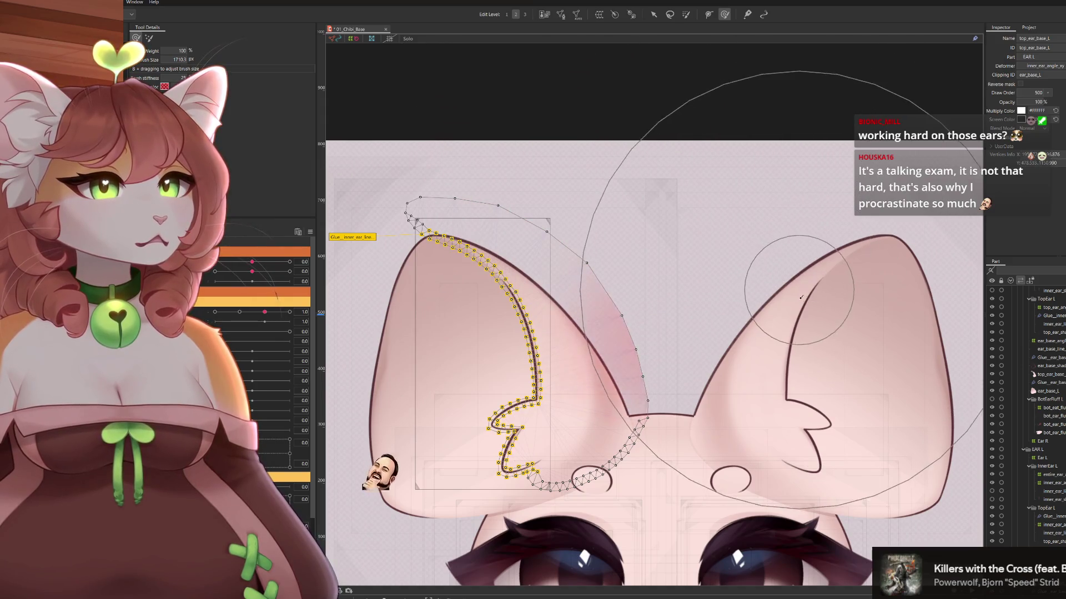
left_click_drag(682, 311, 690, 309)
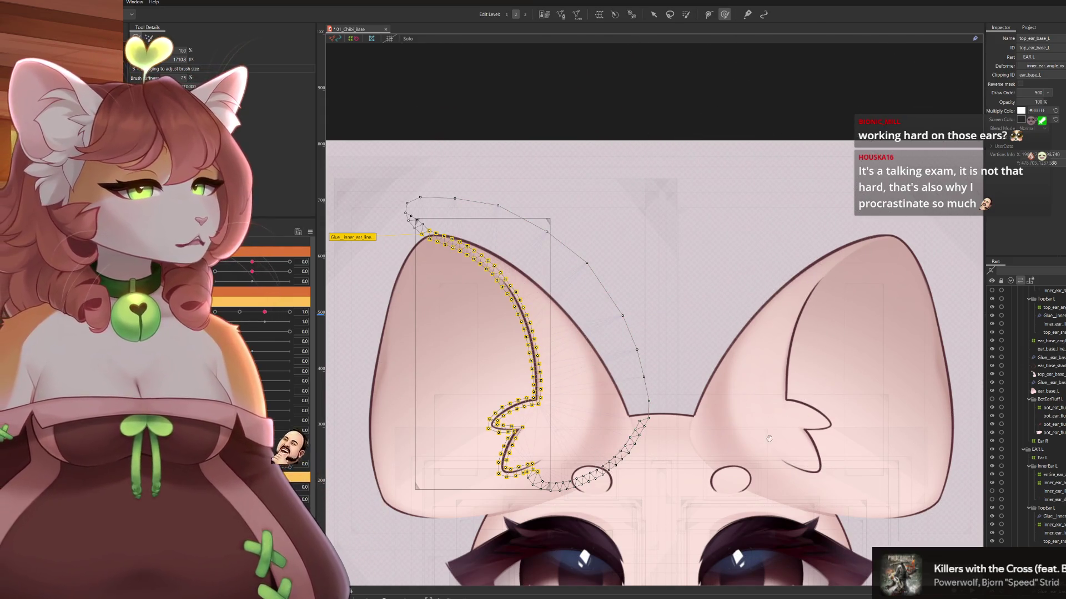
left_click_drag(768, 442, 788, 331)
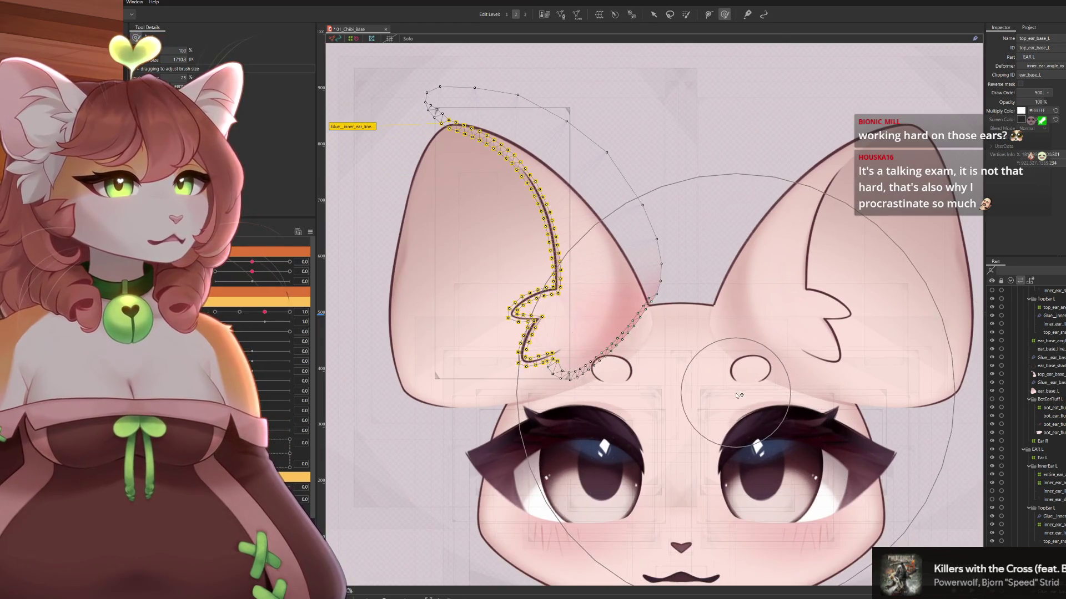
left_click_drag(611, 345, 633, 333)
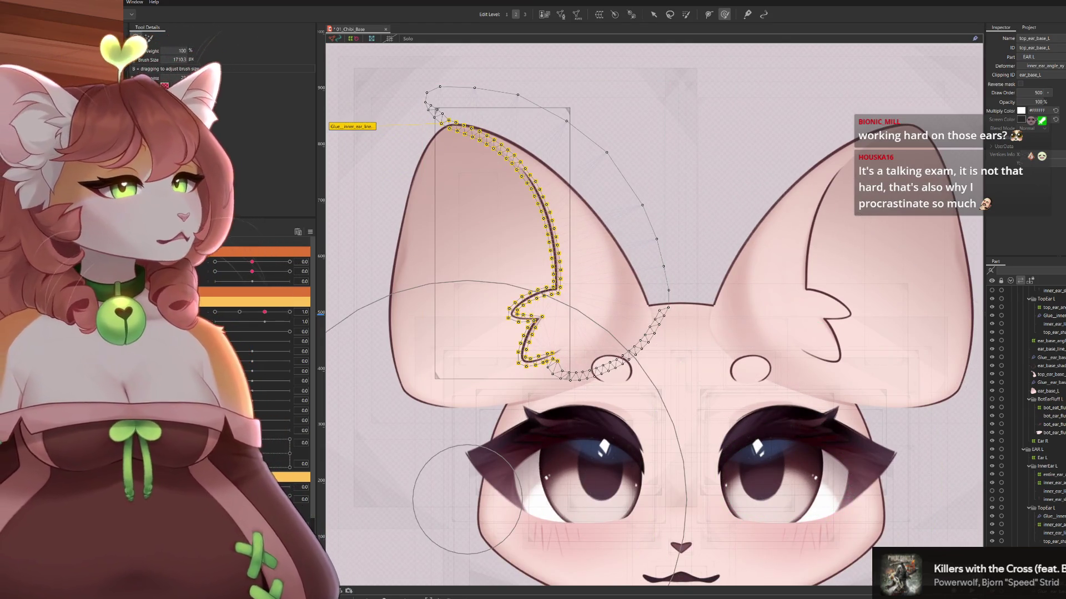
left_click(1051, 533)
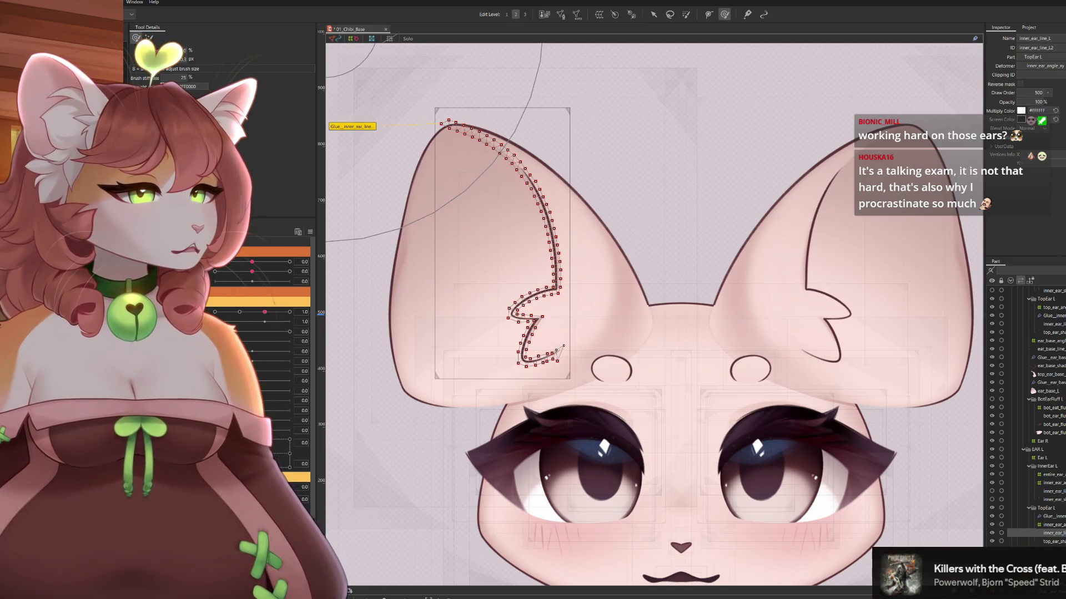
left_click(1051, 524)
Set Angle X to -30 and deform the inner ear warp grid's lower-left
left_click(252, 261)
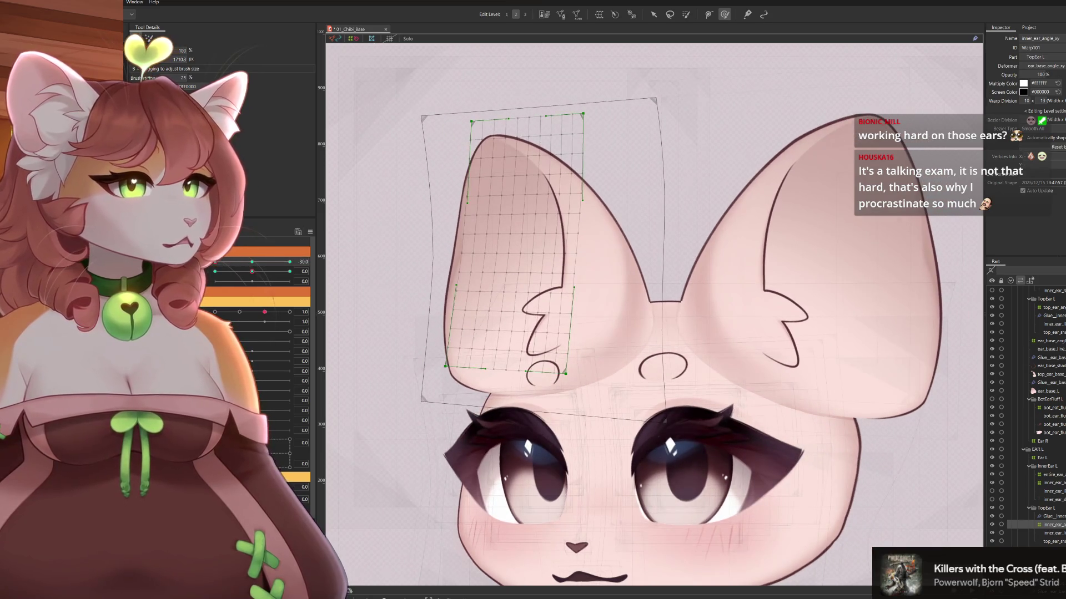
left_click(253, 262)
mouse_move(252, 271)
left_mouse_down()
mouse_move(224, 271)
mouse_move(243, 271)
left_mouse_up()
left_click(252, 261)
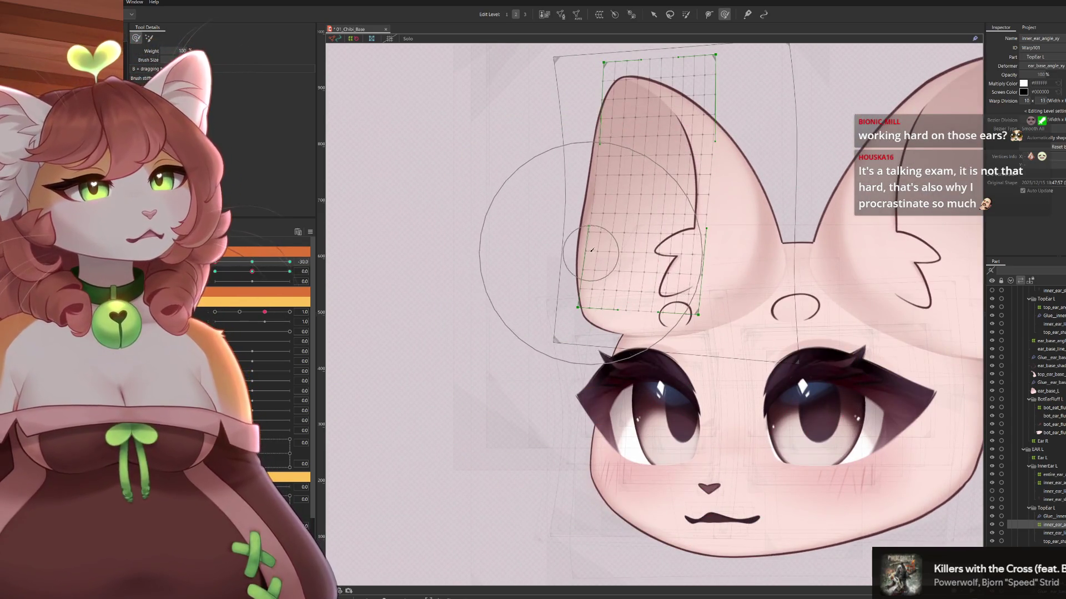
left_click_drag(591, 251, 583, 271)
At Angle X 30, pull the upper ear warp mesh upward, then reset the head to front-facing
left_click_drag(215, 263, 290, 262)
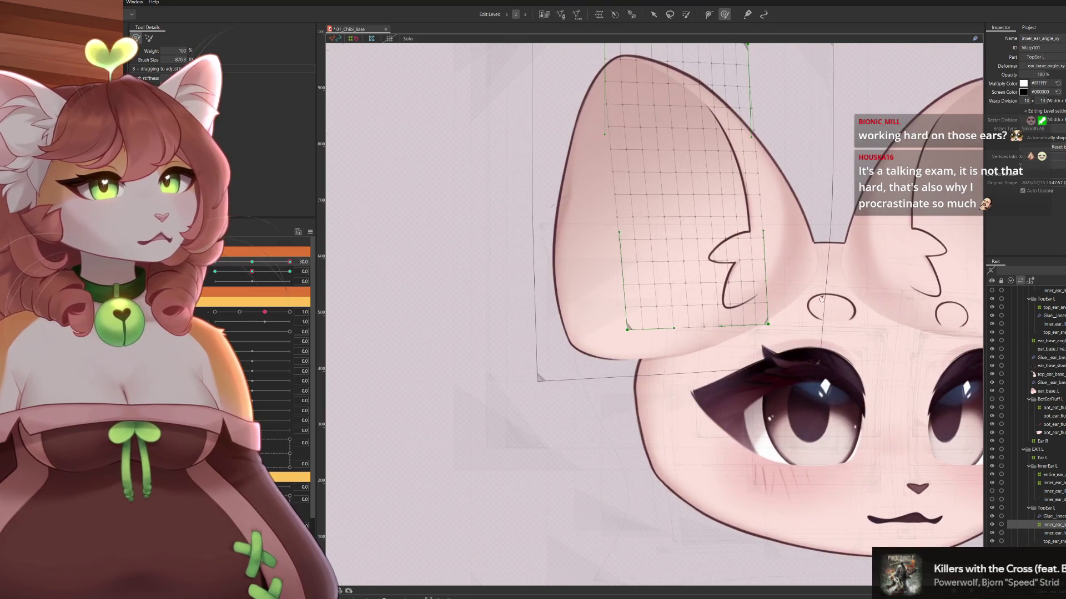
left_click_drag(779, 299, 751, 281)
mouse_move(623, 266)
left_mouse_down()
mouse_move(694, 278)
mouse_move(716, 261)
left_mouse_up()
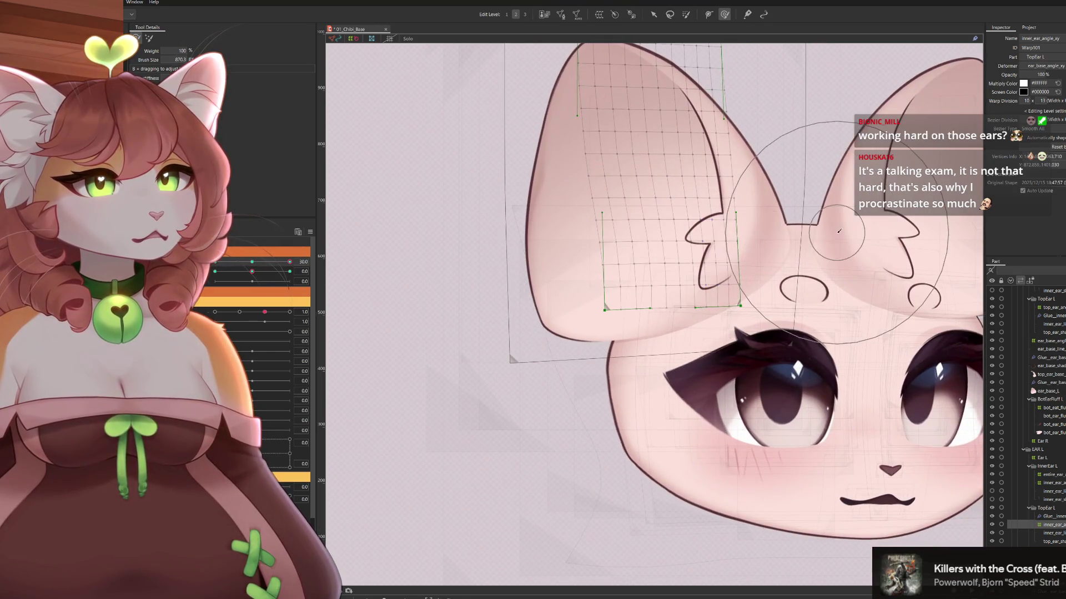
left_click_drag(838, 231, 802, 264)
left_click_drag(716, 233, 689, 194)
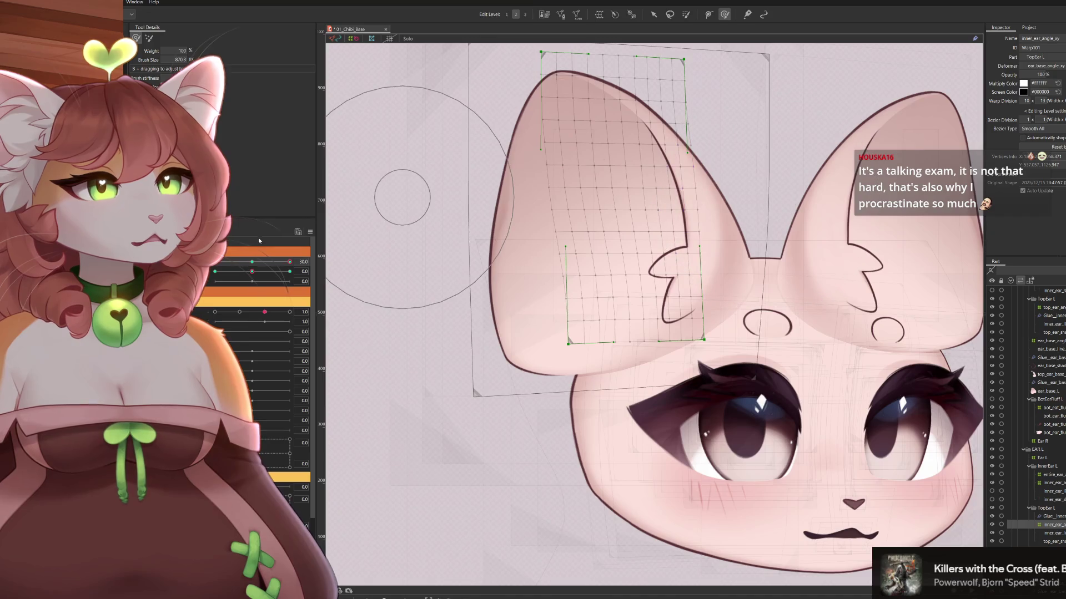
key("ctrl+shift+r")
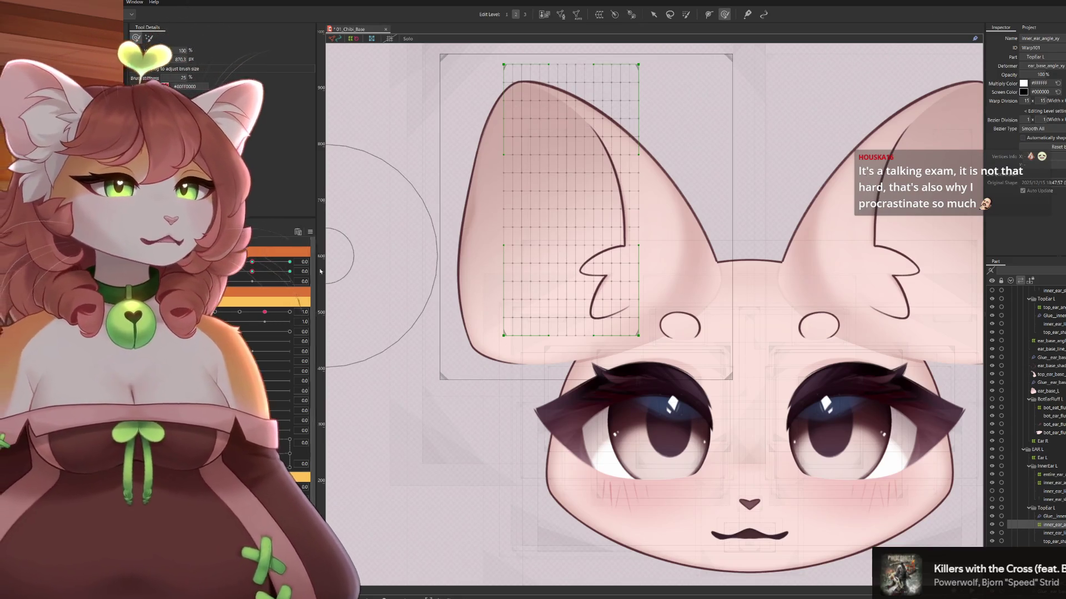
At head angle -30, bulge the inner_ear_angle_xy warp's right edge outward
left_click_drag(252, 262, 216, 262)
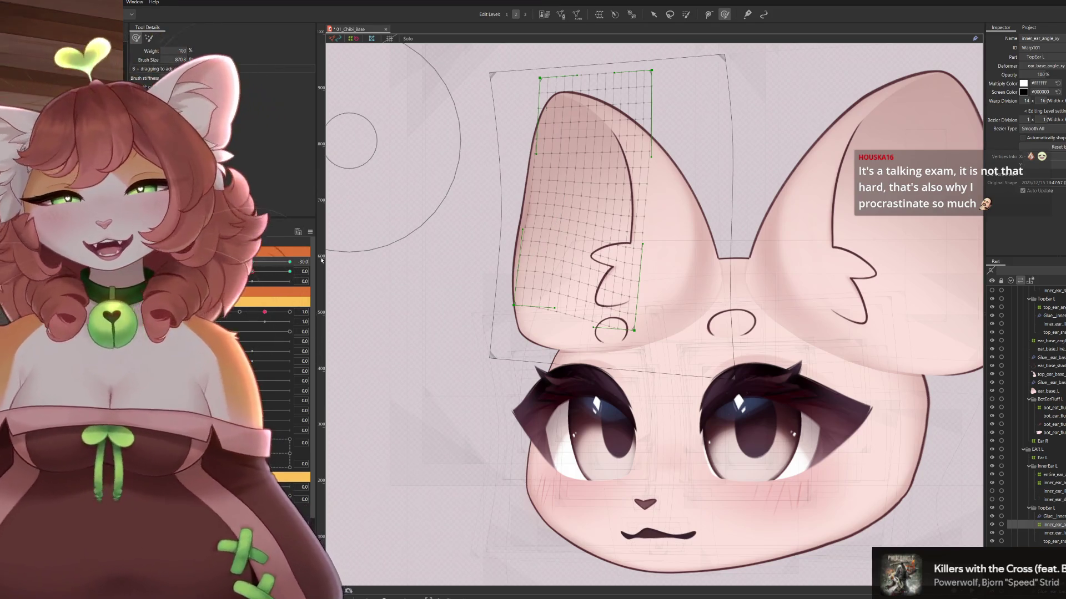
mouse_move(217, 258)
left_mouse_down()
mouse_move(235, 276)
mouse_move(289, 281)
left_mouse_up()
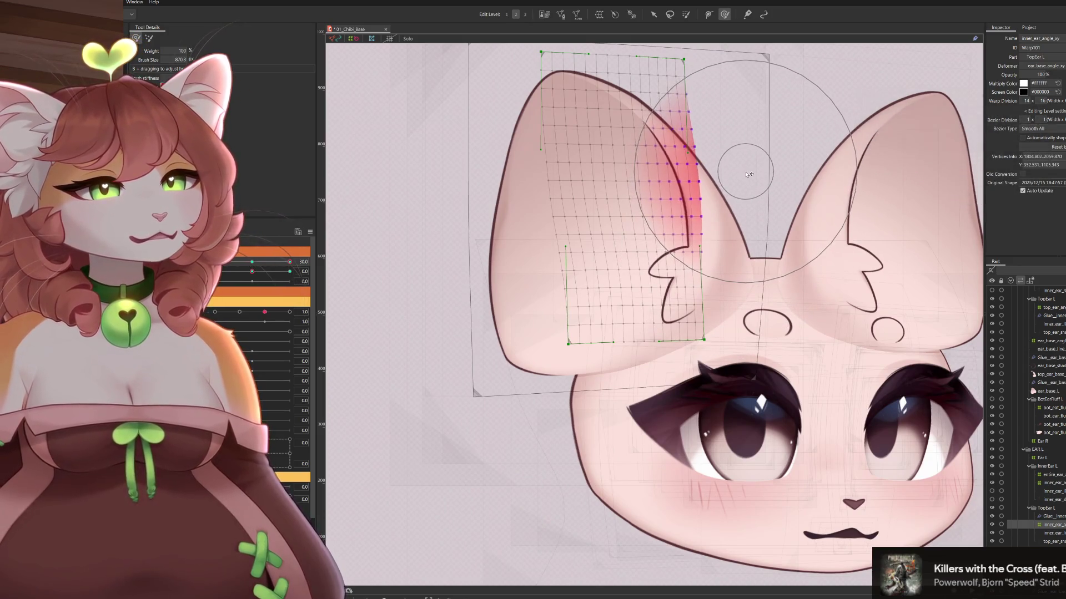
left_click_drag(772, 267, 779, 312)
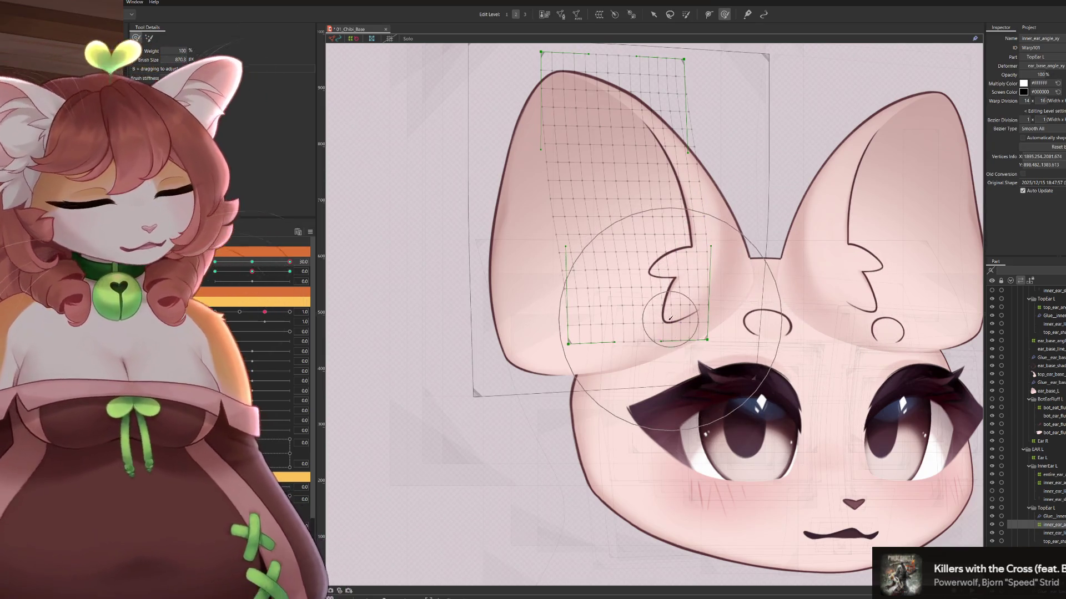
left_click_drag(723, 333, 705, 294)
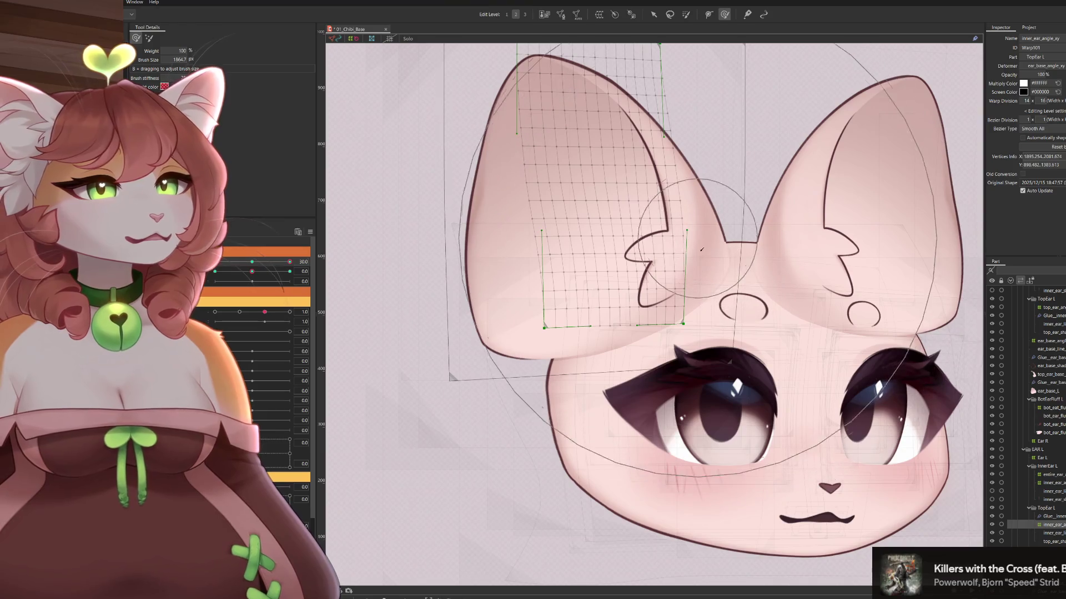
scroll(558, 290, "up", 3)
scroll(558, 290, "down", 3)
Deform the whole ear warp around the ear fluff, then deselect its points
left_click_drag(638, 278, 655, 306)
left_click_drag(776, 364, 728, 283)
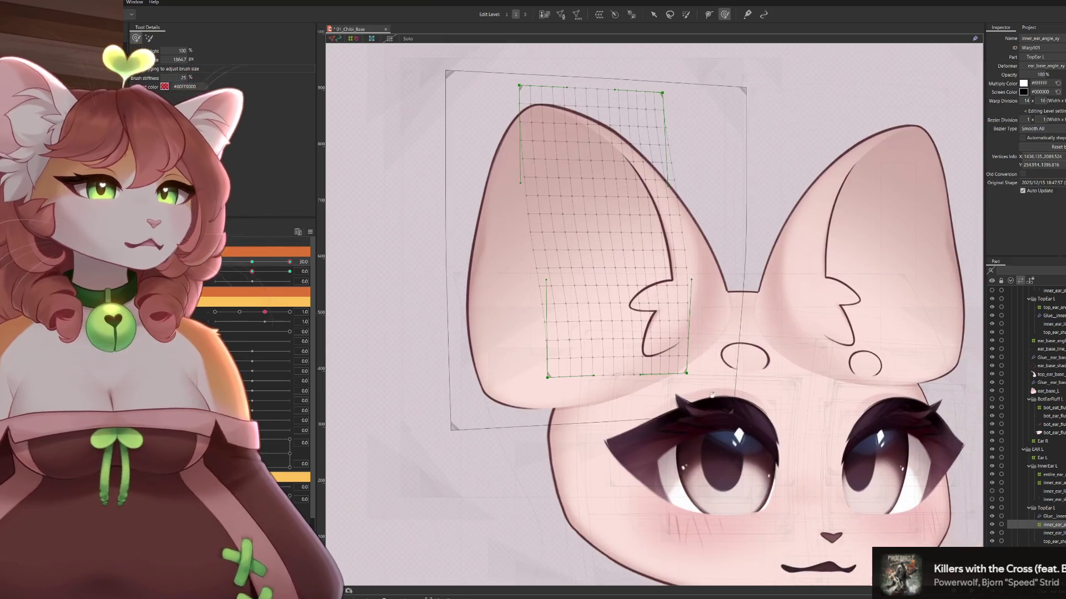
left_click_drag(366, 316, 286, 299)
left_click(577, 272)
left_click(774, 338)
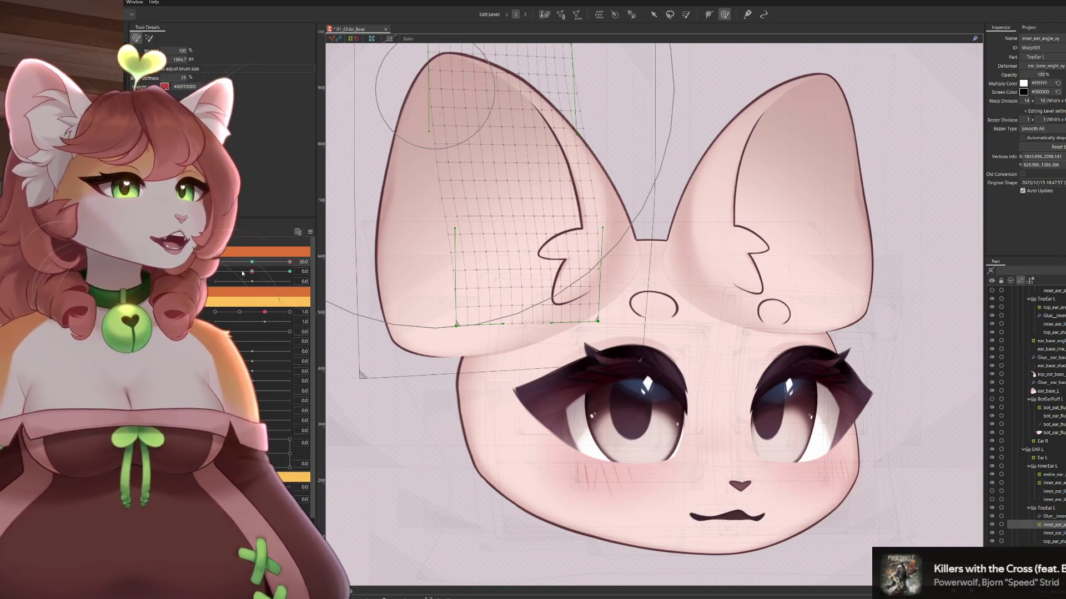
At Angle X -30, brush the inner ear warp into shape with a smaller brush
left_click_drag(288, 265, 215, 262)
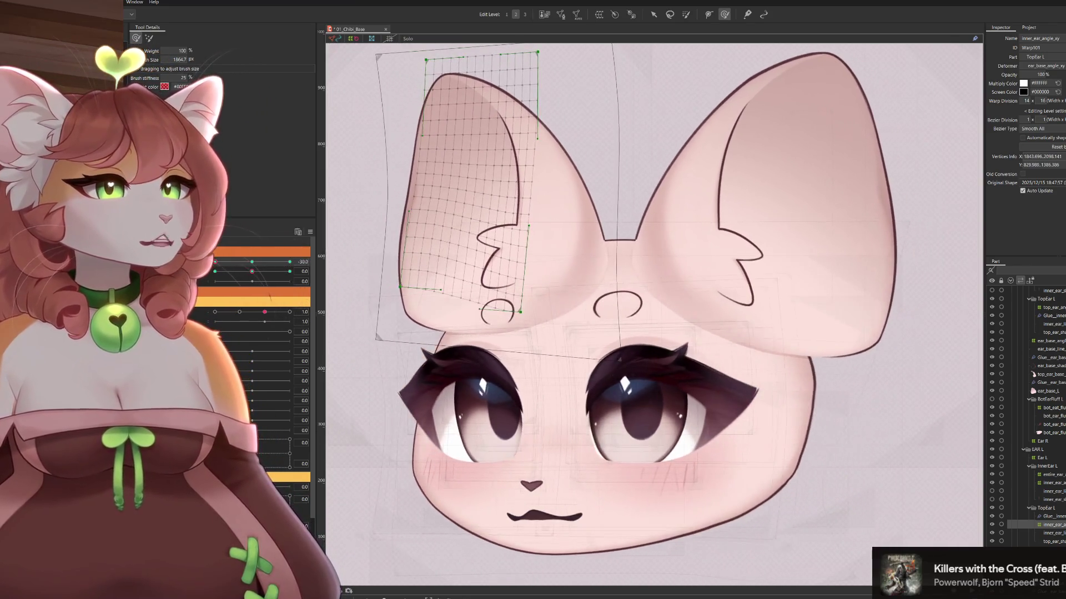
mouse_move(432, 284)
left_mouse_down()
mouse_move(524, 284)
mouse_move(448, 359)
mouse_move(451, 349)
left_mouse_up()
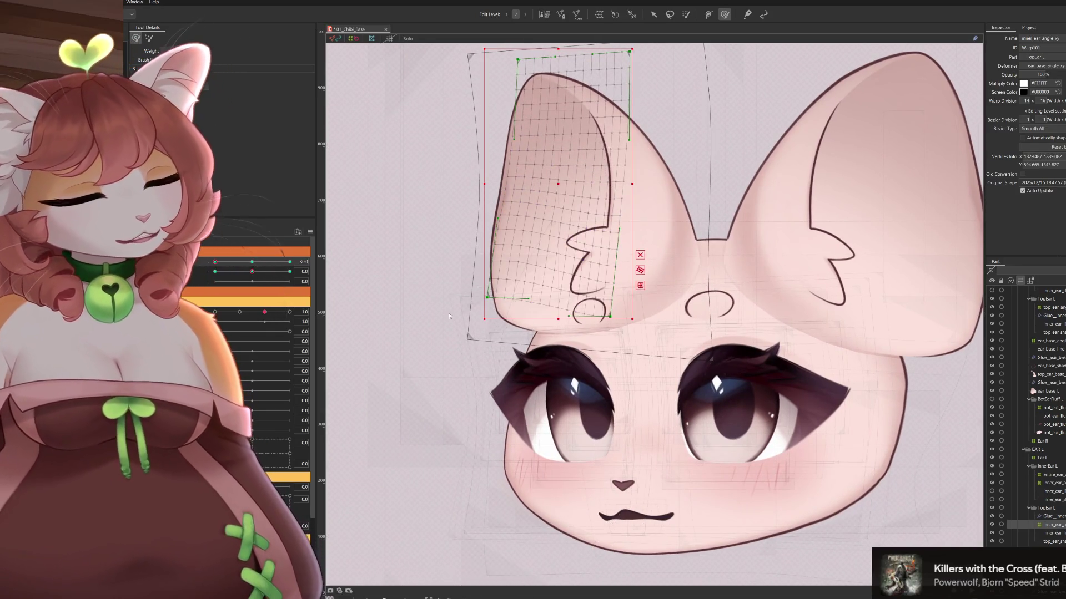
mouse_move(392, 297)
left_mouse_down()
mouse_move(559, 250)
mouse_move(440, 237)
left_mouse_up()
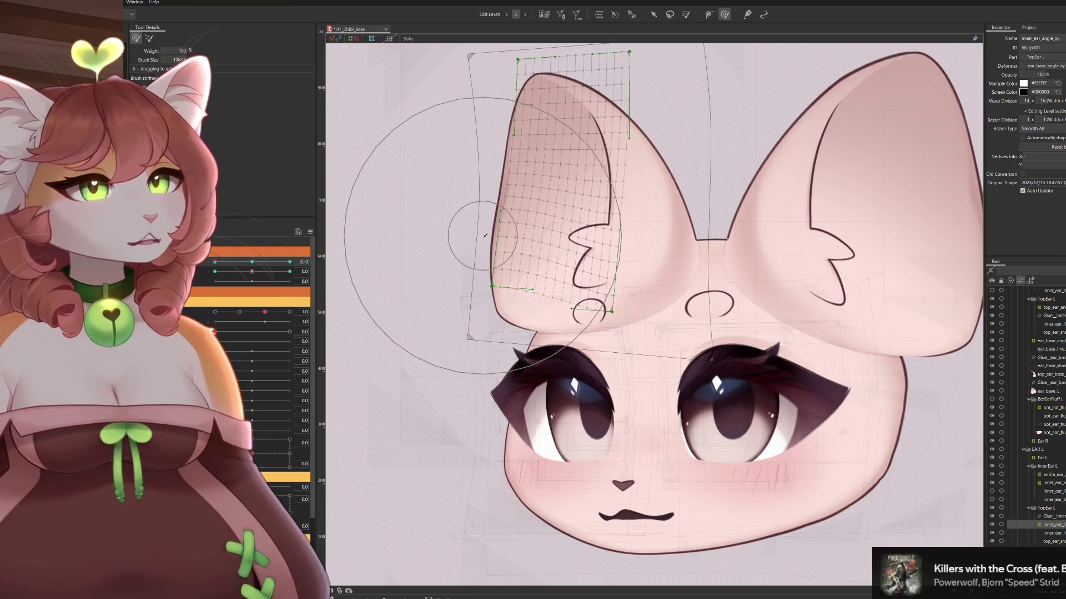
mouse_move(516, 228)
left_mouse_down()
mouse_move(510, 246)
mouse_move(535, 263)
mouse_move(606, 261)
left_mouse_up()
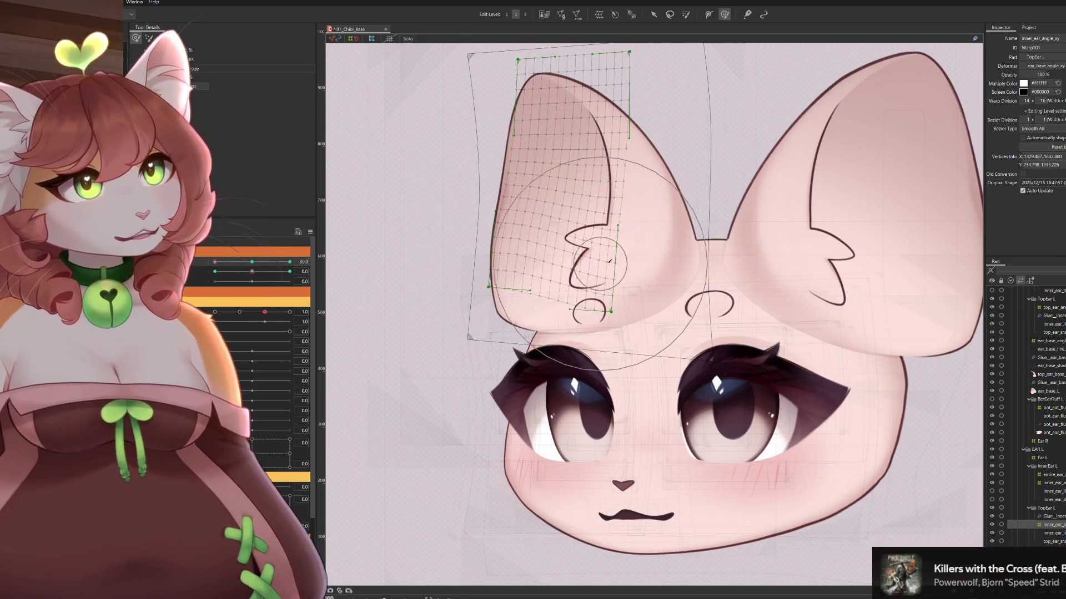
left_click_drag(660, 236, 705, 280)
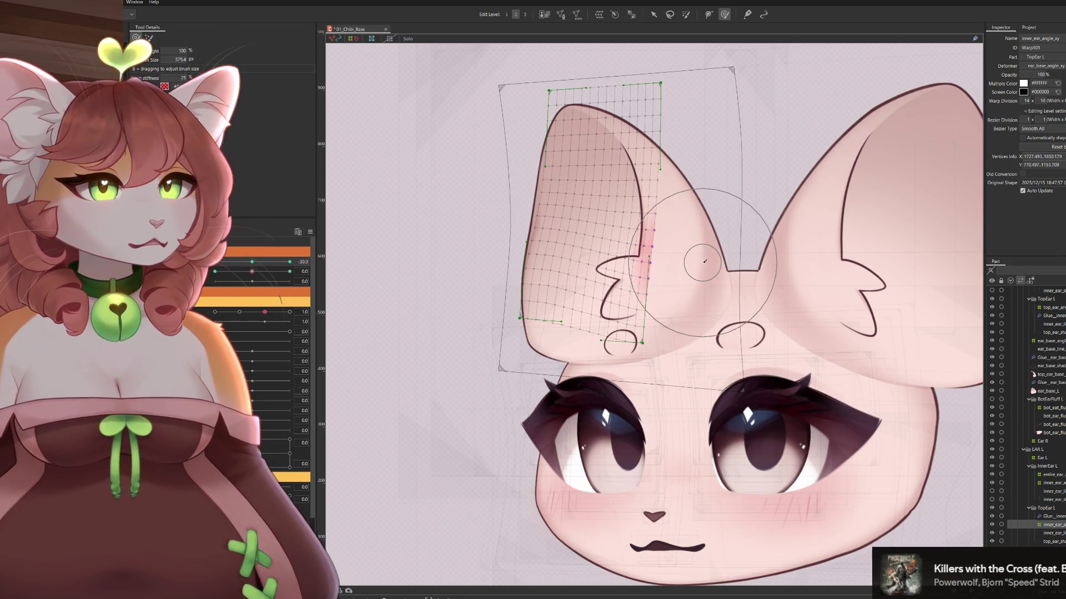
left_click_drag(606, 179, 681, 200)
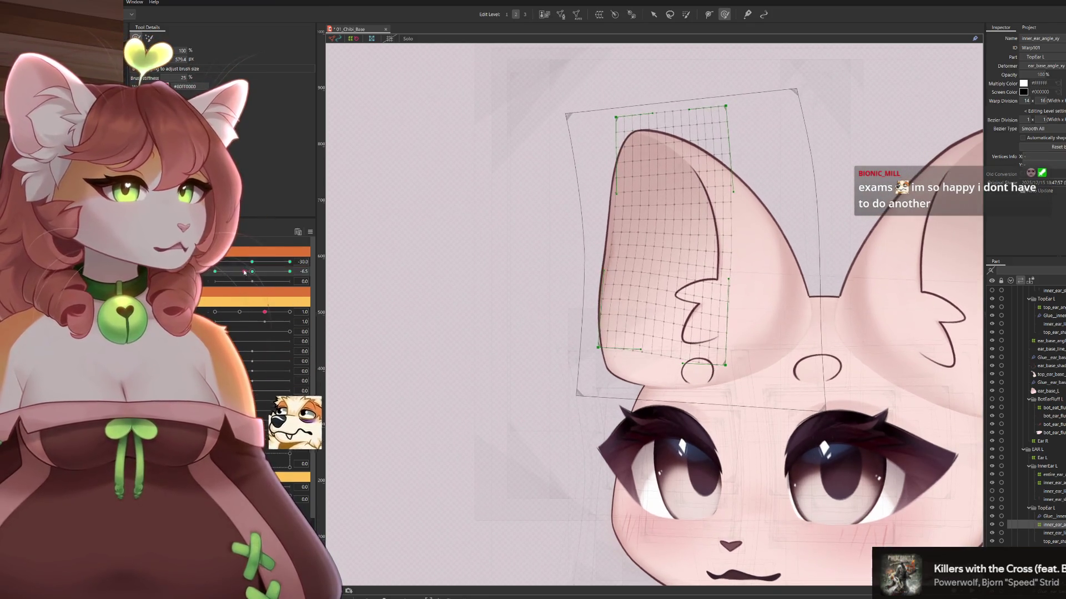
At Angle X 30, select the warp's right-edge points, then all points, and scrub toward front
mouse_move(252, 270)
left_mouse_down()
mouse_move(298, 279)
mouse_move(254, 275)
mouse_move(261, 262)
mouse_move(387, 251)
left_mouse_up()
left_click_drag(783, 328, 701, 326)
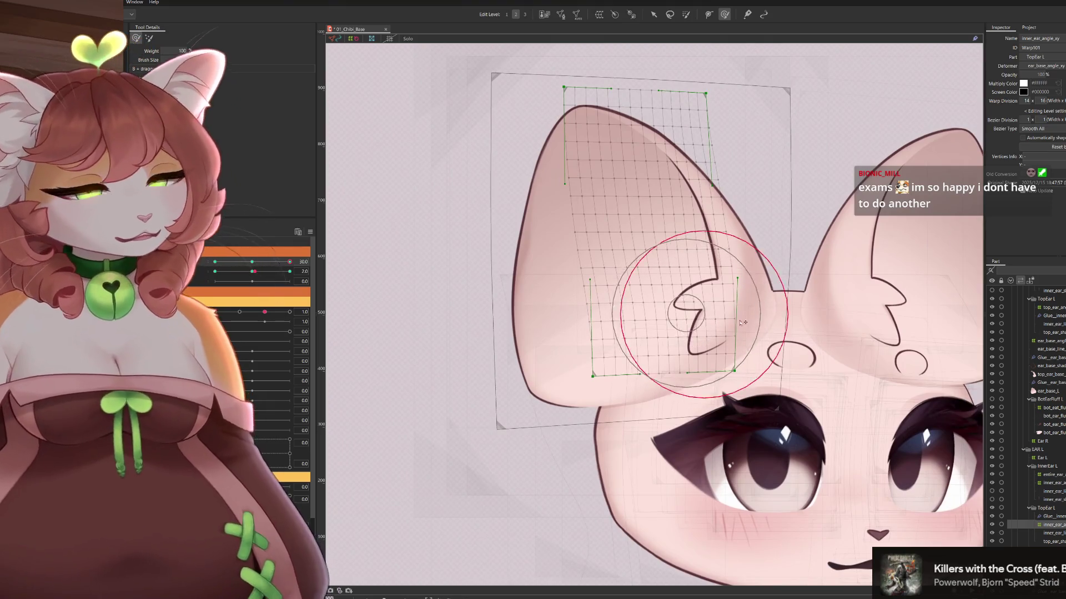
left_click(848, 323)
key("ctrl+a")
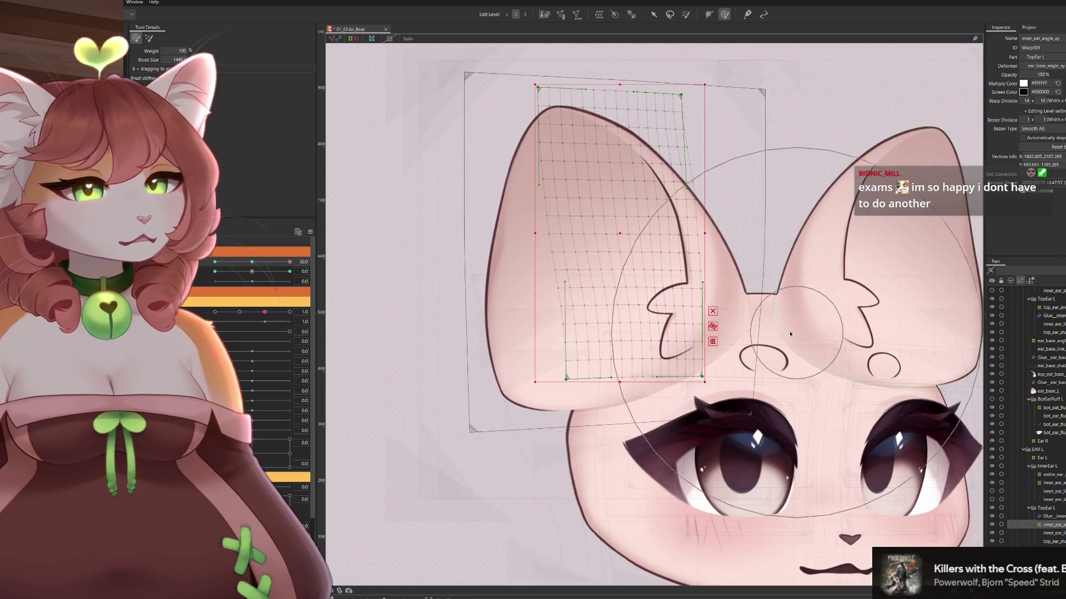
mouse_move(289, 261)
left_mouse_down()
mouse_move(248, 265)
mouse_move(261, 263)
mouse_move(249, 281)
mouse_move(215, 271)
left_mouse_up()
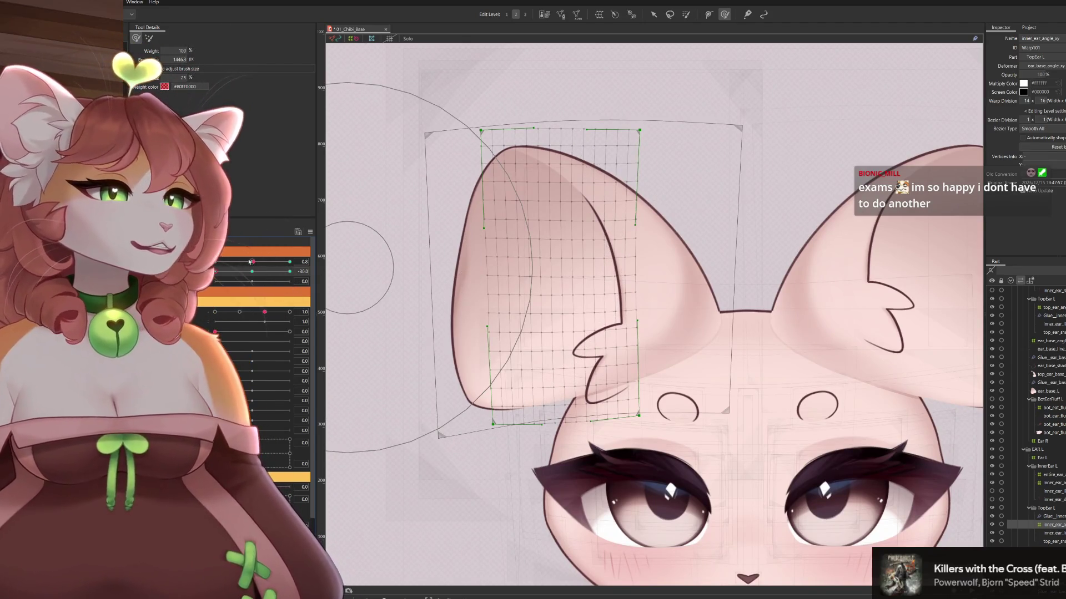
At the -30 keyform, push the inner-ear warp mesh down and left with the Deform Brush
left_click_drag(250, 262, 216, 262)
left_click_drag(615, 339, 677, 335)
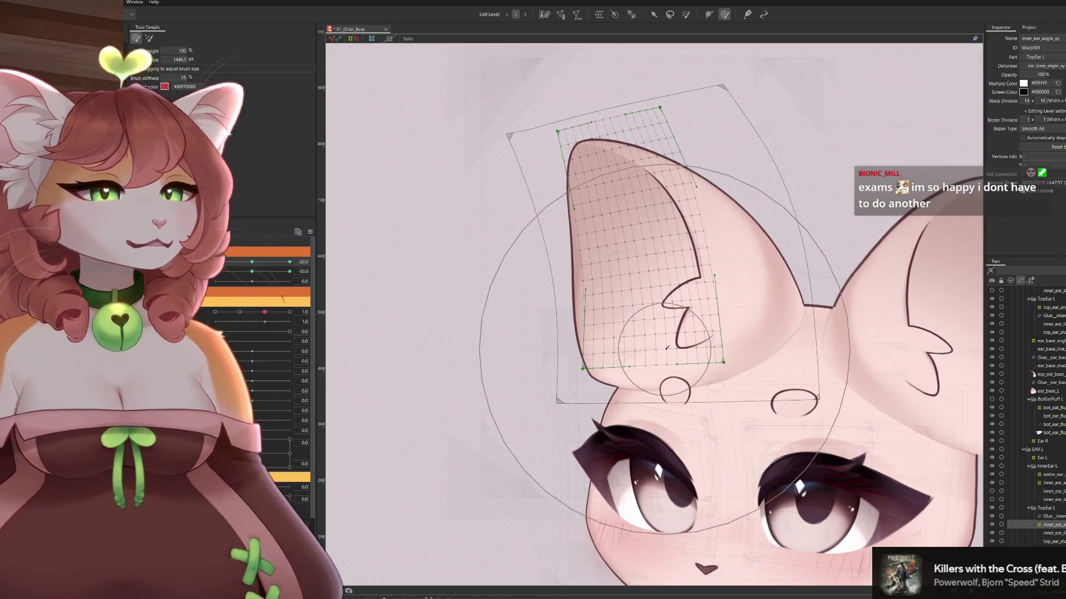
left_click(677, 336)
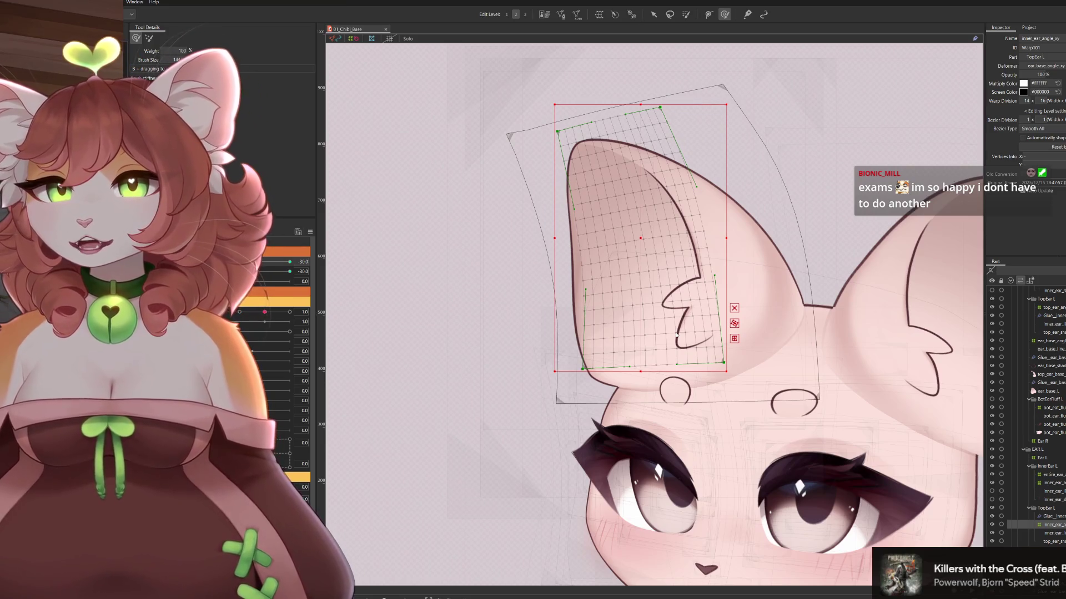
key("b")
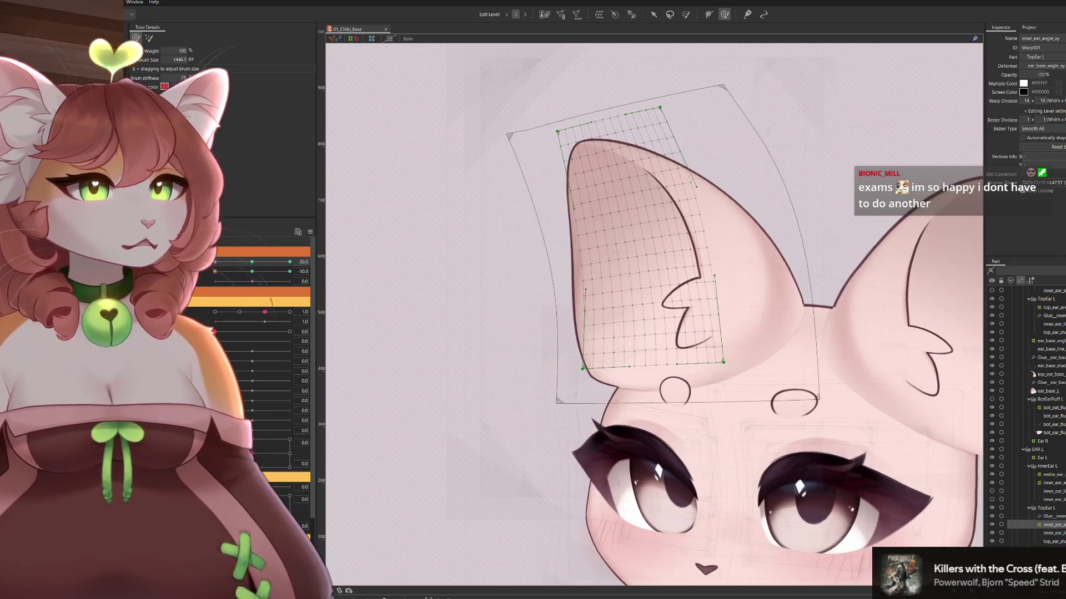
scroll(753, 309, "down", 2)
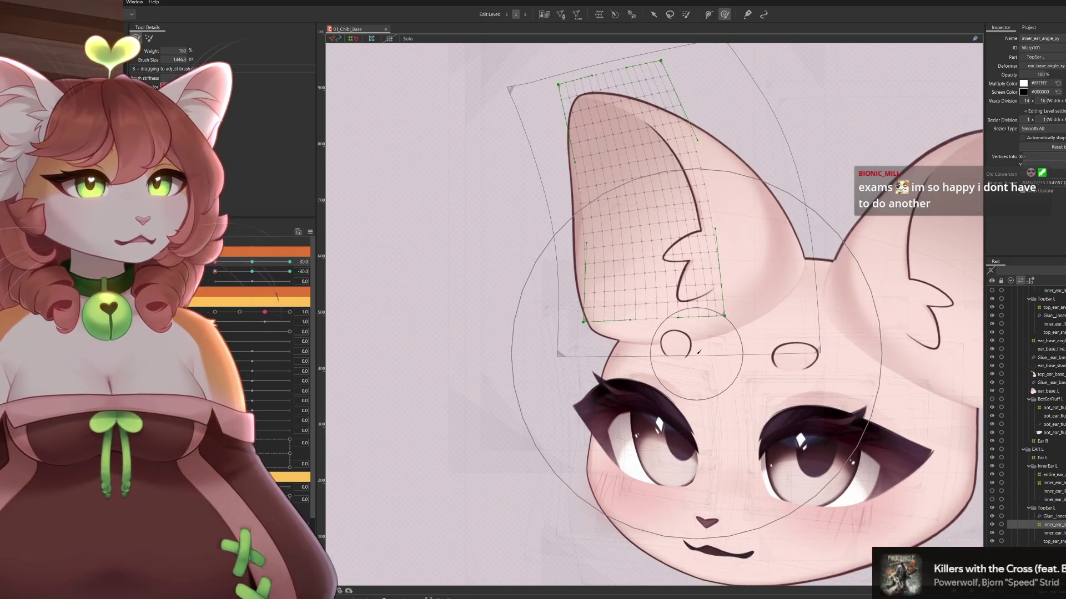
left_click_drag(660, 233, 652, 244)
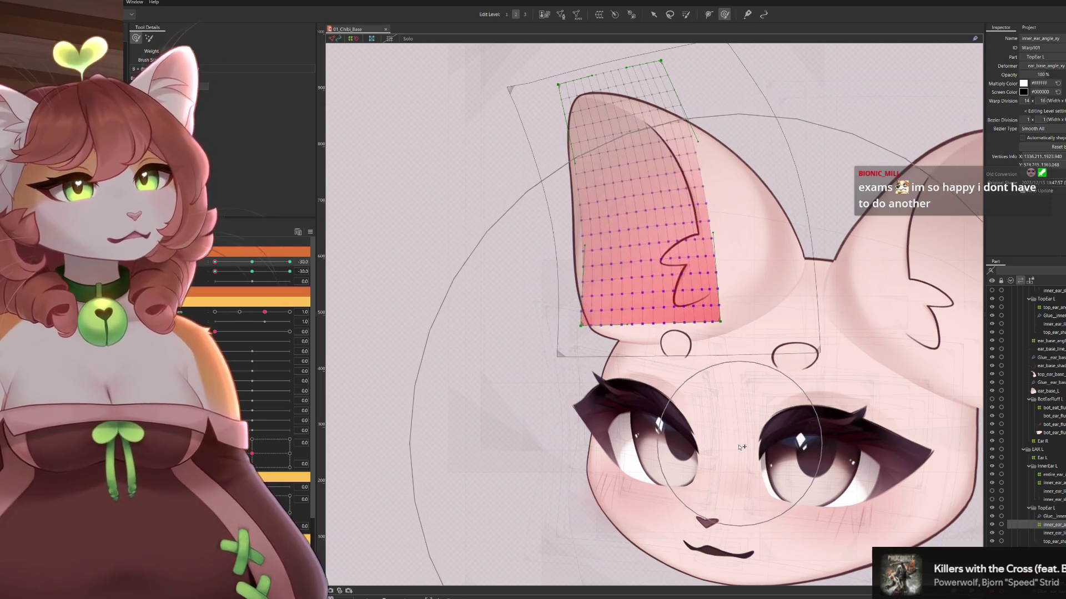
scroll(716, 455, "down", 4)
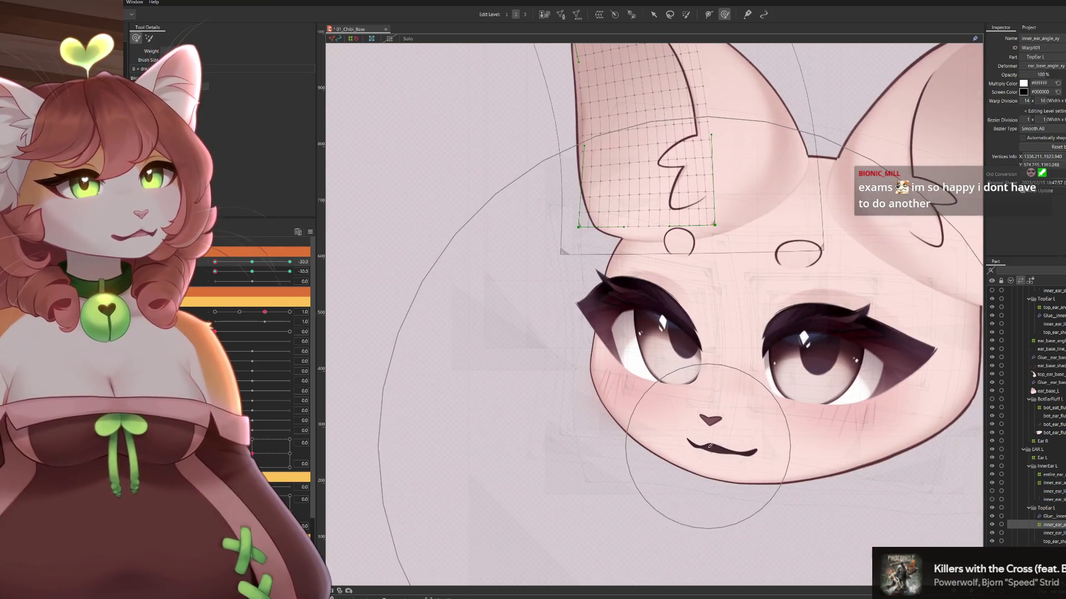
scroll(671, 383, "up", 2)
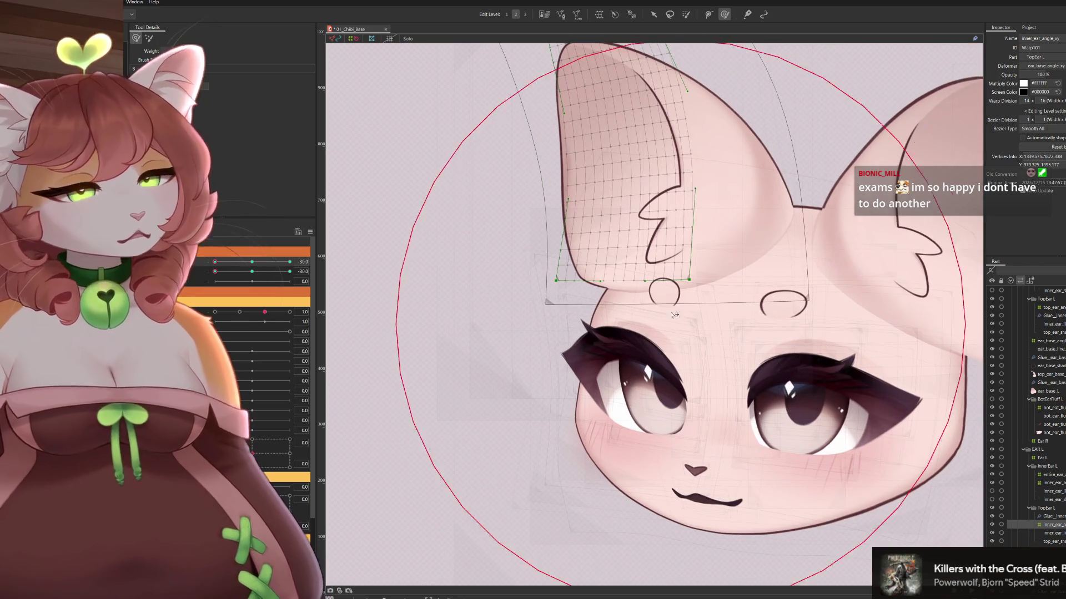
left_click_drag(656, 310, 660, 327)
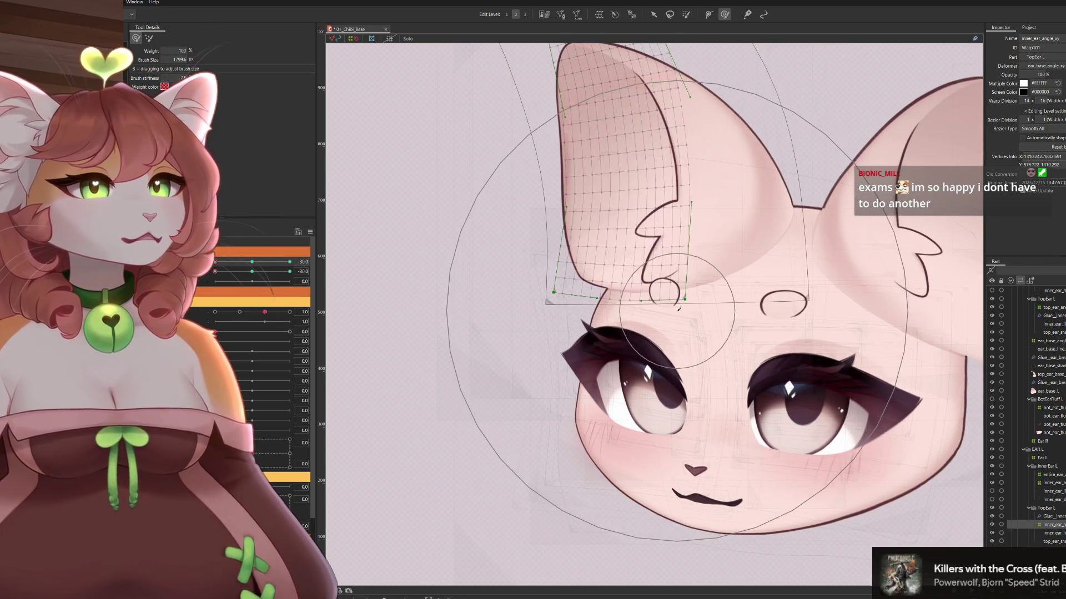
scroll(703, 400, "up", 4)
Pull the mesh's top-left corner left and down, then reset both head angles to 0
mouse_move(703, 399)
left_mouse_down()
mouse_move(511, 262)
mouse_move(599, 280)
mouse_move(633, 267)
mouse_move(623, 276)
left_mouse_up()
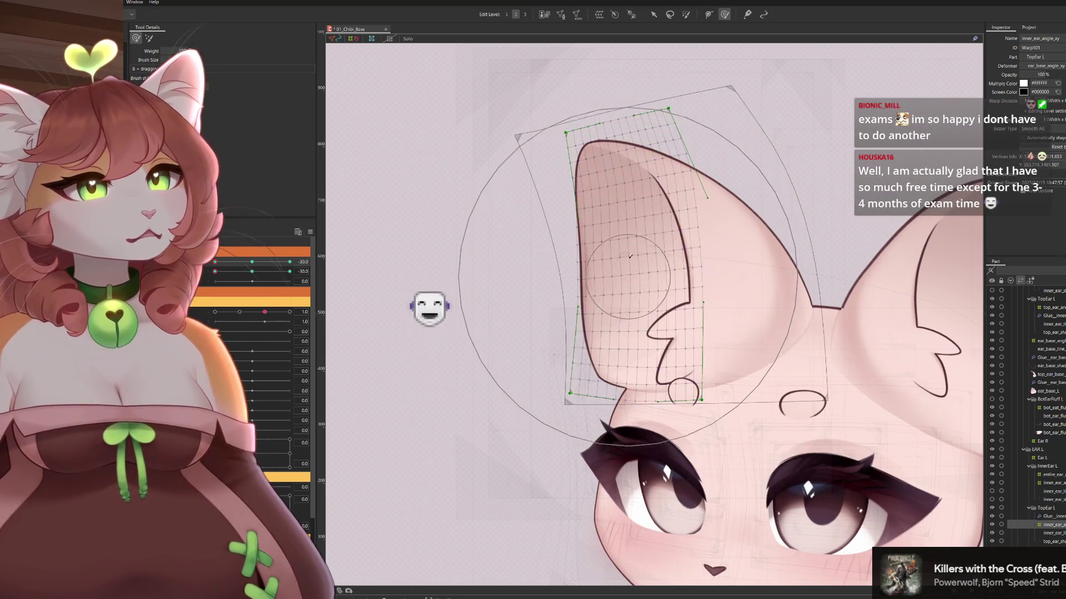
left_click_drag(705, 195, 711, 180)
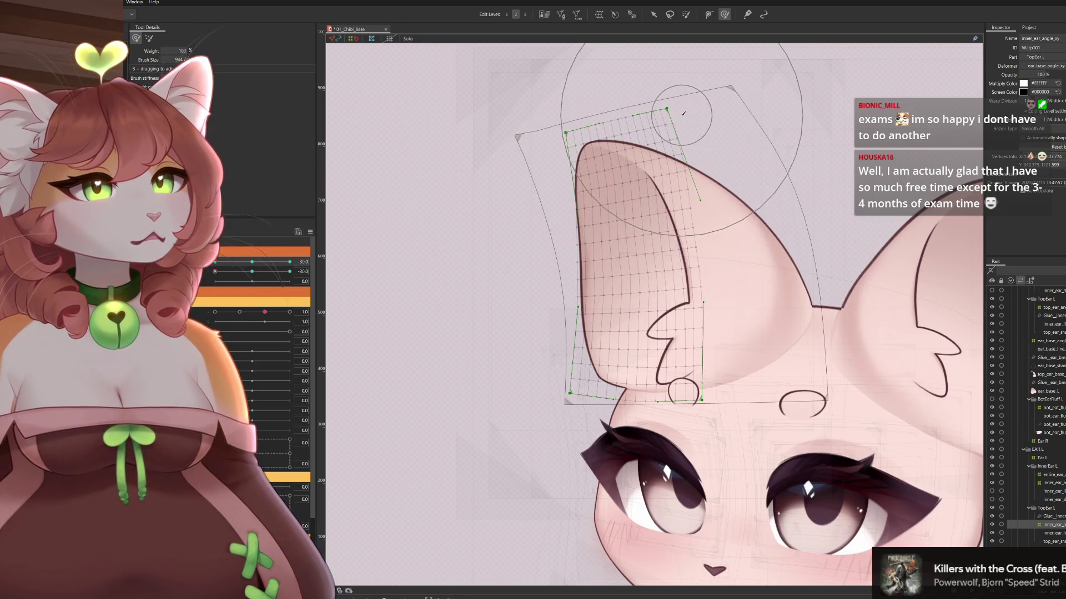
key("b")
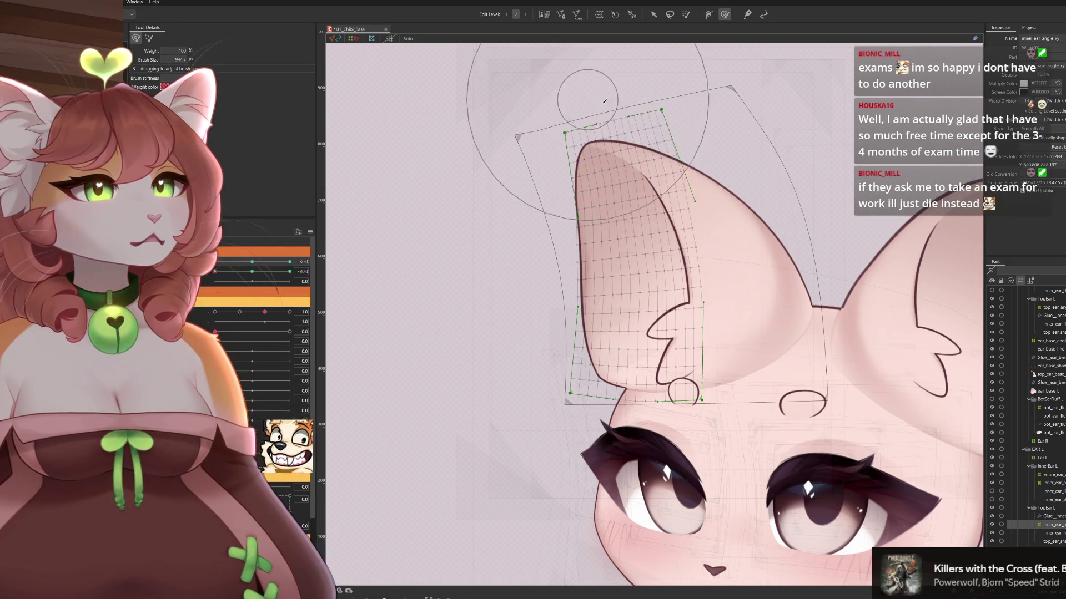
mouse_move(534, 91)
left_mouse_down()
mouse_move(461, 119)
mouse_move(586, 203)
left_mouse_up()
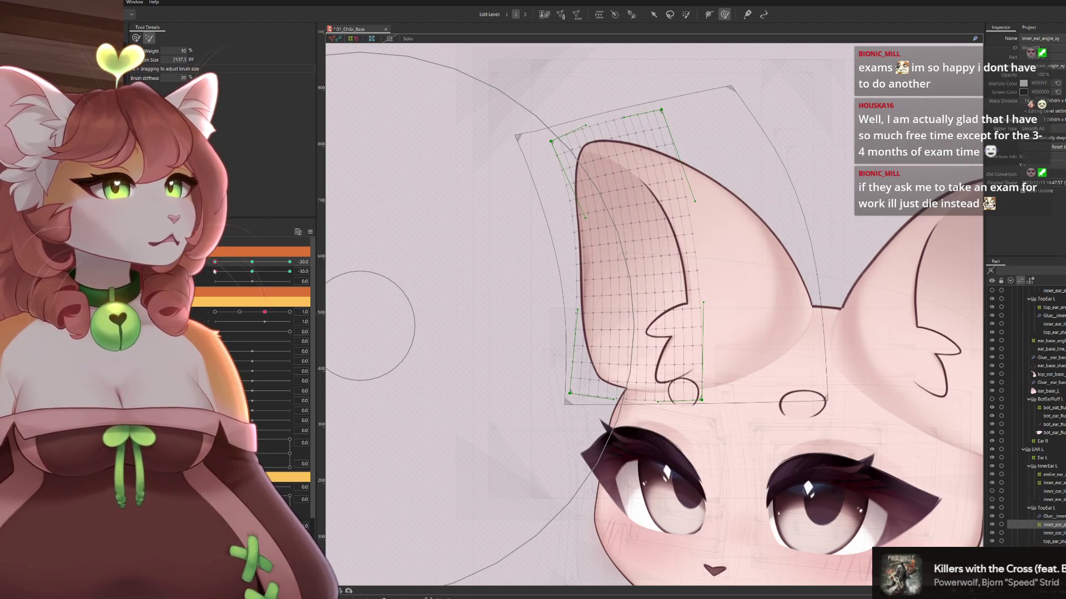
left_click_drag(215, 262, 252, 262)
left_click(251, 271)
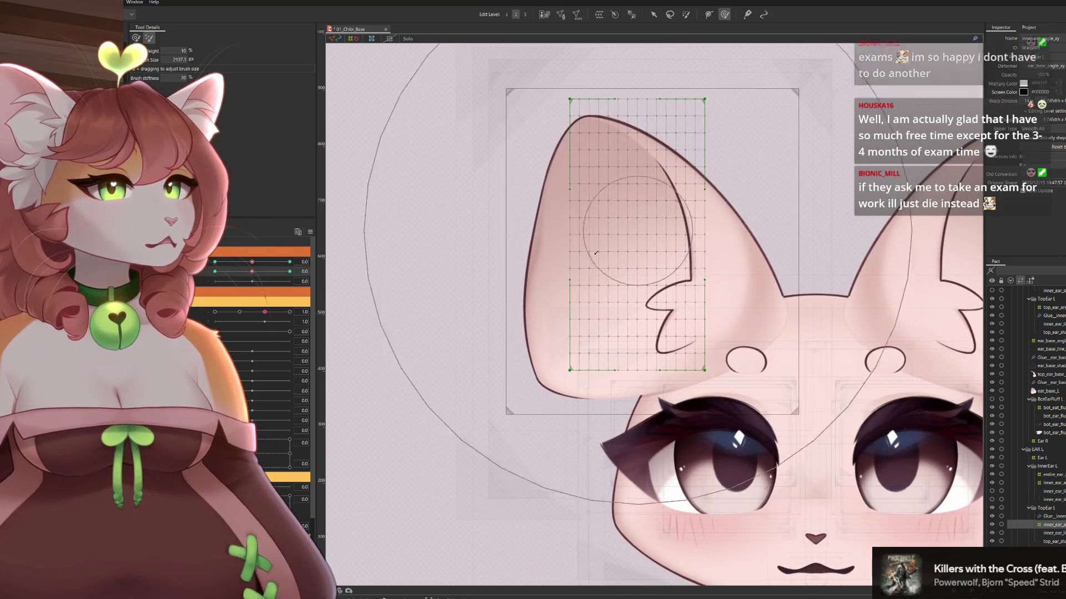
Reshape the inner-ear warp at second angle 30, then set both head angles to -30
left_click(289, 272)
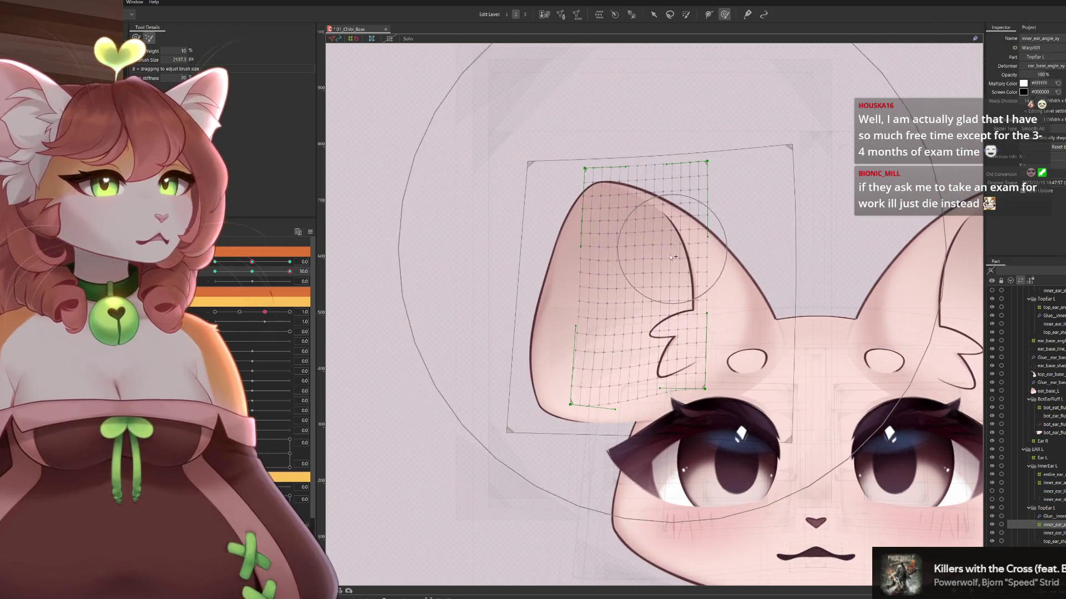
mouse_move(650, 381)
left_mouse_down()
mouse_move(679, 431)
mouse_move(669, 413)
left_mouse_up()
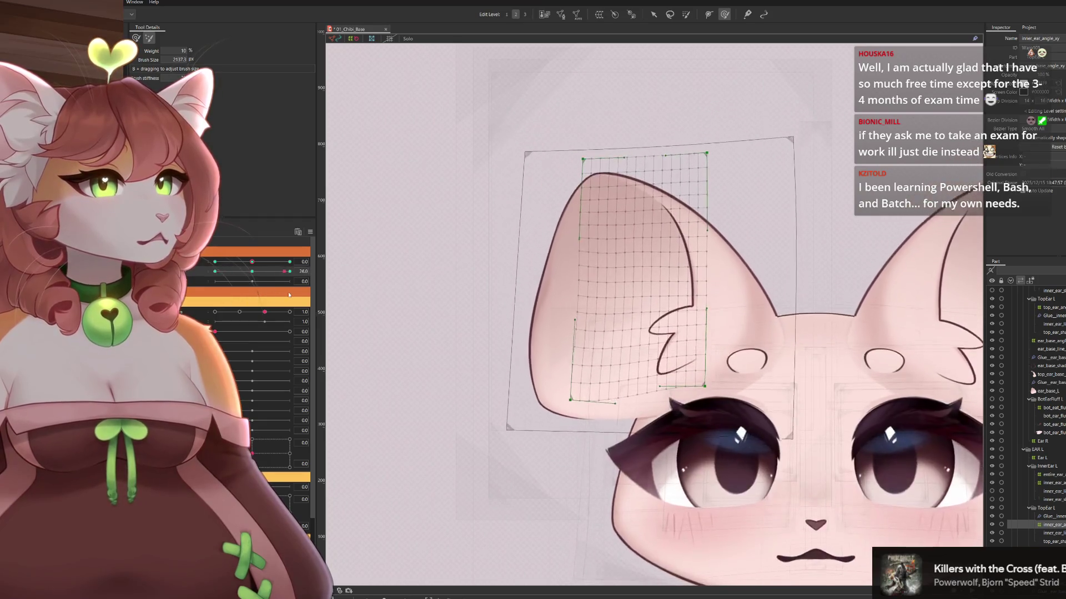
left_click(215, 261)
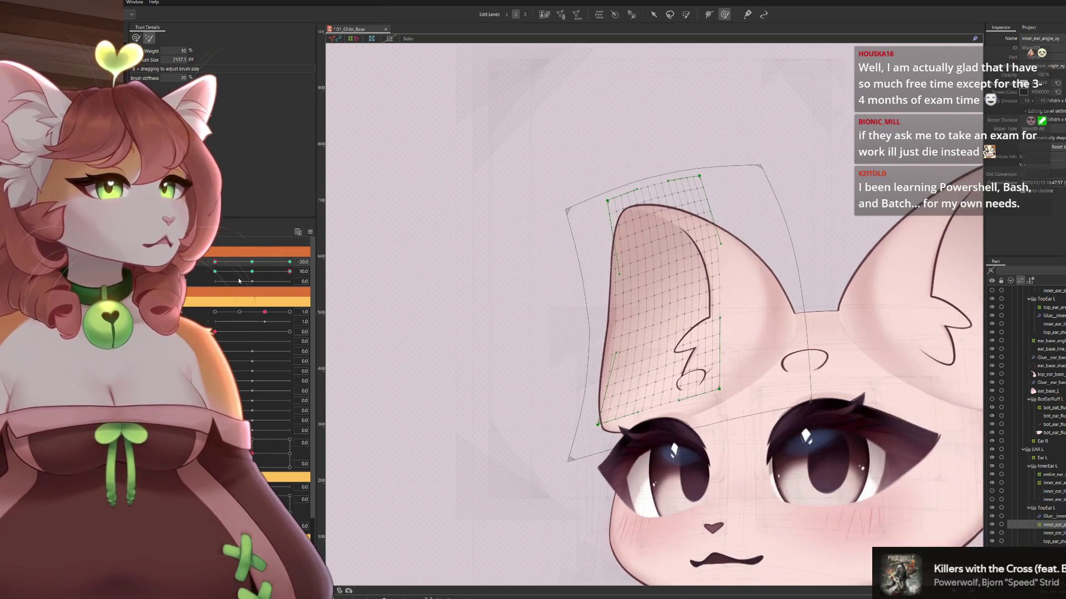
left_click(214, 271)
left_click_drag(215, 272, 256, 275)
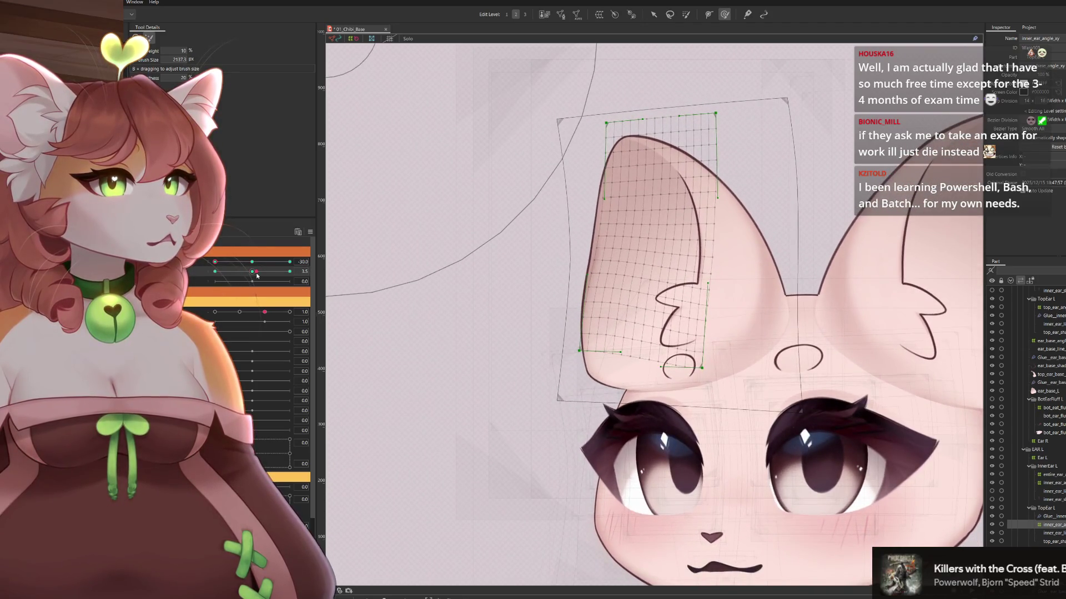
left_click(215, 271)
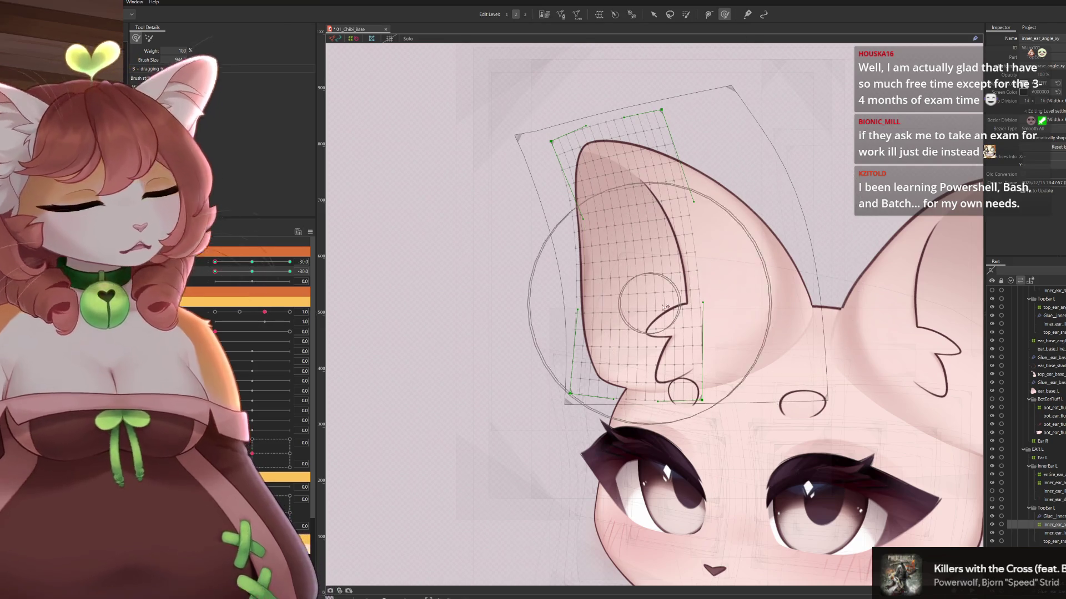
Select, then clear, the points on the right side of the ear mesh
scroll(768, 376, "down", 1)
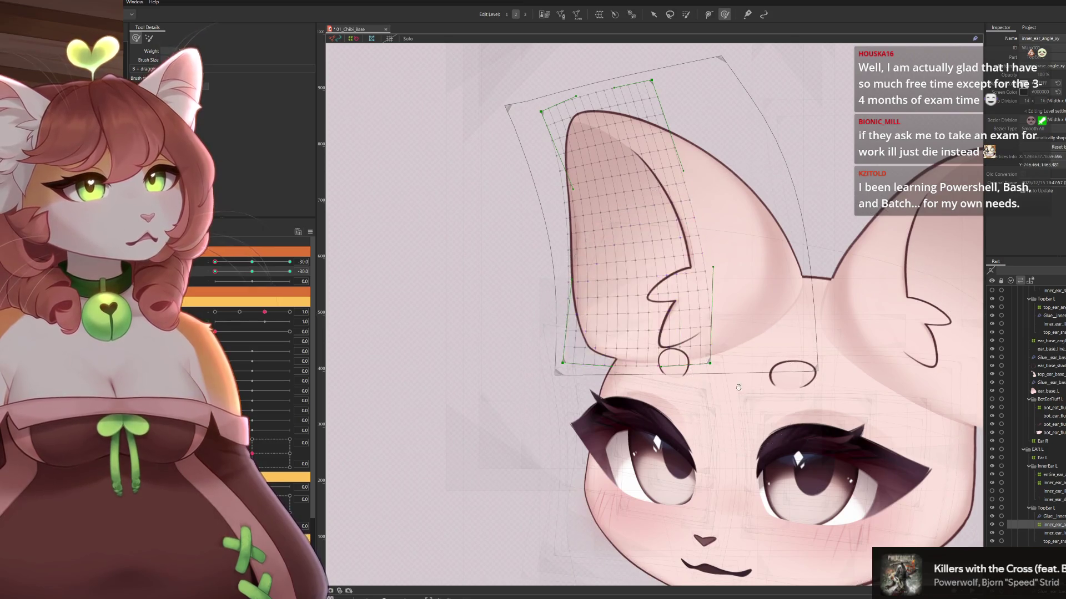
scroll(671, 352, "down", 1)
scroll(670, 352, "up", 1)
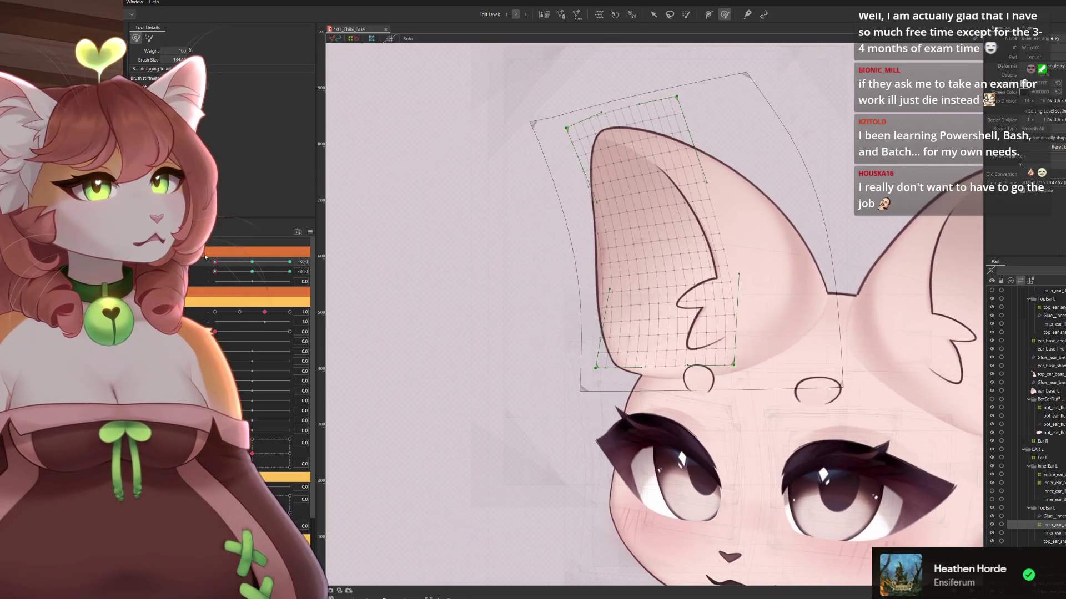
left_click_drag(752, 251, 772, 252)
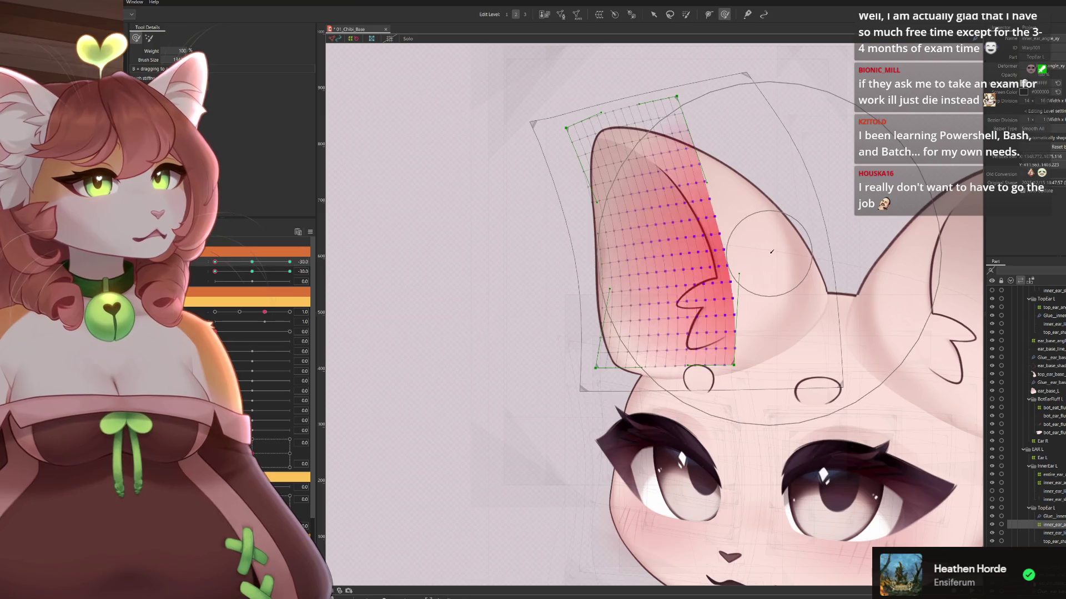
left_click(716, 391)
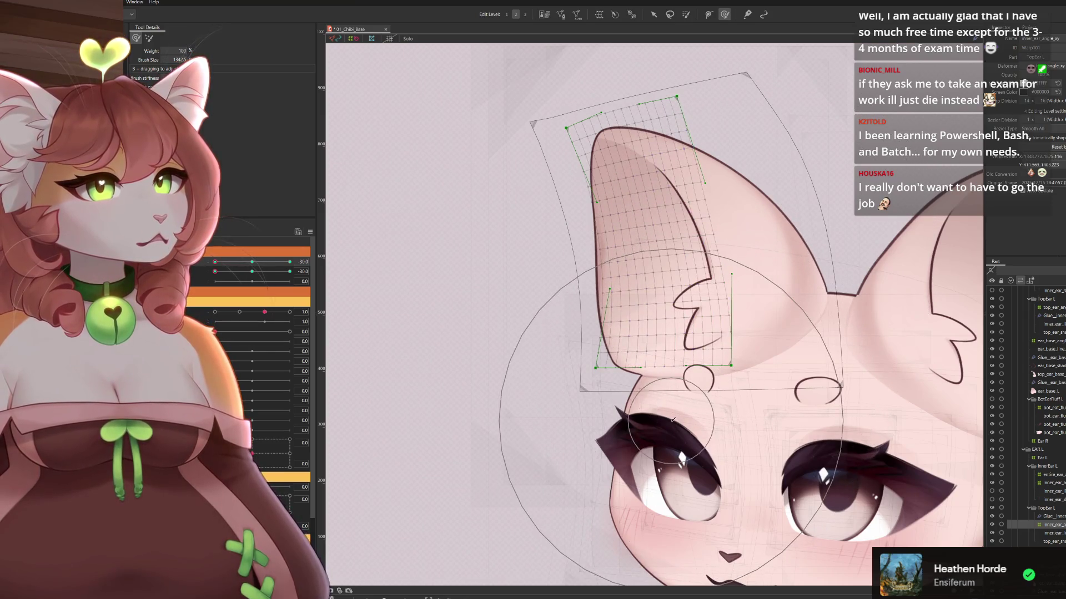
Return the second angle to -30, centre the left ear, and select ear_base_L
left_click_drag(214, 271, 252, 271)
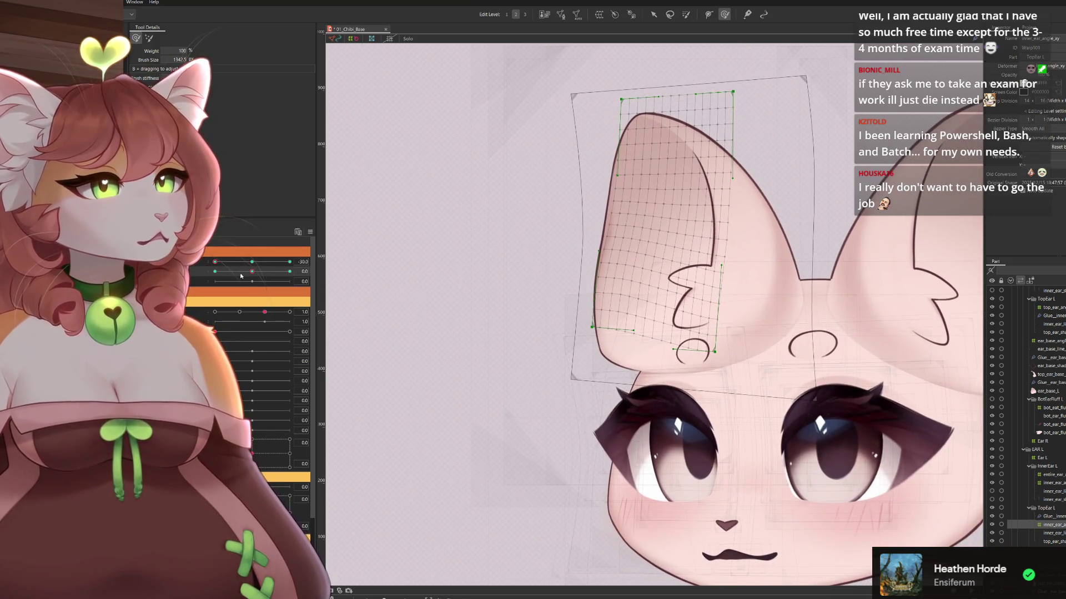
mouse_move(255, 273)
left_mouse_down()
mouse_move(211, 280)
mouse_move(252, 272)
left_mouse_up()
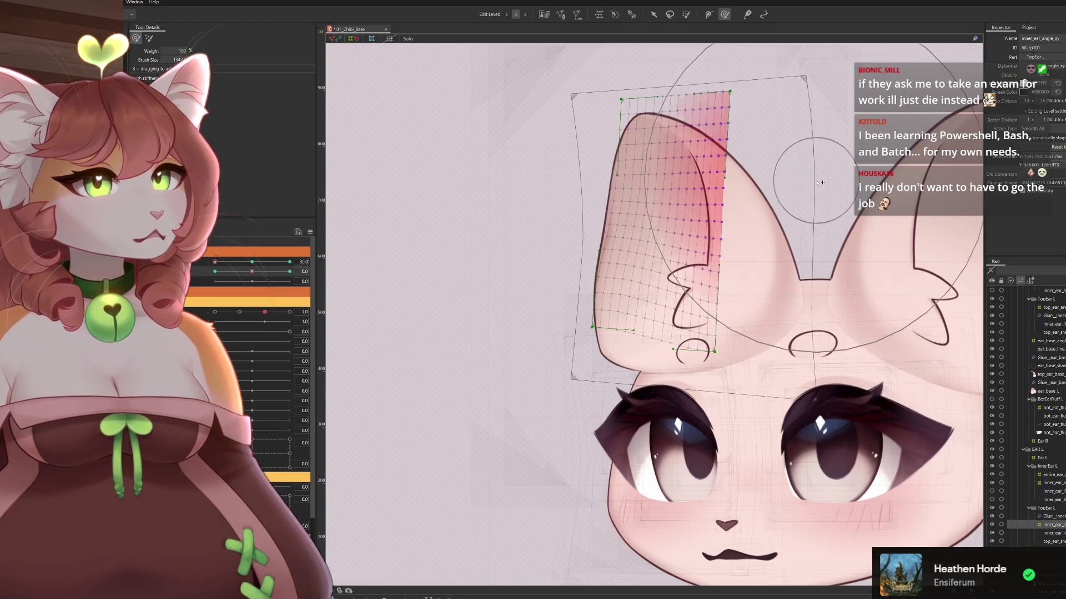
mouse_move(812, 204)
left_mouse_down()
mouse_move(765, 212)
mouse_move(739, 202)
left_mouse_up()
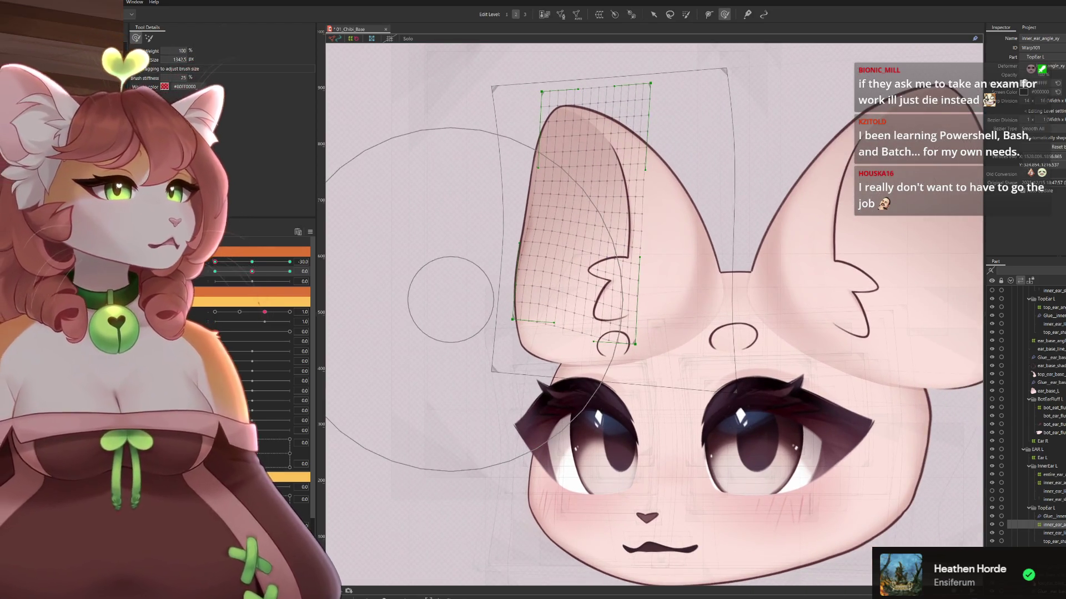
left_click(678, 239)
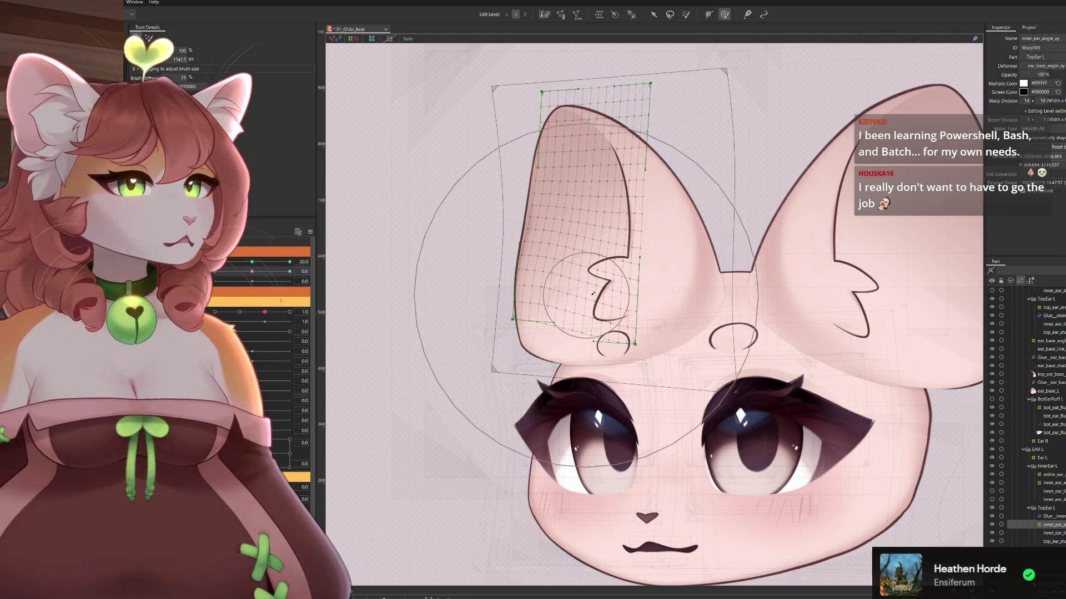
left_click(716, 288)
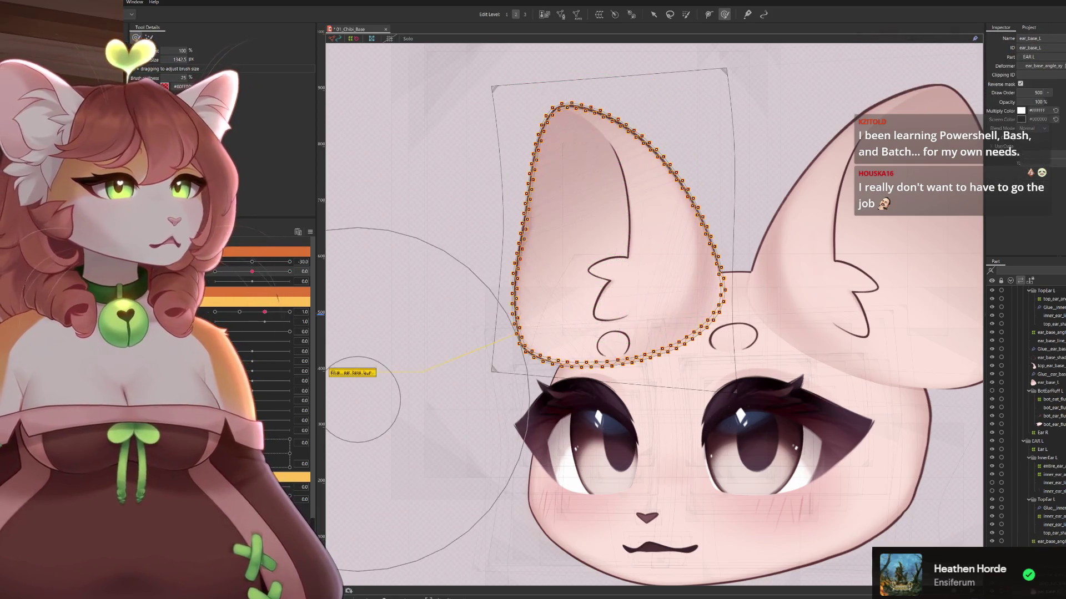
Select ear_base_angle_xy and push its right column outward
left_click(555, 311)
left_click_drag(819, 325, 672, 358)
mouse_move(627, 233)
left_mouse_down()
mouse_move(595, 142)
mouse_move(638, 173)
left_mouse_up()
left_click_drag(610, 222, 651, 221)
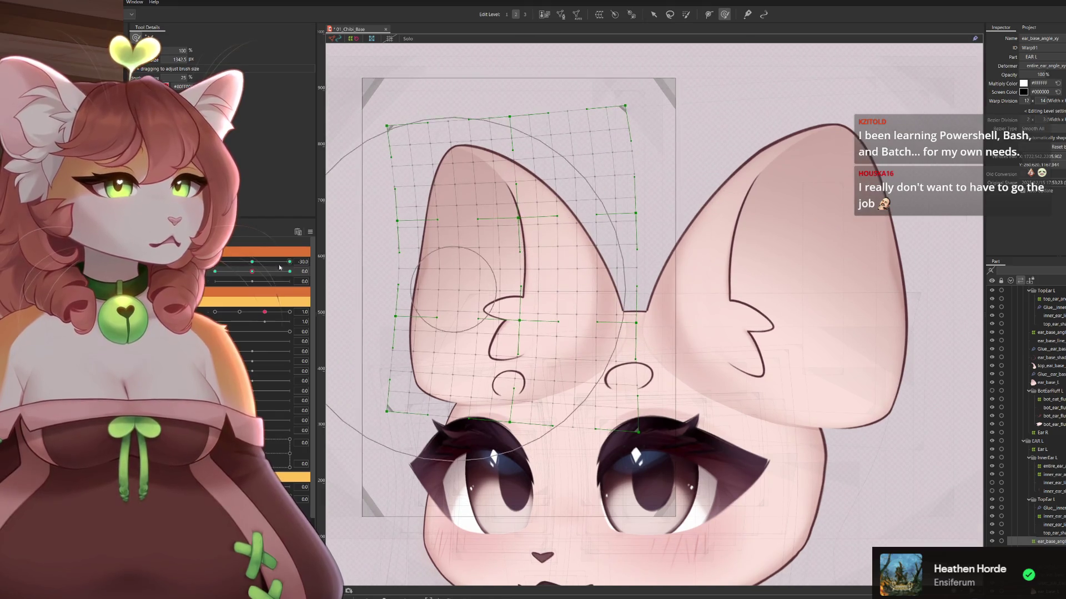
left_click_drag(527, 311, 599, 301)
left_click_drag(616, 381, 591, 318)
Tilt the head to check the ear, then reselect inner_ear_angle_xy
left_click_drag(246, 275, 215, 272)
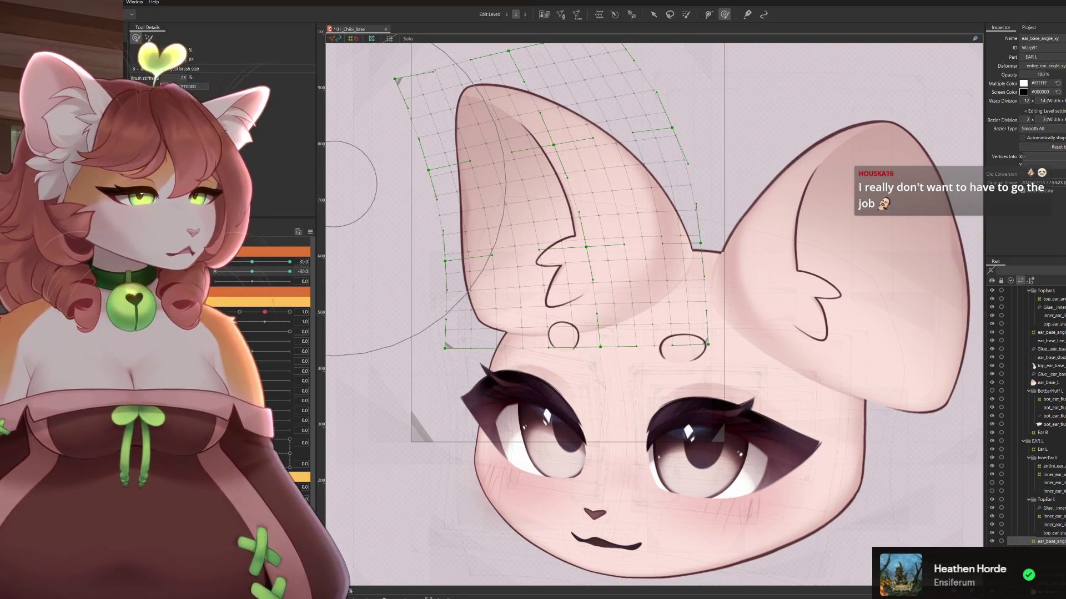
left_click(1051, 516)
mouse_move(544, 351)
left_mouse_down()
mouse_move(560, 323)
mouse_move(638, 326)
left_mouse_up()
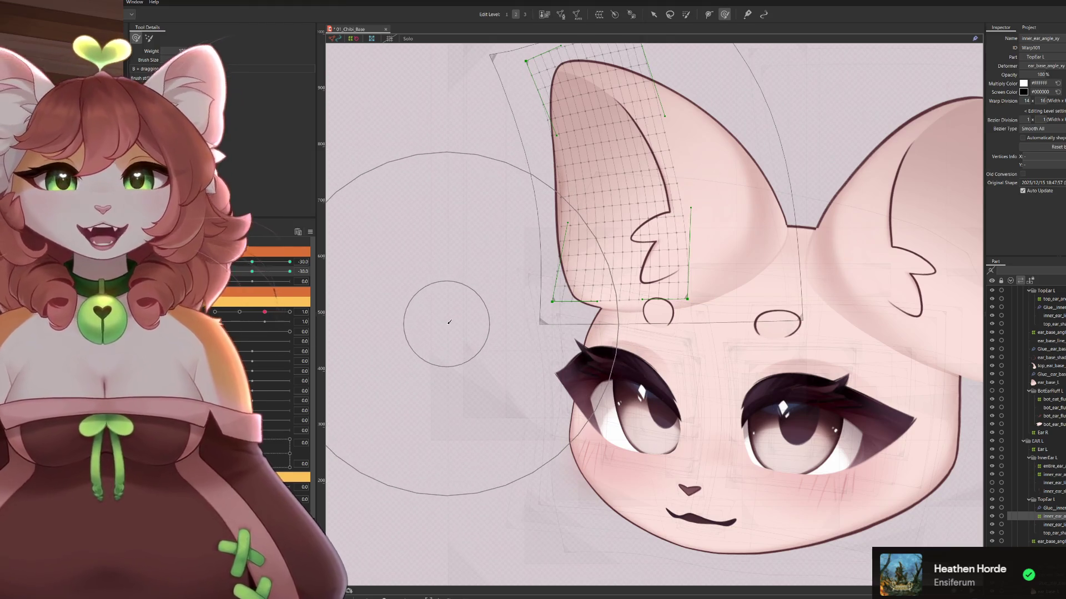
Set the head angle to about 24 and select the ear warp's vertices
key("v")
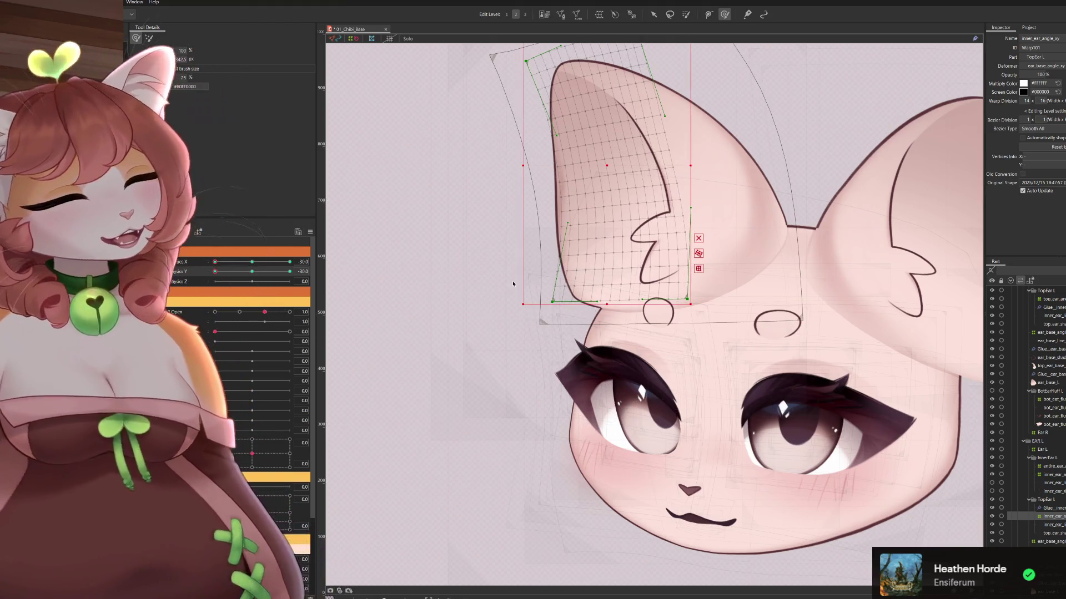
key("v")
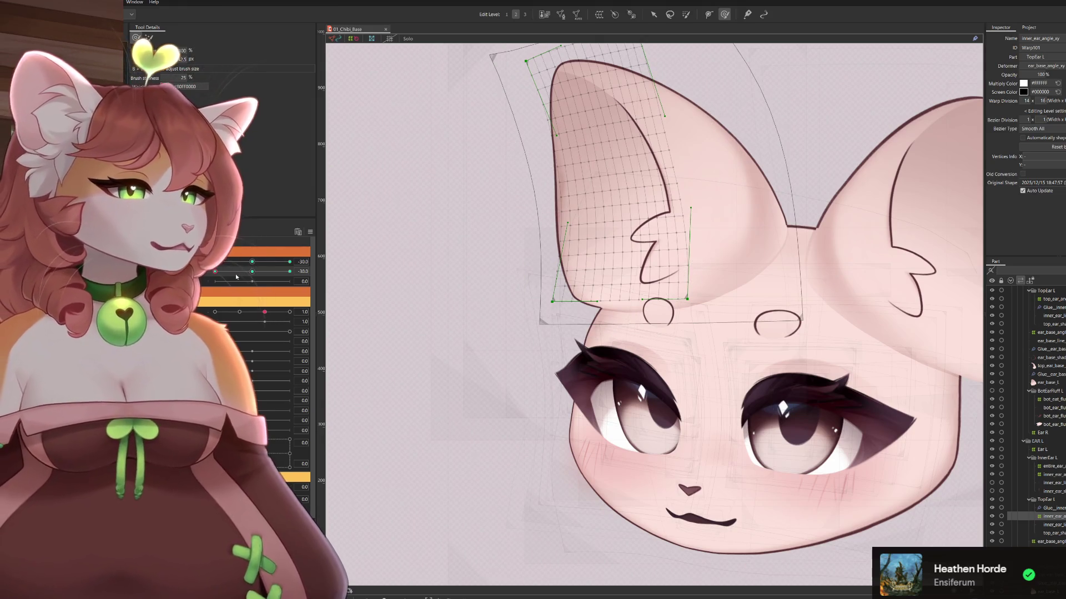
left_click_drag(222, 274, 288, 297)
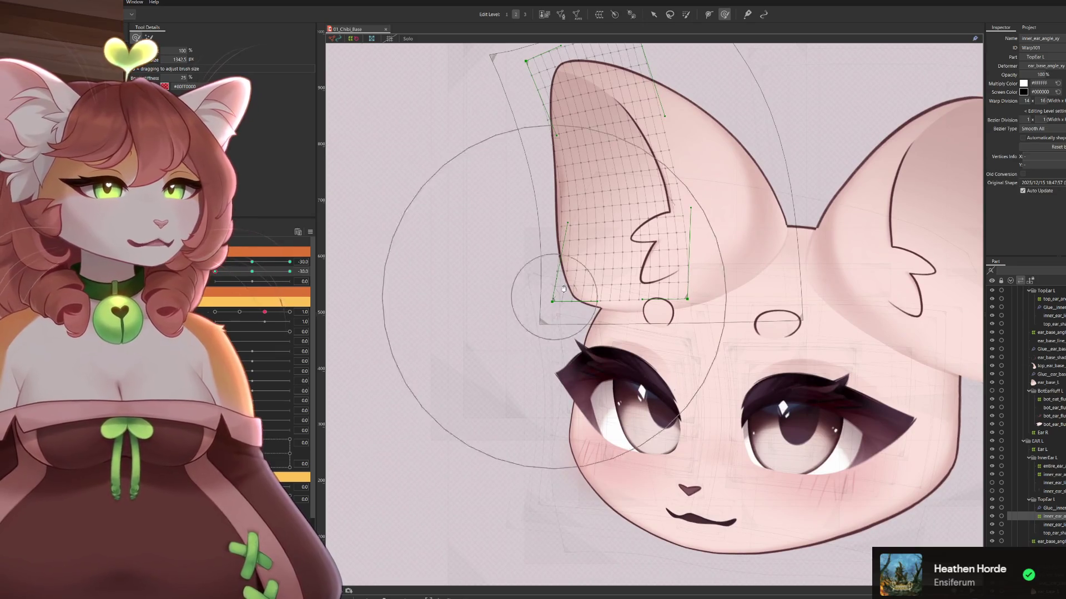
left_click_drag(499, 310, 569, 347)
left_click(591, 309)
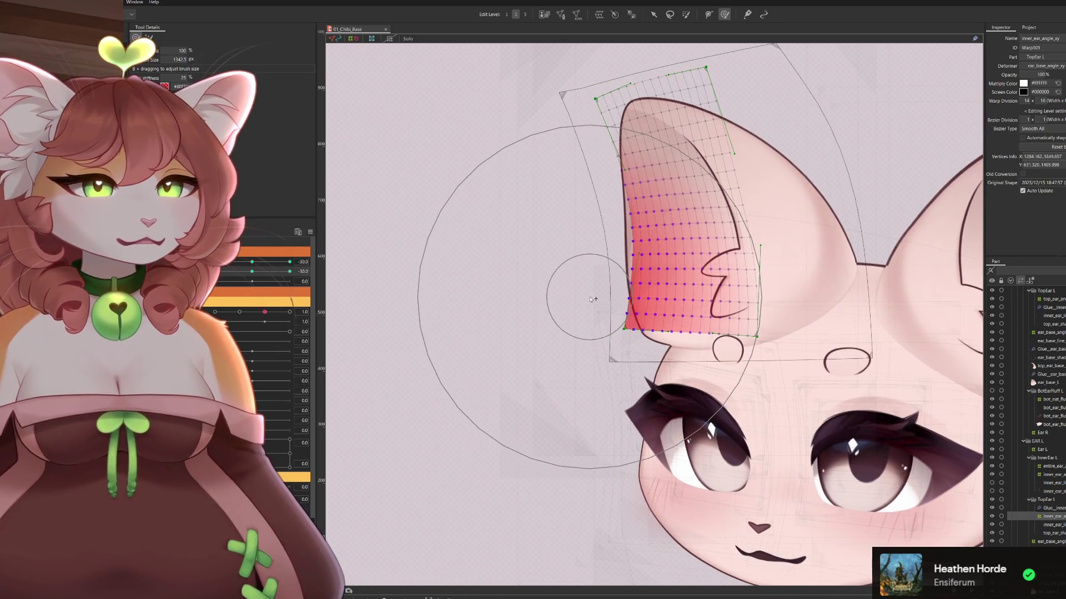
left_click_drag(336, 395, 358, 411)
At the vertical angle extreme, grab the lower ear warp, then return Angle X to -30
left_click_drag(223, 263, 301, 272)
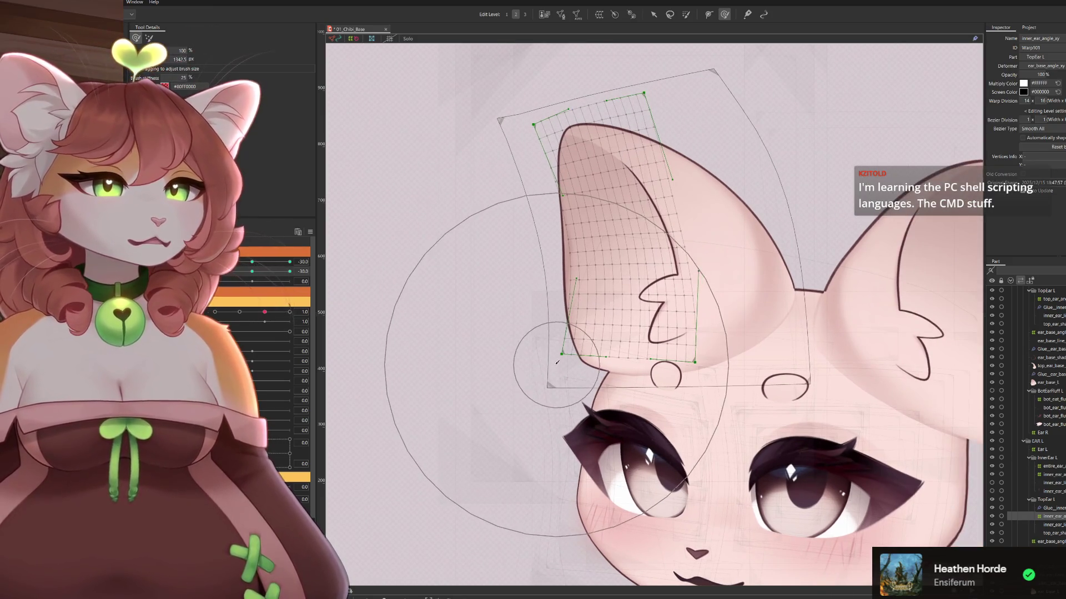
left_click(595, 351)
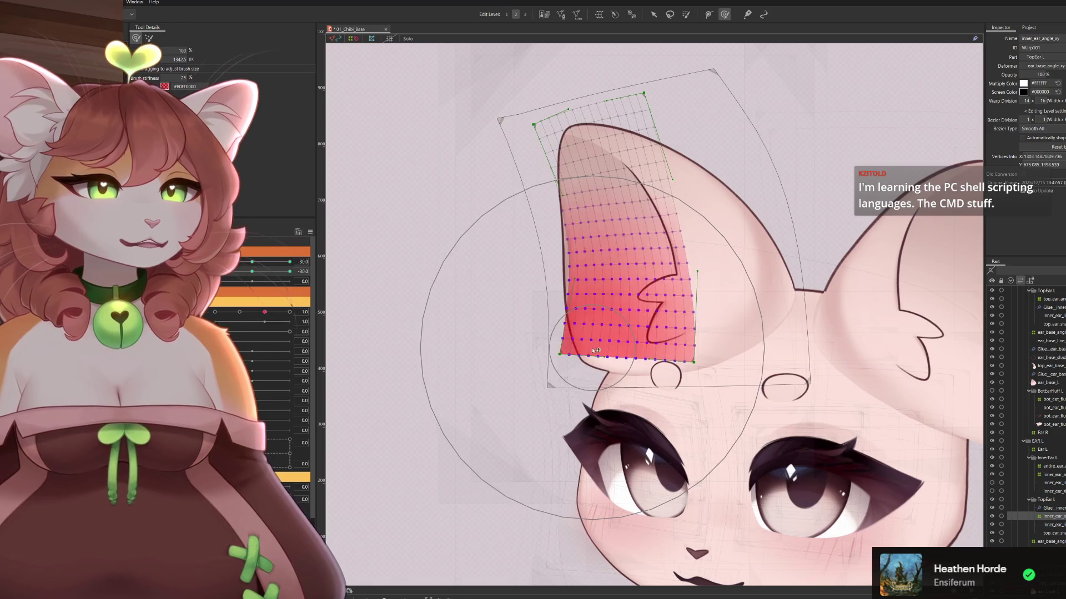
key("Escape")
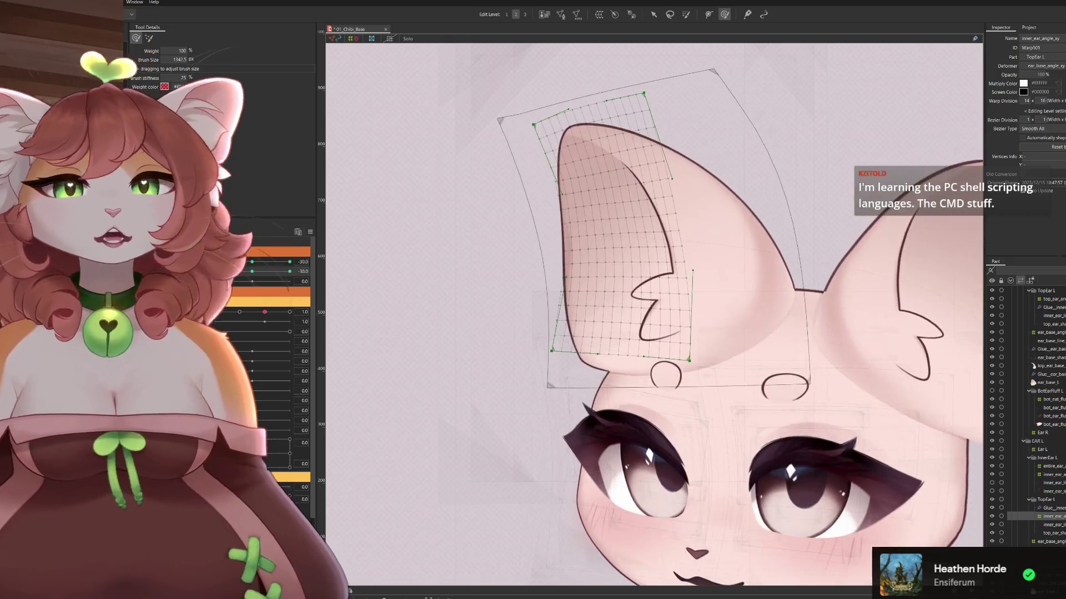
left_click(255, 262)
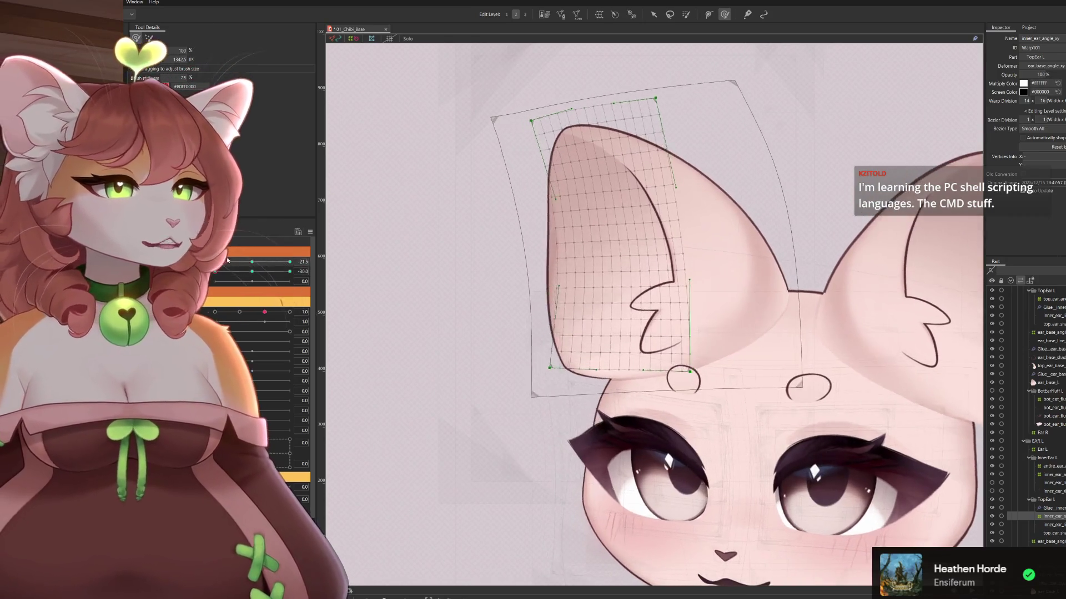
left_click_drag(256, 261, 252, 262)
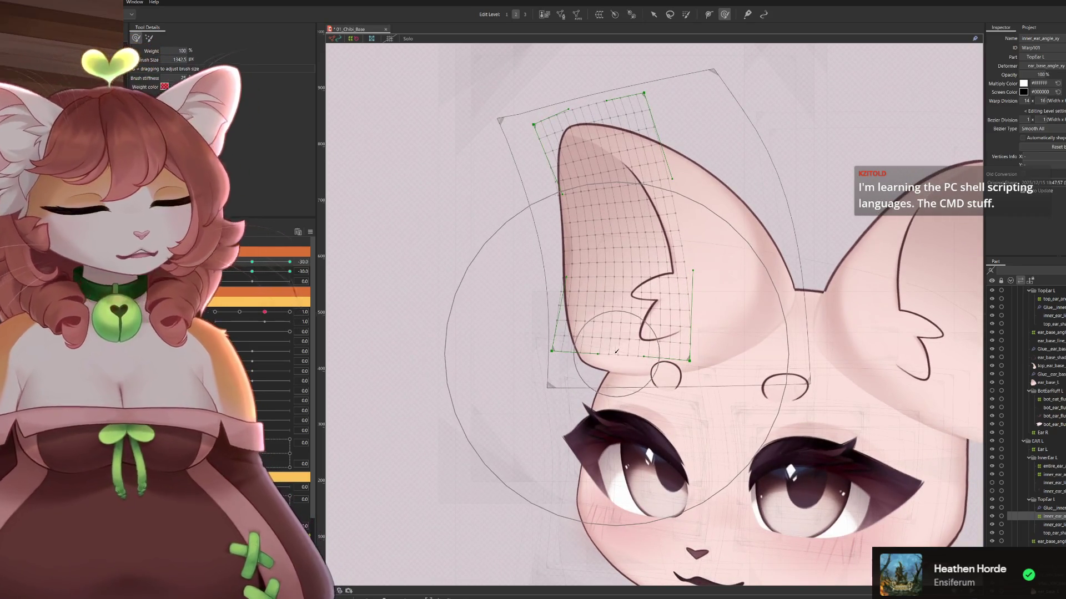
Shrink the deform brush, zoom to the ear, and nudge the warp's lower-left points
mouse_move(551, 366)
left_mouse_down()
mouse_move(638, 360)
mouse_move(631, 400)
left_mouse_up()
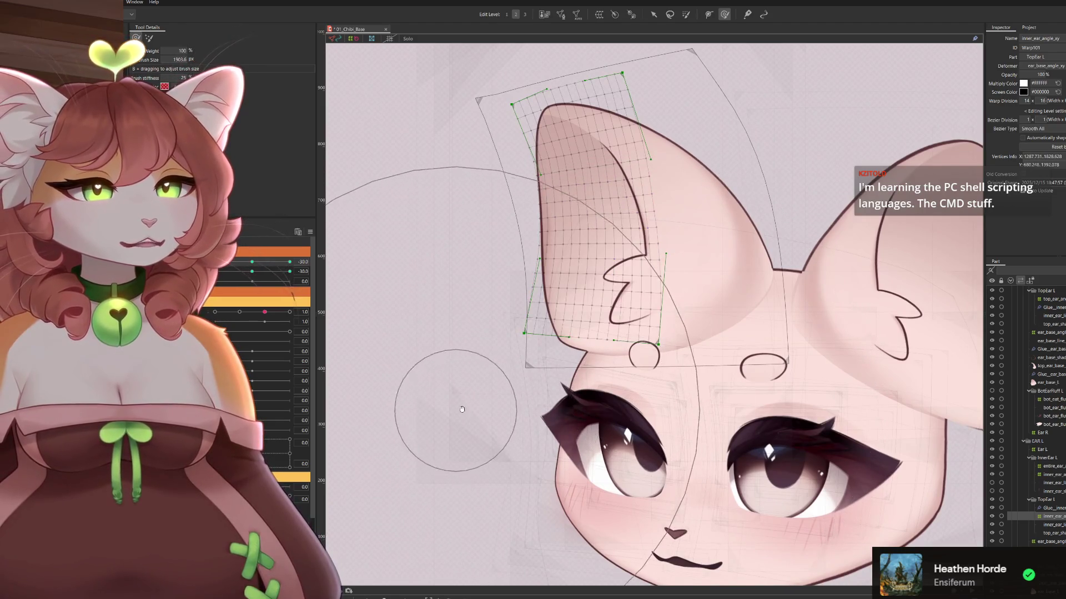
scroll(464, 380, "up", 2)
mouse_move(548, 380)
left_mouse_down()
mouse_move(503, 315)
mouse_move(518, 281)
mouse_move(519, 297)
mouse_move(639, 356)
mouse_move(631, 392)
left_mouse_up()
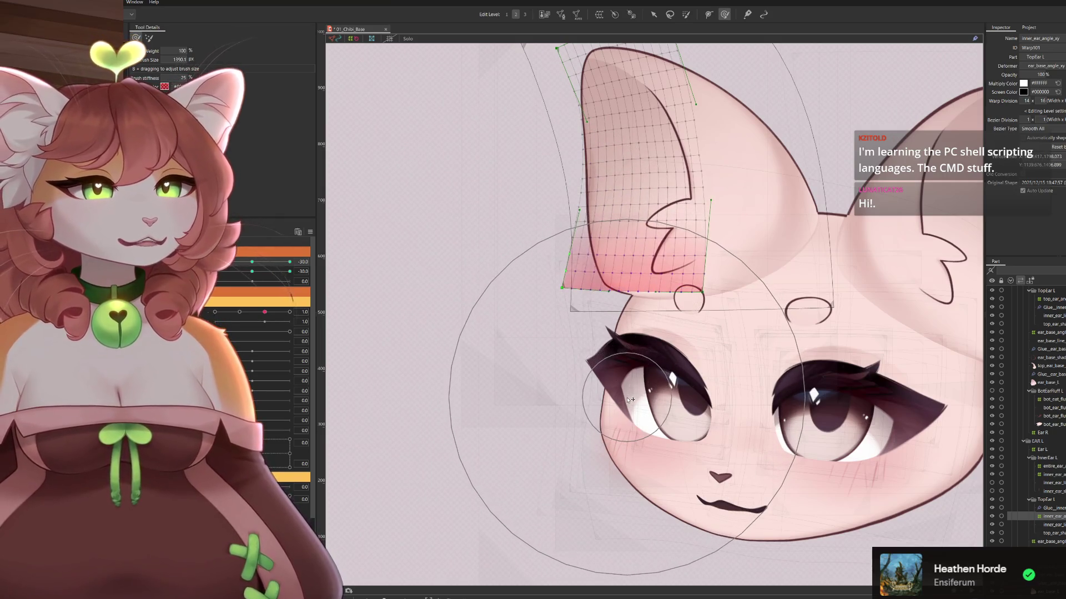
mouse_move(756, 196)
left_mouse_down()
mouse_move(704, 240)
mouse_move(751, 264)
left_mouse_up()
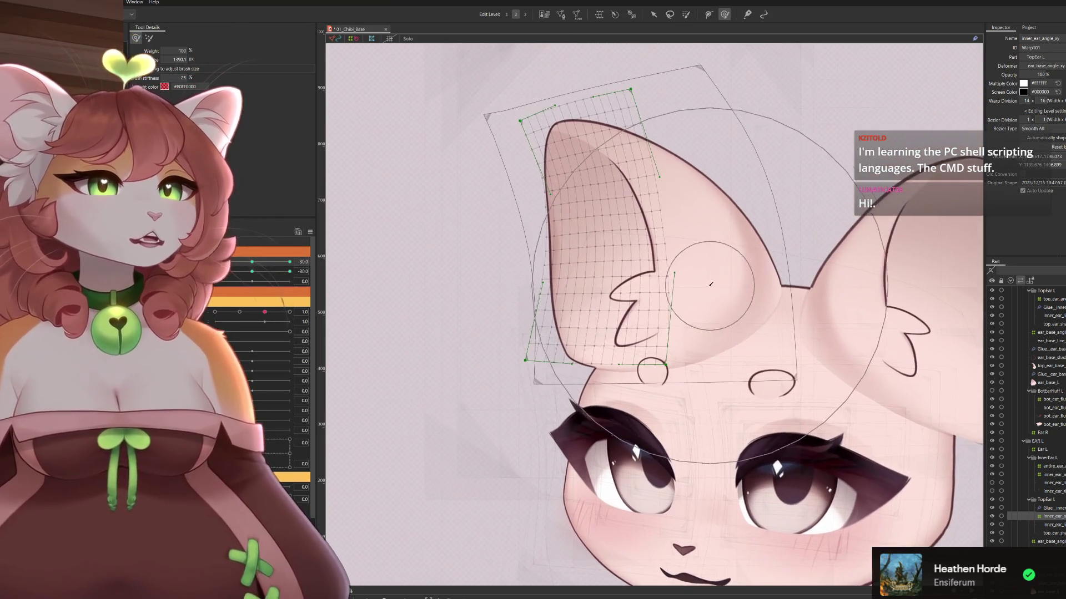
mouse_move(464, 359)
left_mouse_down()
mouse_move(453, 356)
mouse_move(463, 356)
left_mouse_up()
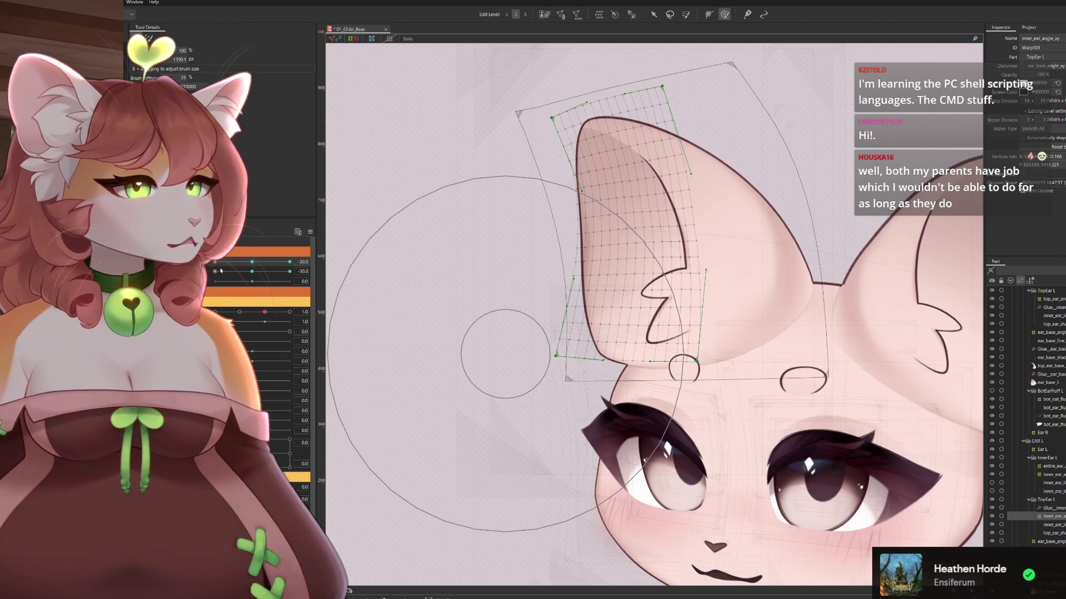
Scrub the head angles to check the ear, ending at the opposite keyform
mouse_move(217, 262)
left_mouse_down()
mouse_move(239, 261)
mouse_move(216, 262)
left_mouse_up()
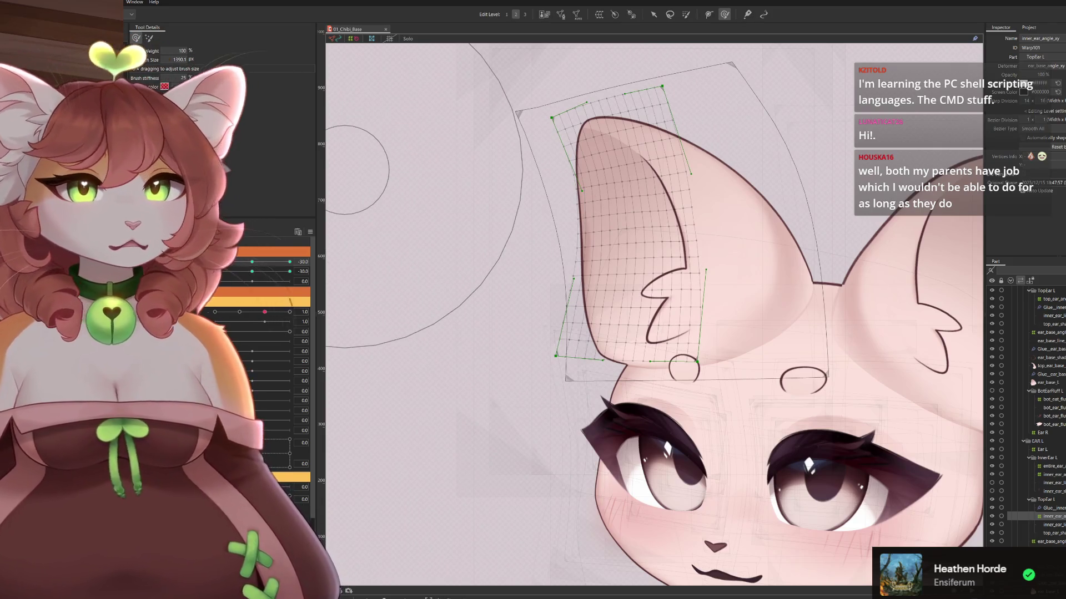
left_click_drag(215, 262, 289, 264)
mouse_move(215, 272)
left_mouse_down()
mouse_move(257, 282)
mouse_move(215, 281)
left_mouse_up()
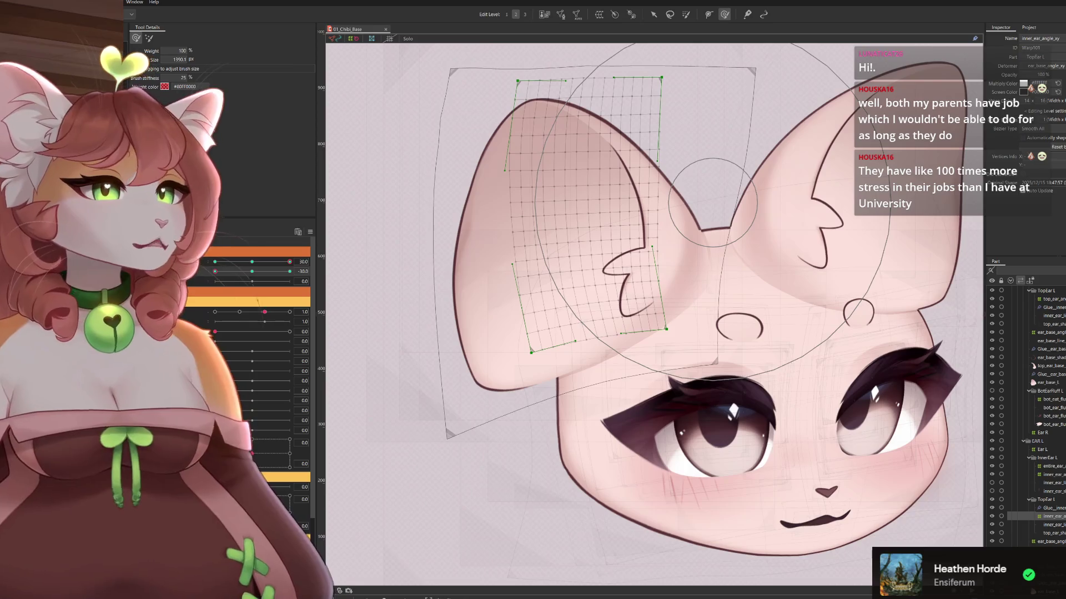
Push the lower inner-ear warp right and down, switching to a larger deform brush
mouse_move(661, 365)
left_mouse_down()
mouse_move(674, 368)
mouse_move(663, 355)
left_mouse_up()
left_click_drag(675, 300, 669, 302)
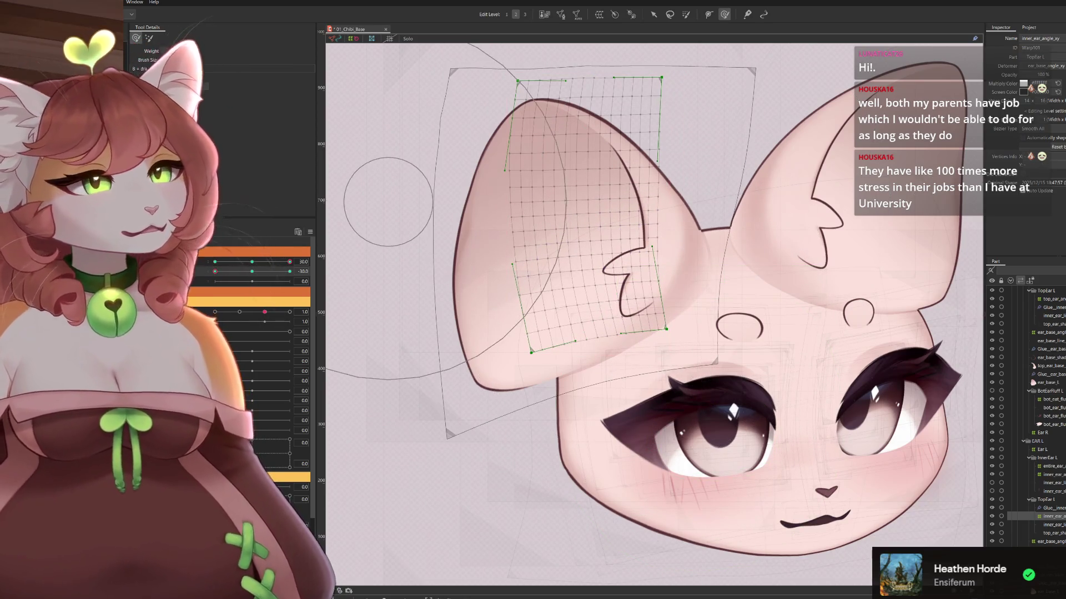
left_click(148, 39)
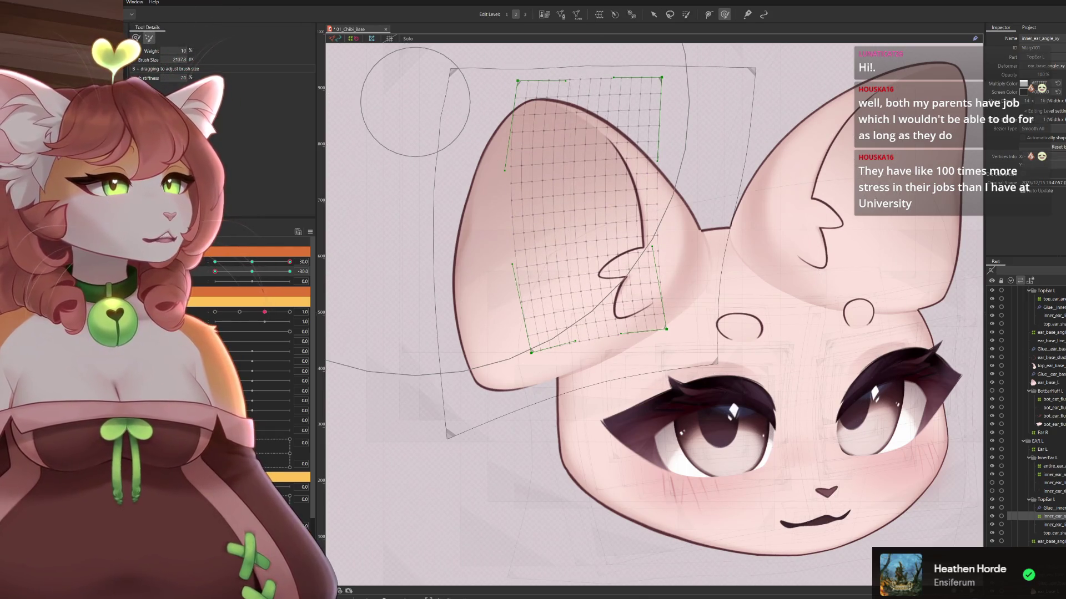
left_click(145, 39)
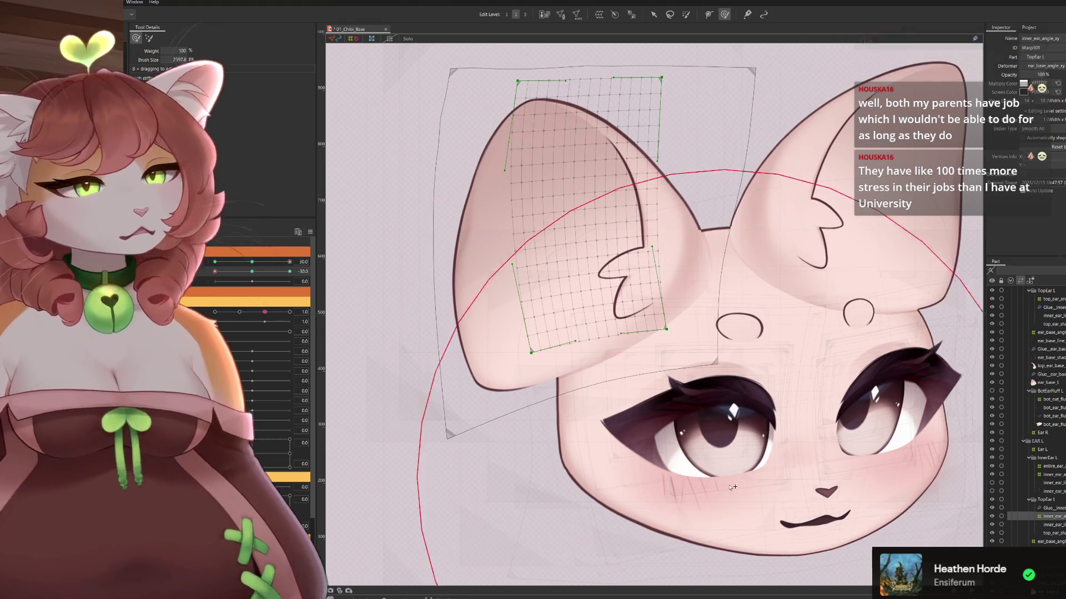
left_click_drag(637, 393, 653, 403)
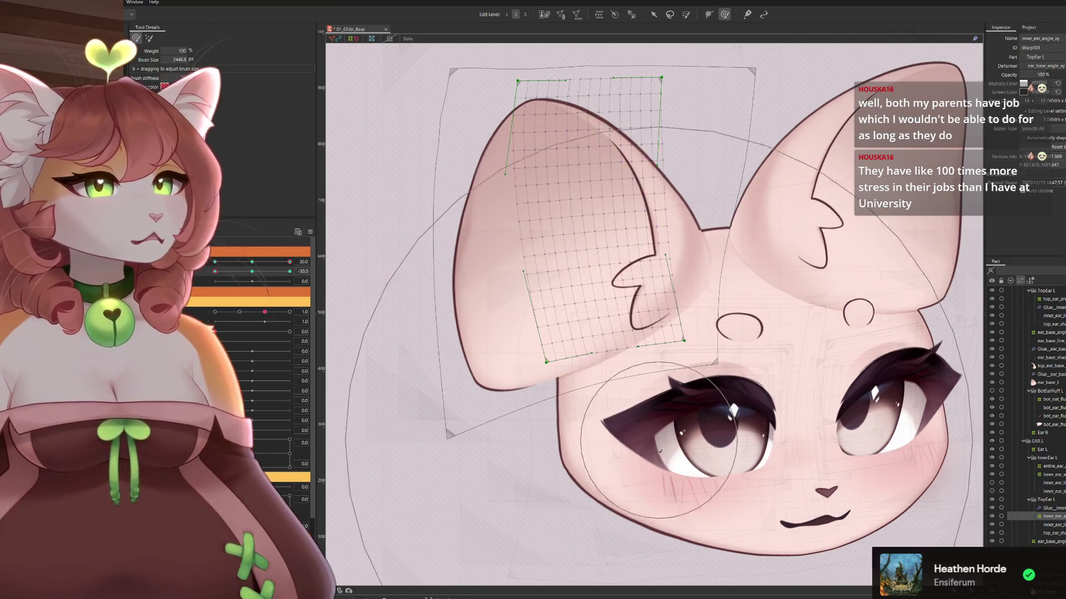
Reframe the view and select the ear_base_angle_xy warp
left_click_drag(652, 456, 637, 432)
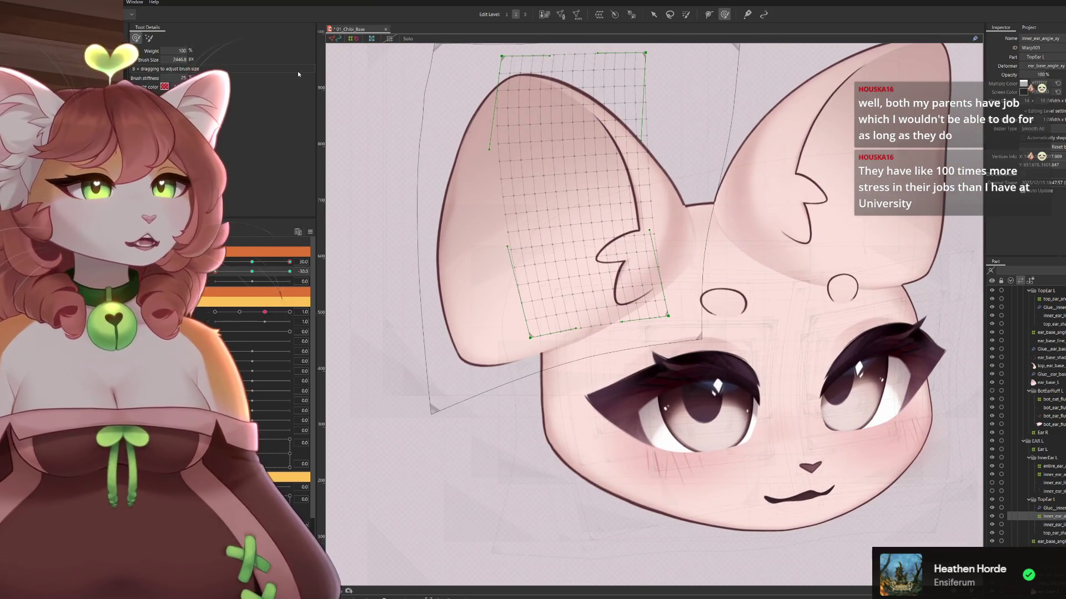
left_click_drag(664, 262, 626, 412)
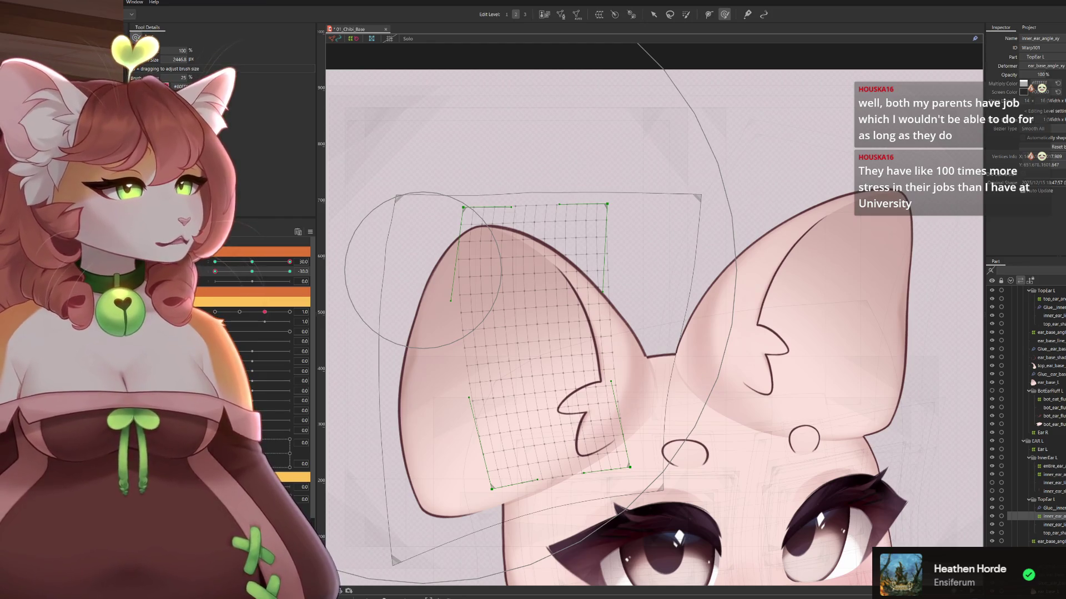
left_click(403, 277)
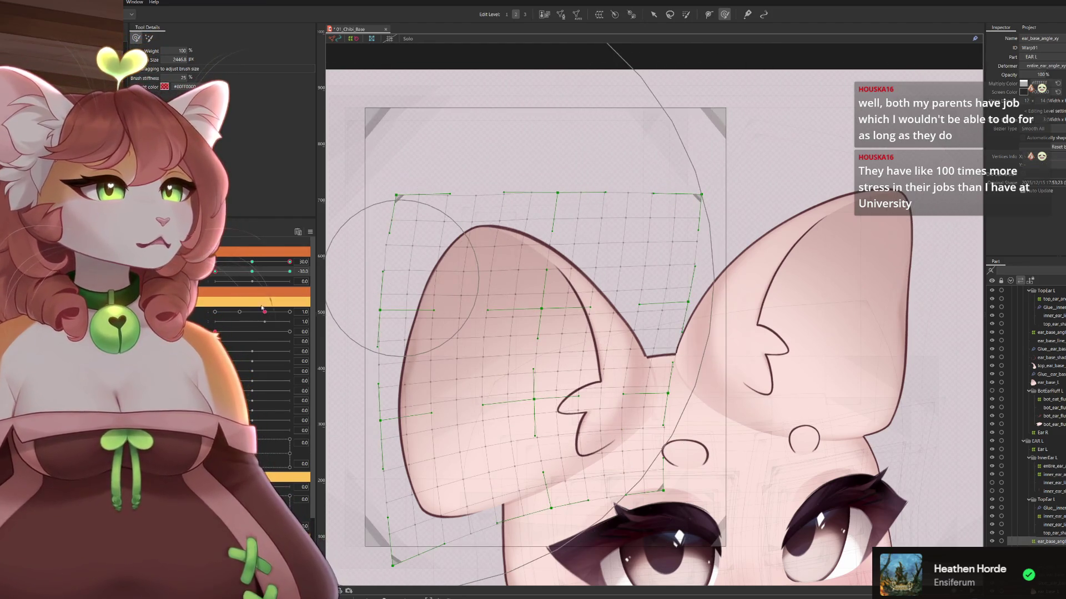
Reset the head angles to zero and select the ear_base_angle_xy warp deformer
key("ctrl+shift+r")
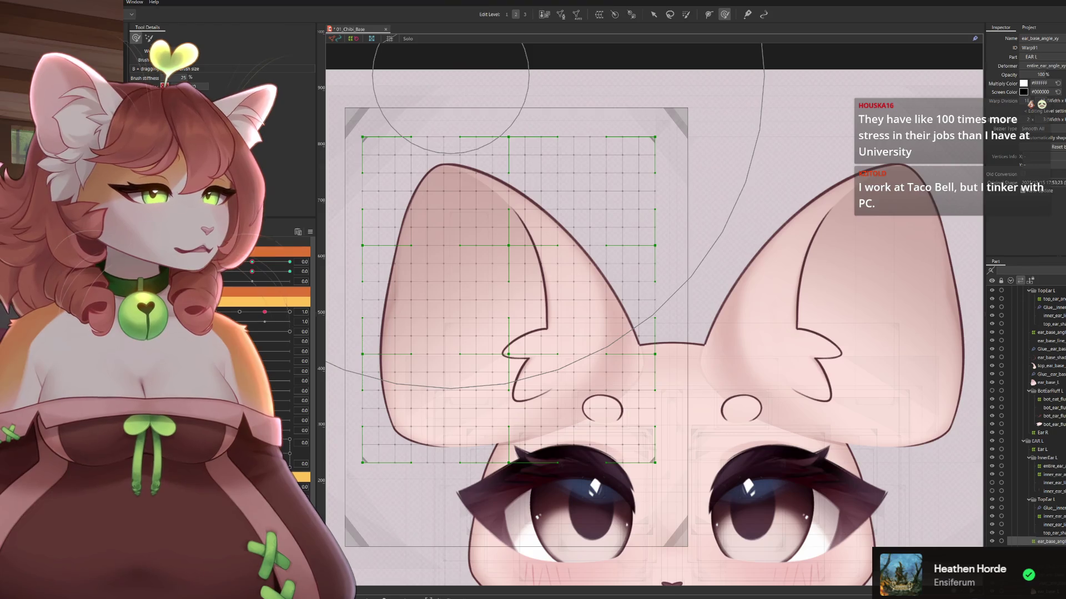
left_click(388, 427)
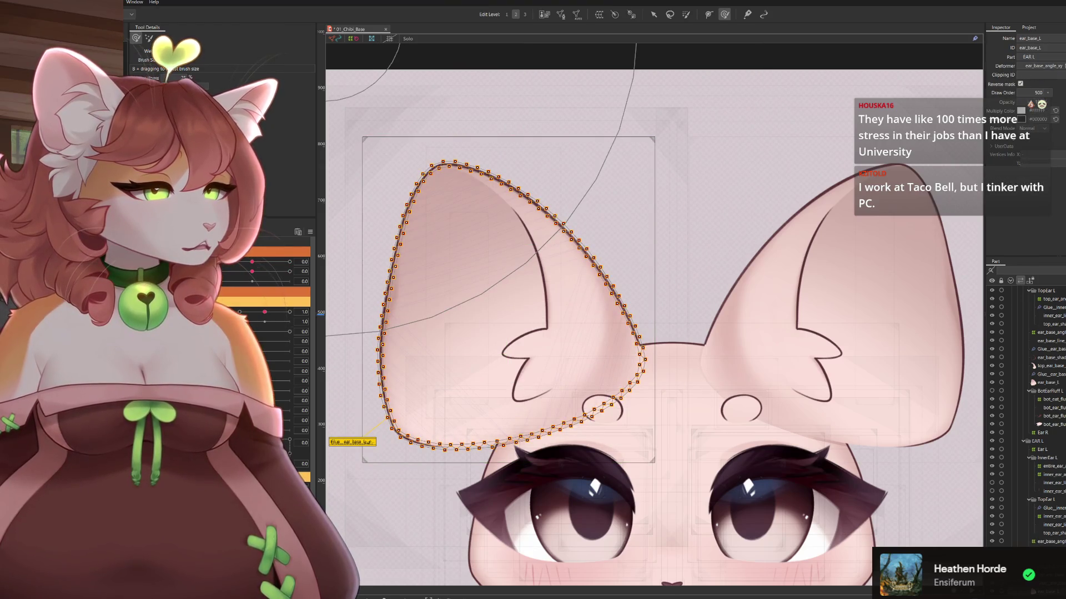
left_click(1046, 542)
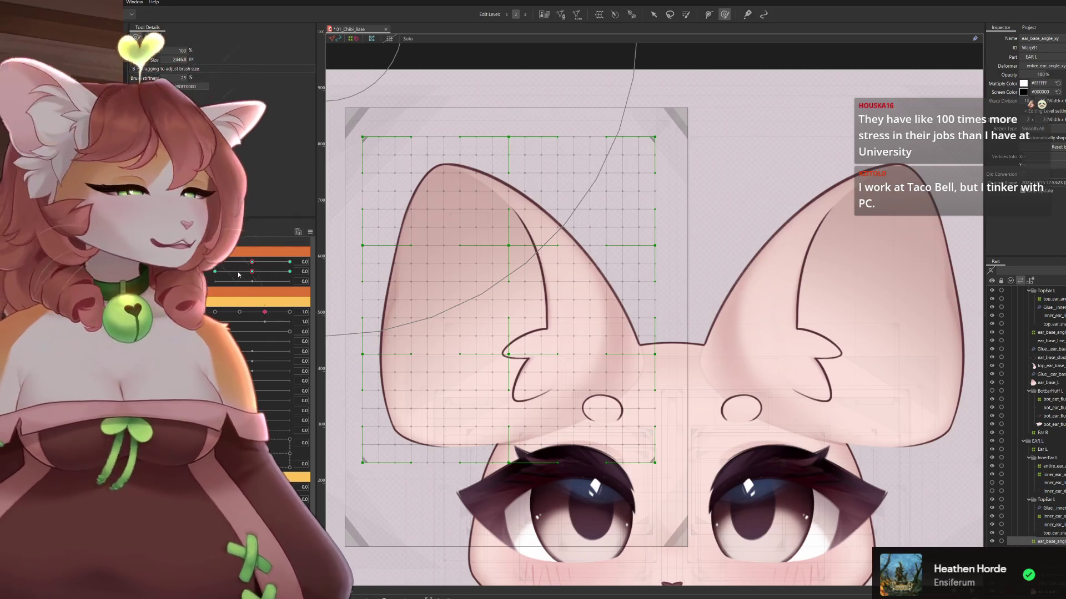
At angle 30, push the ear's upper-right edge outward with a small full-strength brush
left_click_drag(252, 262, 323, 253)
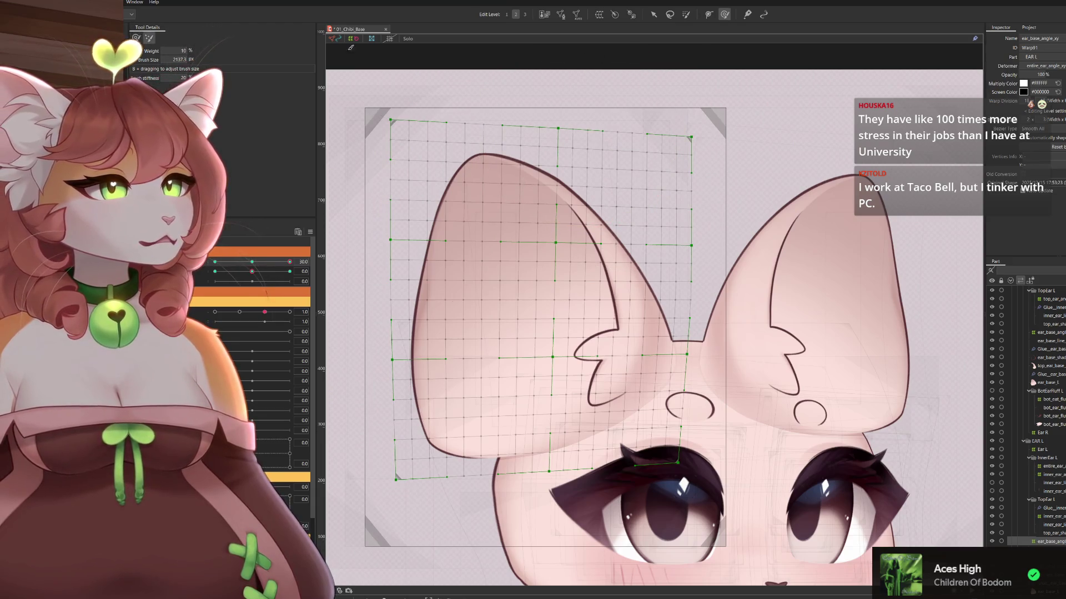
left_click(134, 39)
mouse_move(628, 188)
left_mouse_down()
mouse_move(638, 178)
mouse_move(616, 161)
left_mouse_up()
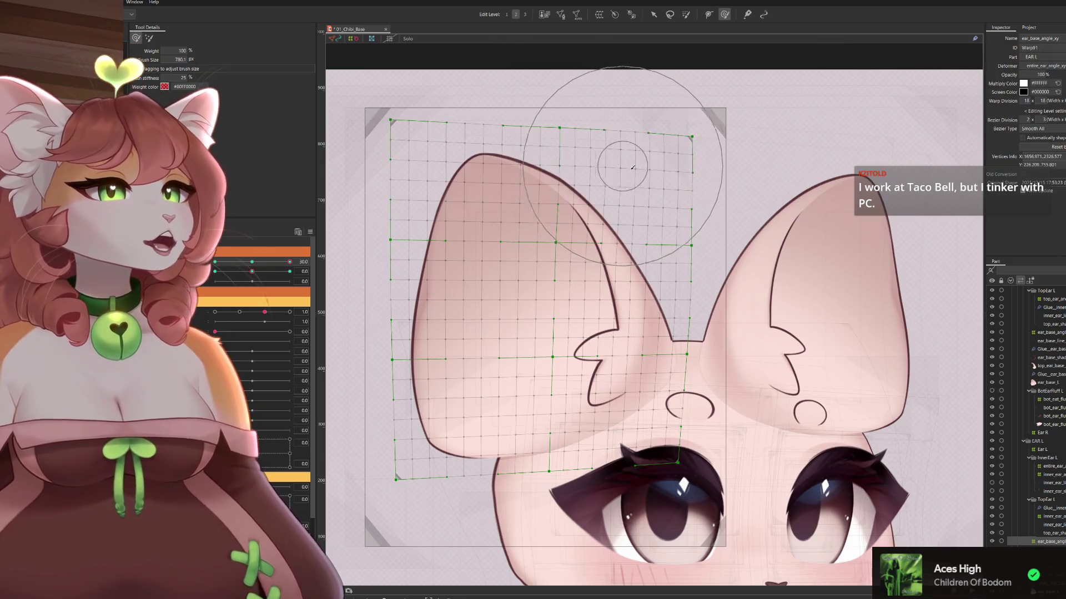
left_click_drag(709, 236, 666, 214)
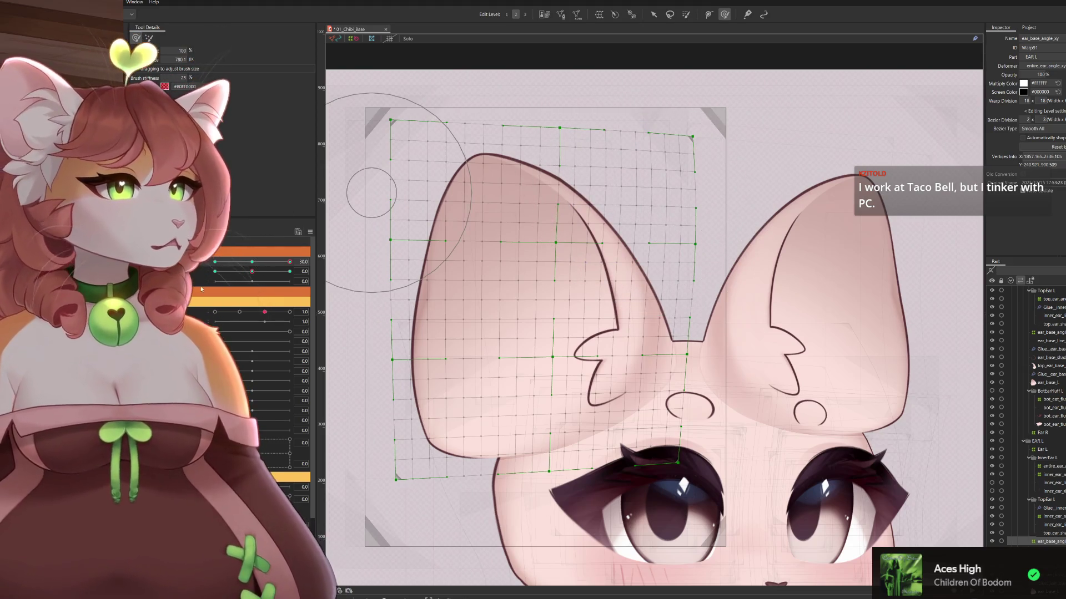
At the -30 keyform, enlarge the brush and push the warp's top-left rightward
mouse_move(286, 262)
left_mouse_down()
mouse_move(209, 272)
mouse_move(283, 262)
mouse_move(318, 285)
left_mouse_up()
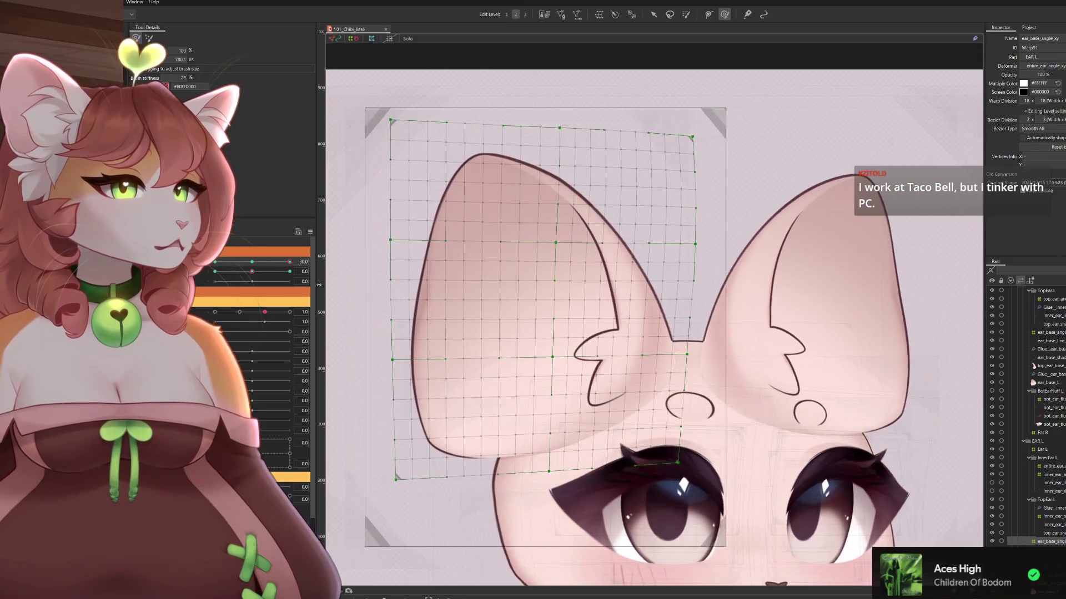
left_click_drag(773, 254, 822, 255)
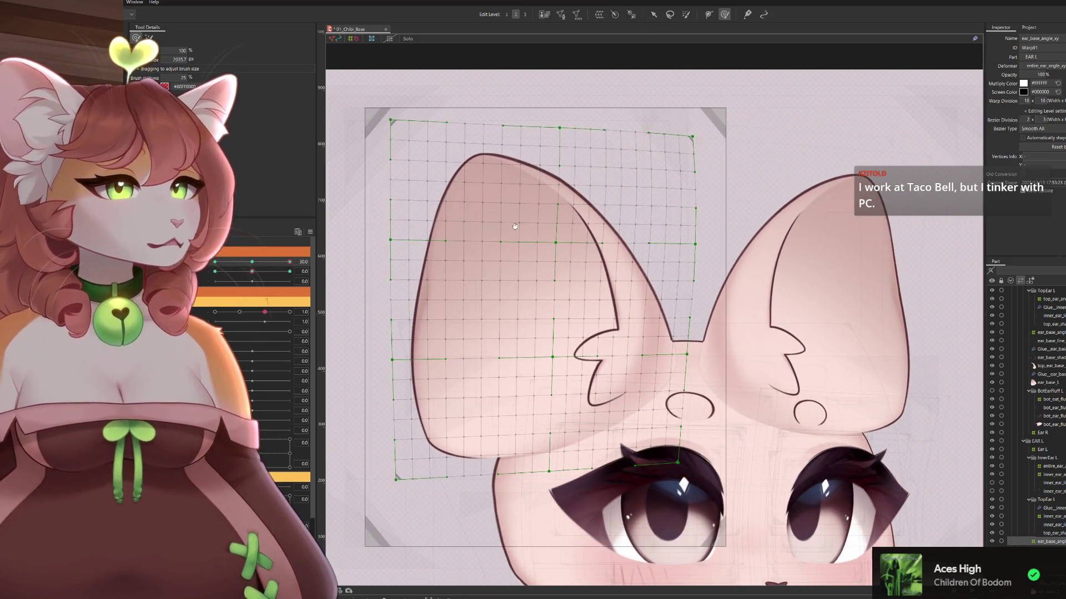
left_click_drag(463, 93, 555, 110)
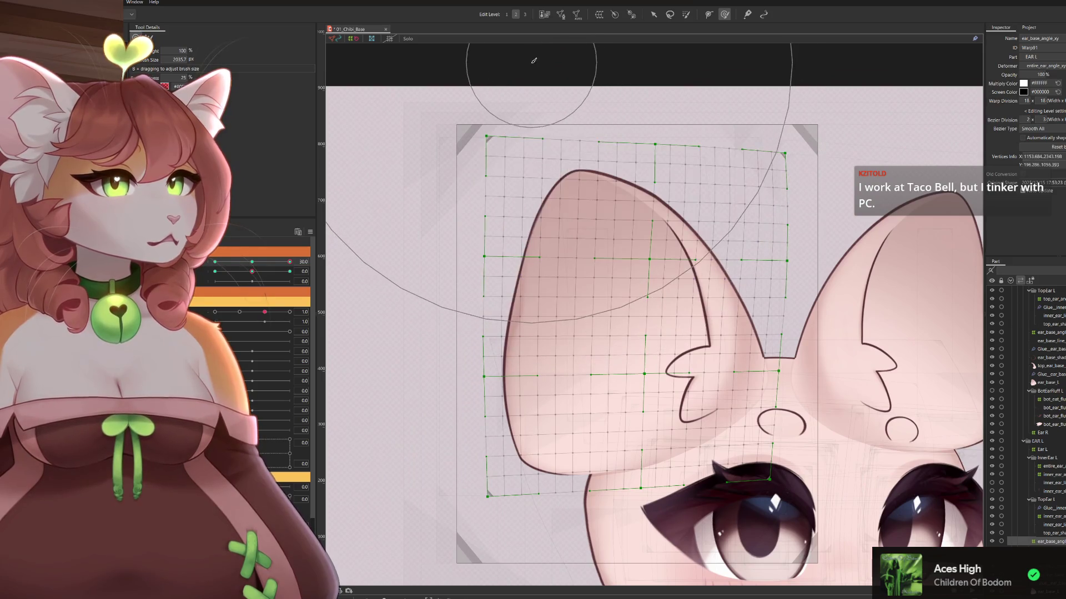
left_click_drag(537, 72, 551, 132)
mouse_move(556, 83)
left_mouse_down()
mouse_move(554, 67)
mouse_move(592, 71)
mouse_move(621, 109)
mouse_move(587, 93)
left_mouse_up()
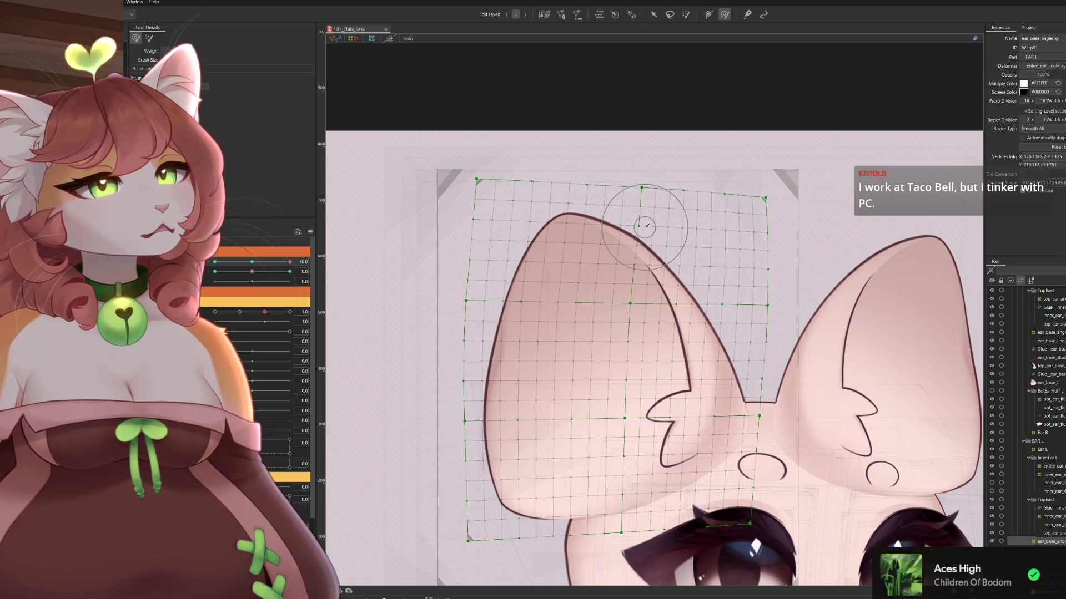
scroll(611, 211, "down", 2)
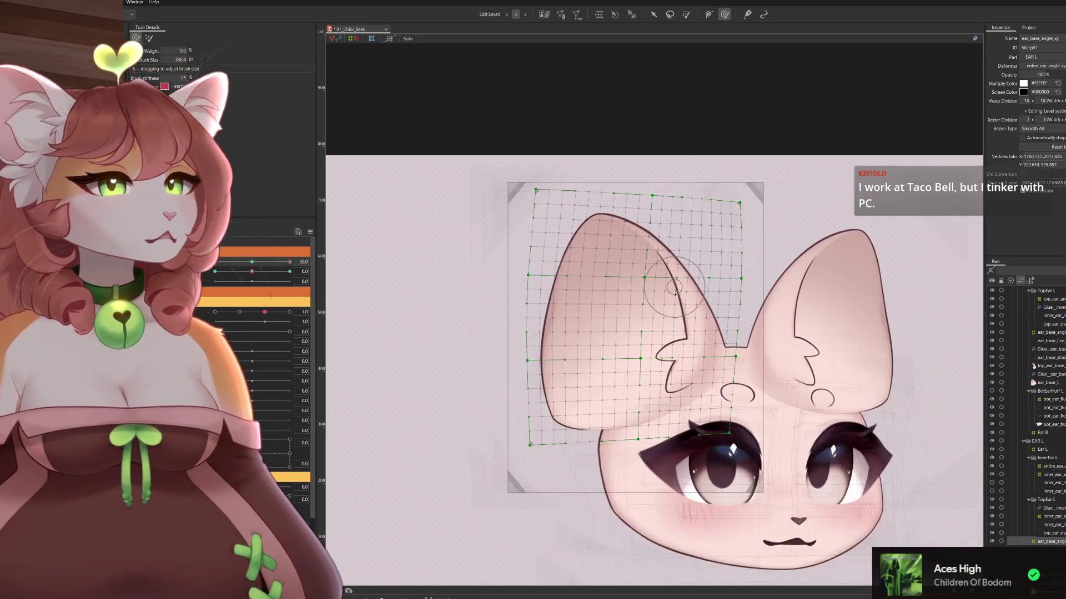
scroll(533, 244, "down", 1)
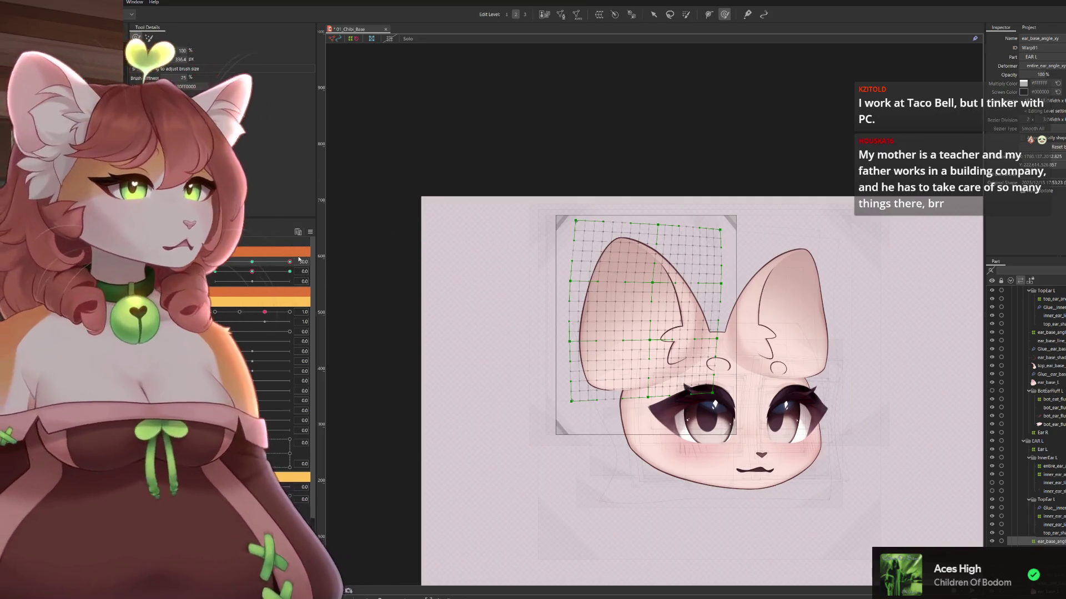
Turn the head to check the ear's motion and select warp points under the brush
mouse_move(289, 267)
left_mouse_down()
mouse_move(216, 280)
mouse_move(343, 277)
mouse_move(215, 279)
left_mouse_up()
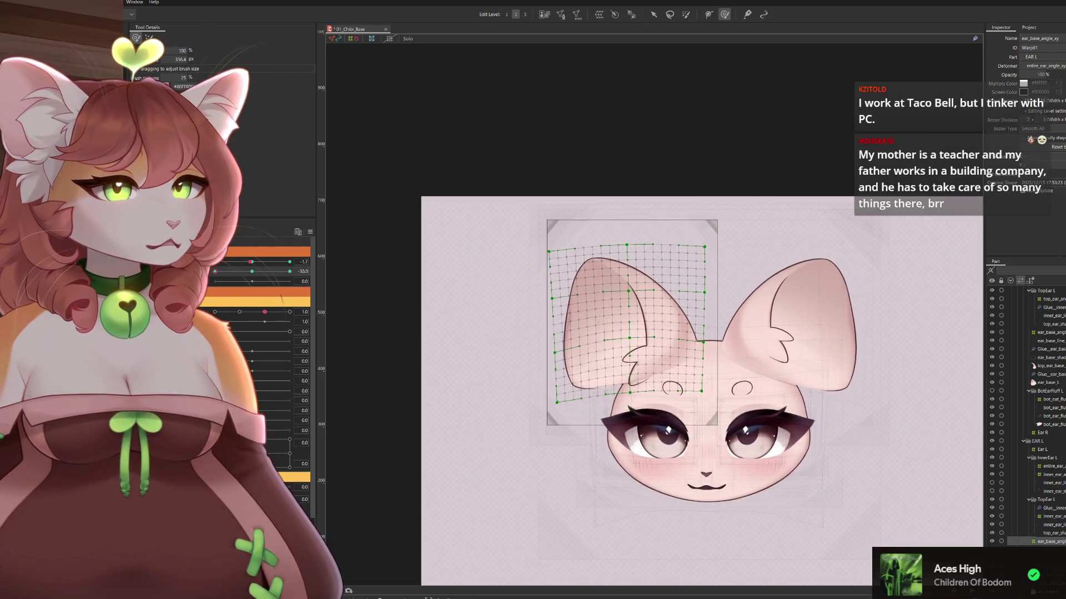
scroll(706, 263, "up", 3)
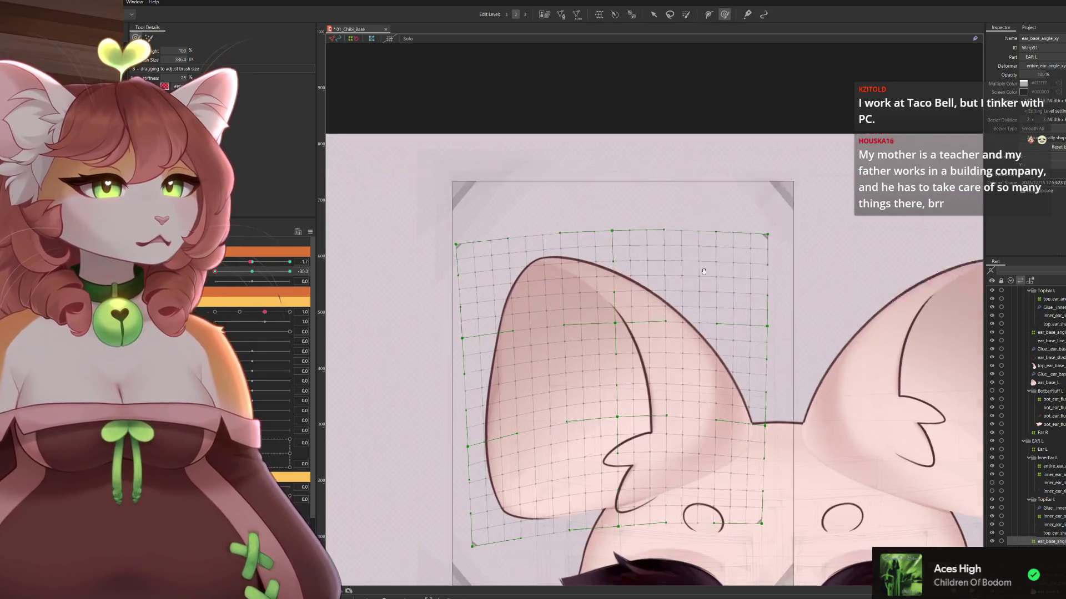
left_click_drag(513, 280, 519, 250)
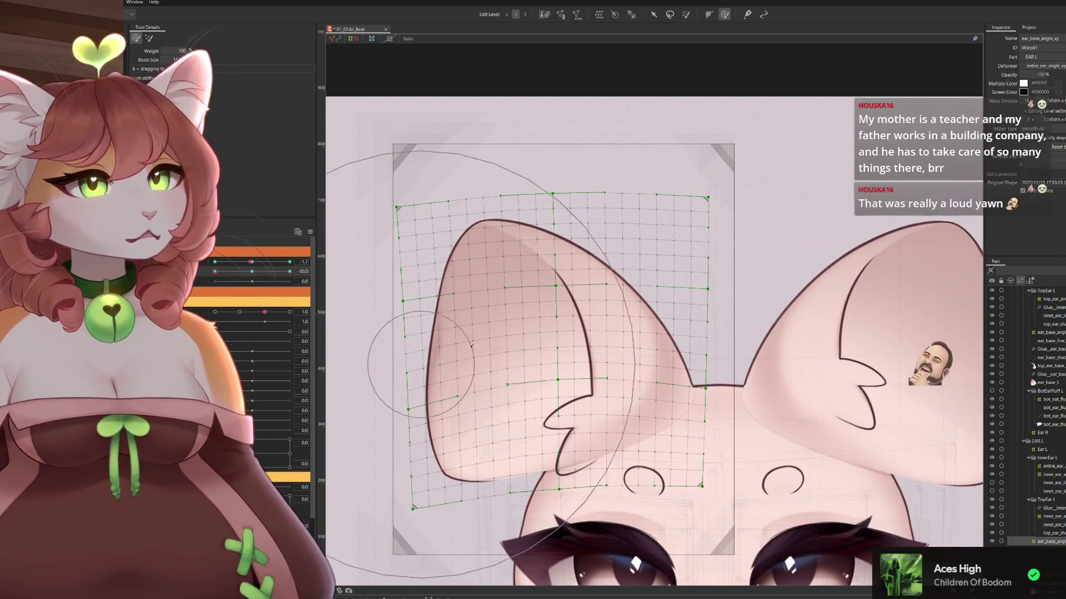
left_click(548, 405)
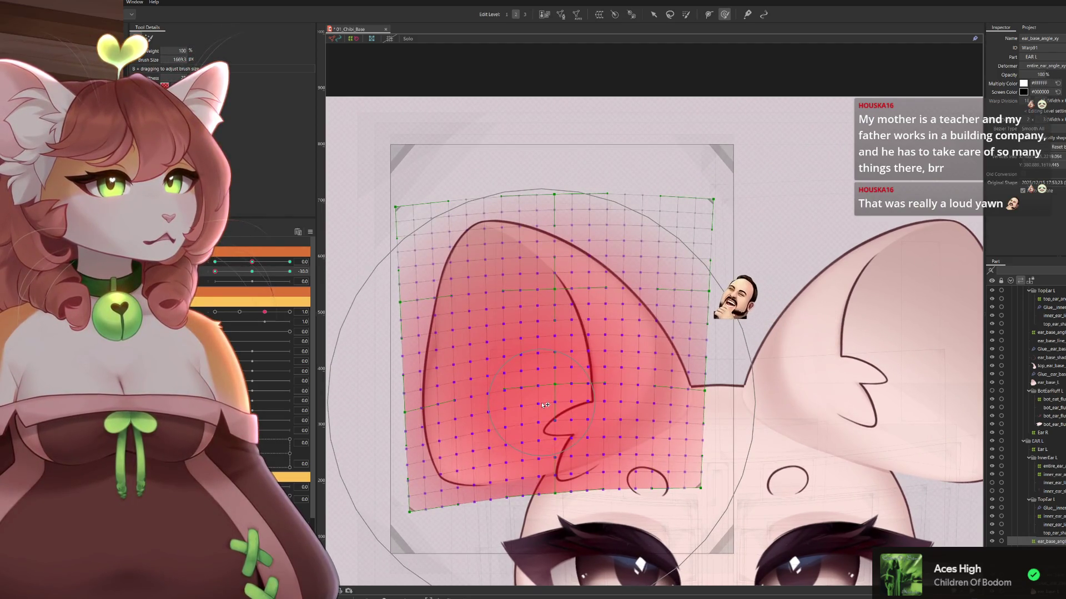
scroll(558, 328, "down", 2)
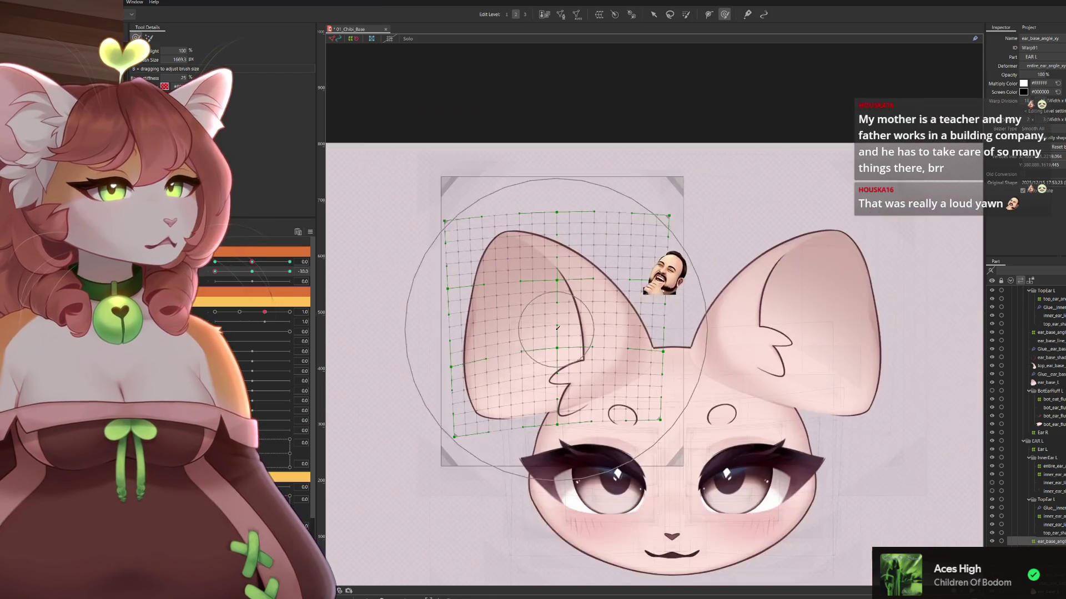
At the 30 extreme, select ear warp points, set angle about -15, and pick inner_ear_angle_xy
left_click_drag(215, 271, 342, 271)
left_click_drag(502, 215, 522, 230)
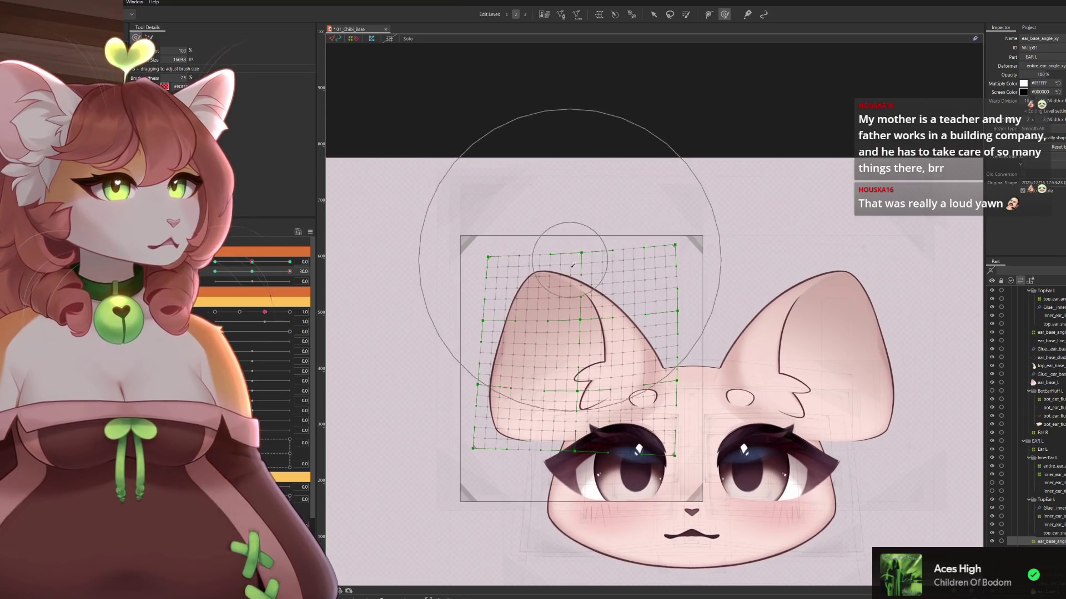
left_click_drag(566, 424, 603, 363)
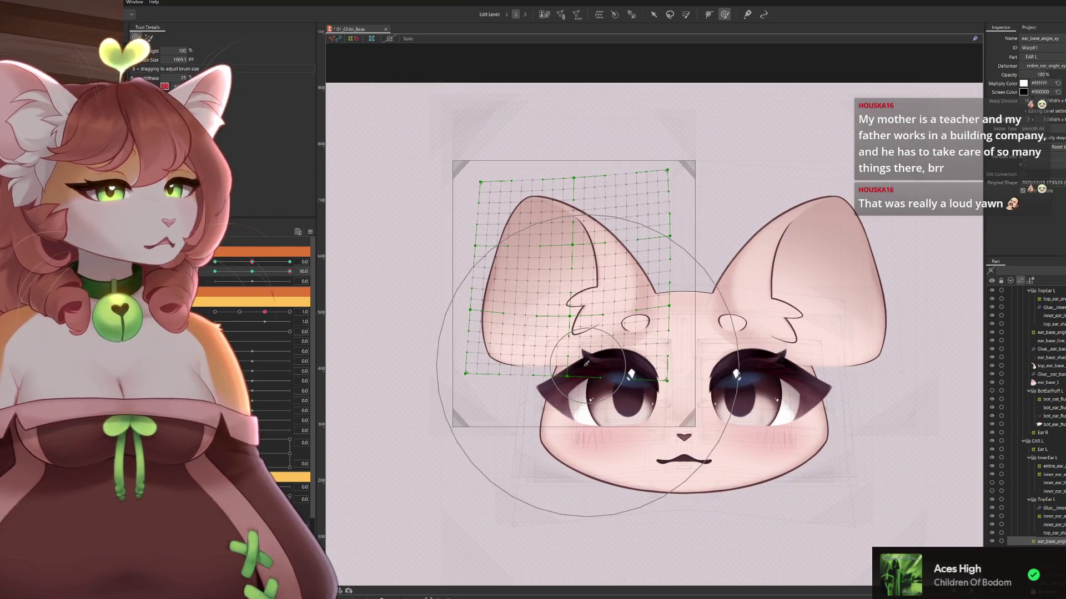
left_click(595, 408)
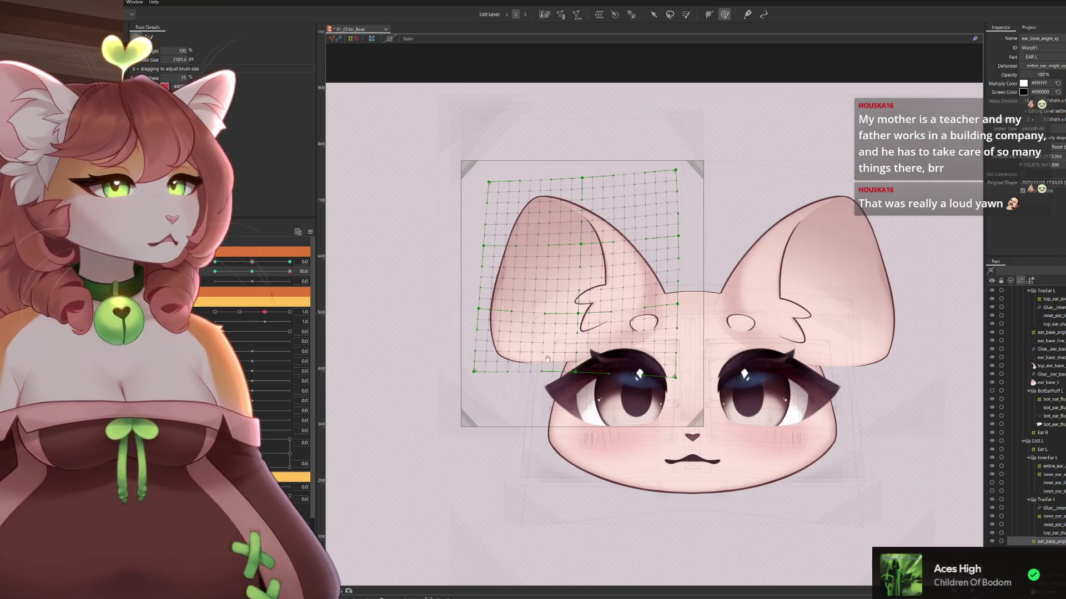
left_click_drag(586, 425, 623, 428)
mouse_move(279, 271)
left_mouse_down()
mouse_move(236, 287)
mouse_move(253, 280)
left_mouse_up()
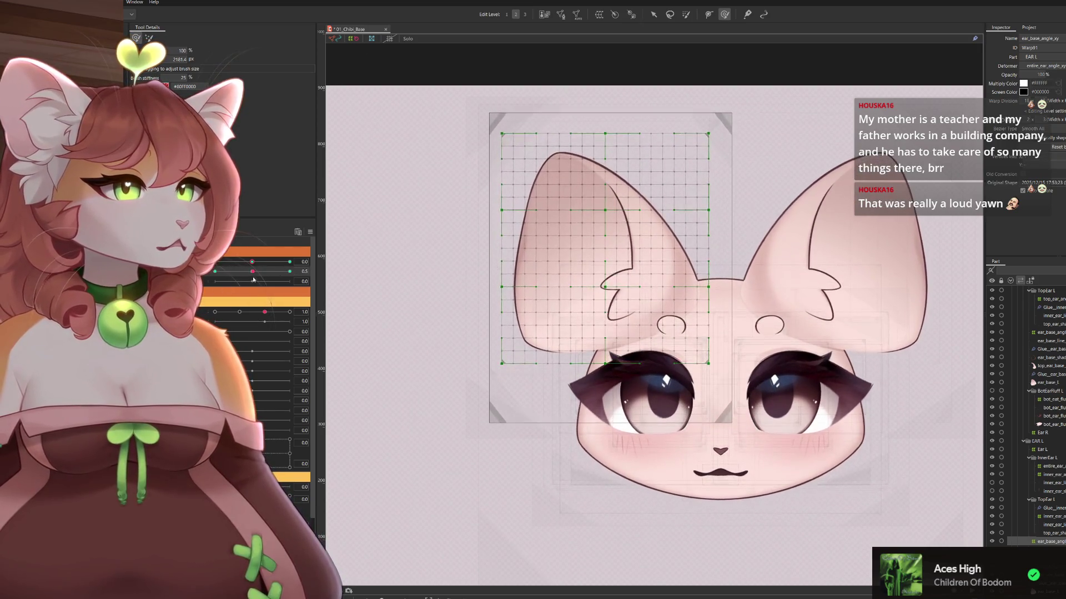
left_click(1050, 516)
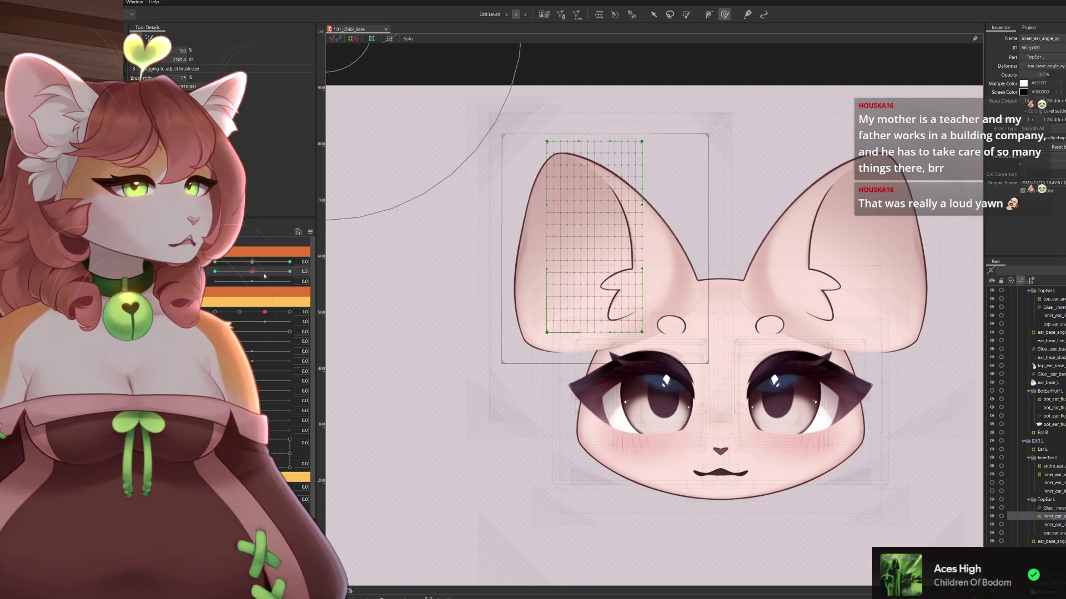
At angle -30, push the inner-ear warp's lower and right edges outward
mouse_move(255, 271)
left_mouse_down()
mouse_move(206, 285)
mouse_move(214, 270)
left_mouse_up()
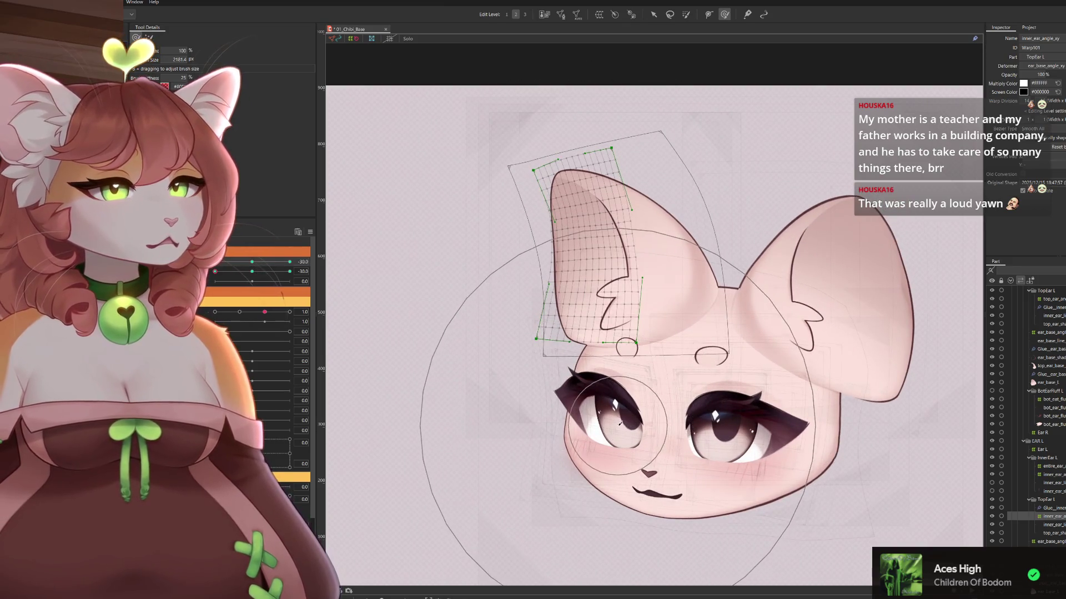
left_click_drag(641, 386, 649, 399)
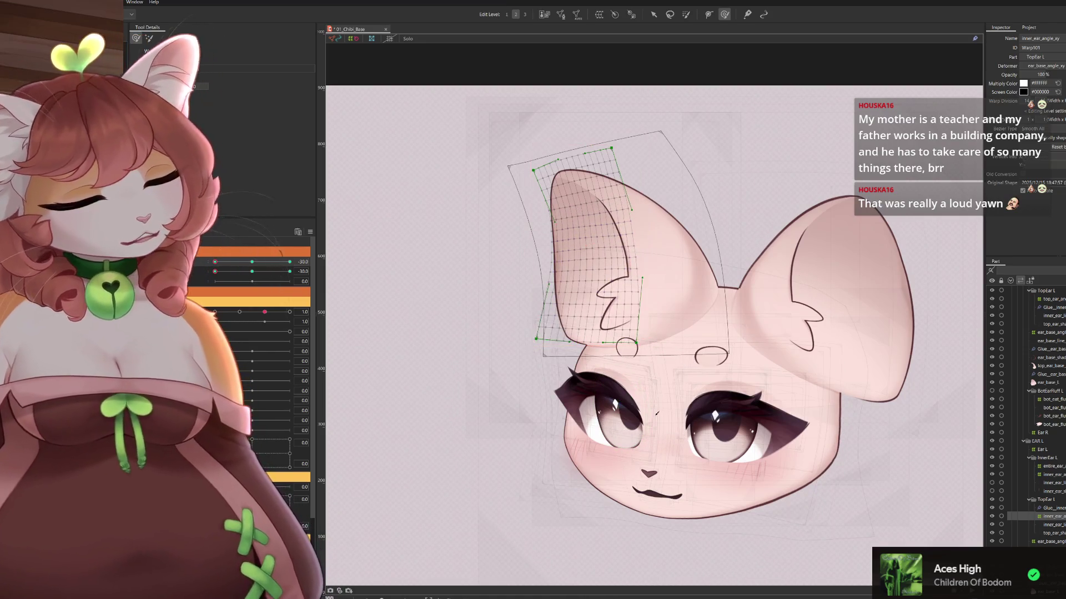
left_click_drag(615, 350, 623, 356)
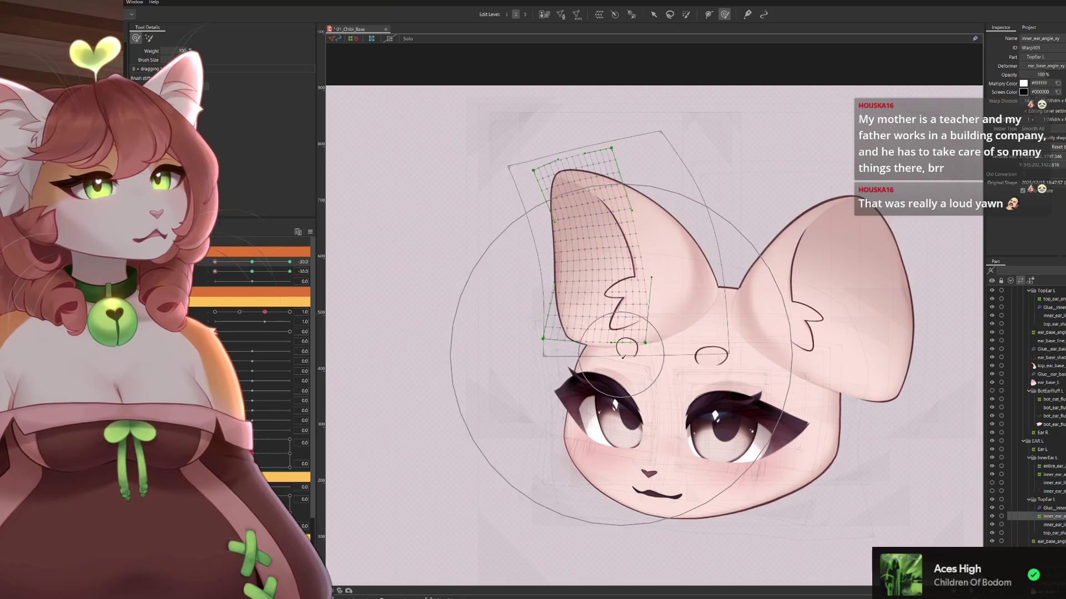
With the second angle at about -3, nudge the warp's lower-left points slightly left
mouse_move(223, 271)
left_mouse_down()
mouse_move(247, 284)
mouse_move(212, 285)
left_mouse_up()
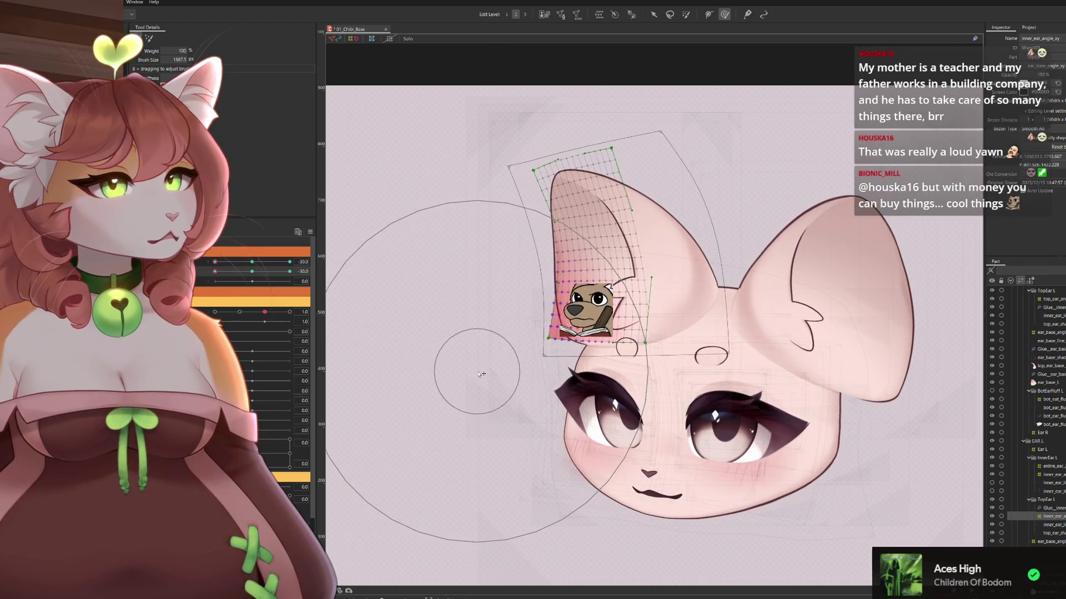
left_click_drag(578, 398, 560, 391)
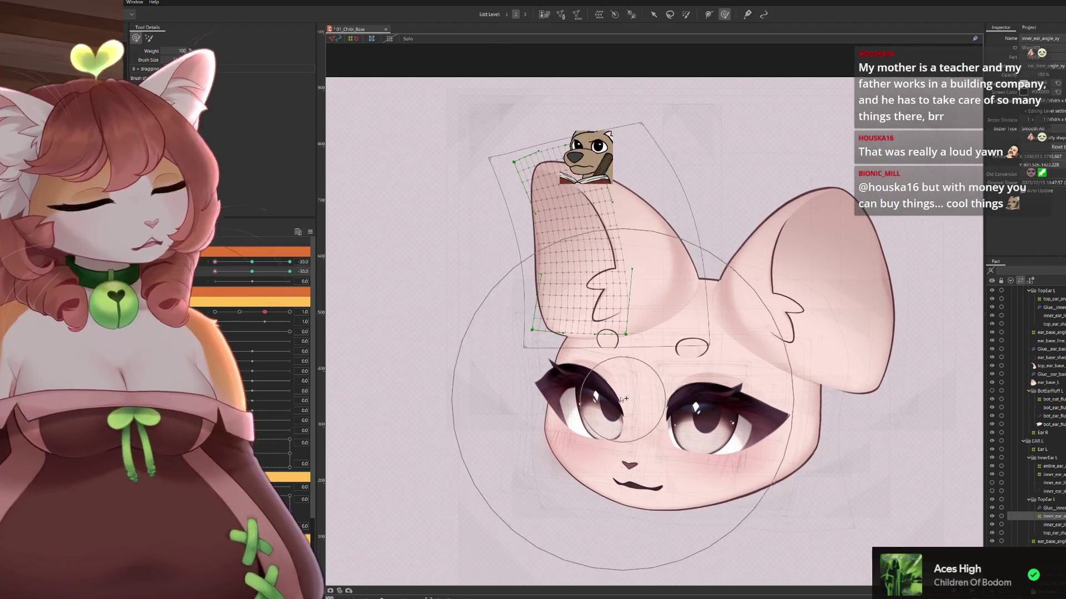
left_click(519, 319)
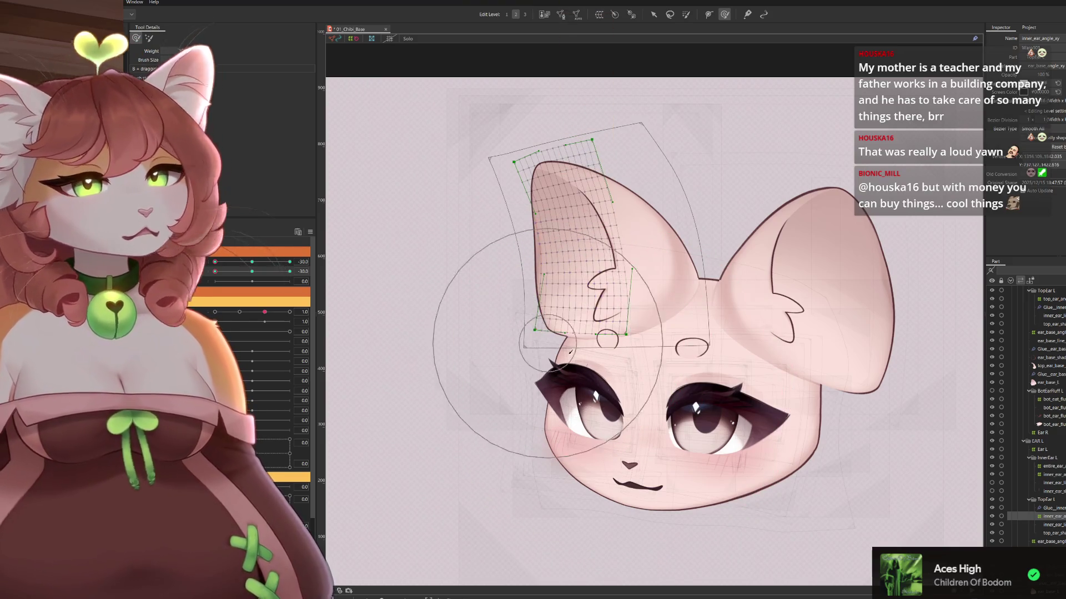
left_click_drag(574, 354, 554, 338)
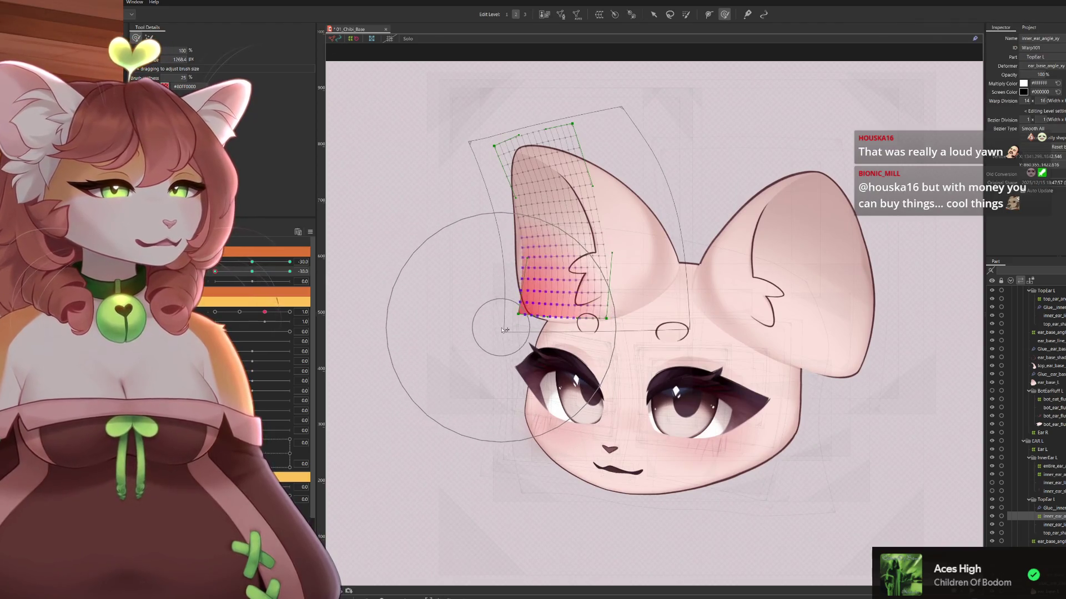
left_click_drag(567, 387, 562, 387)
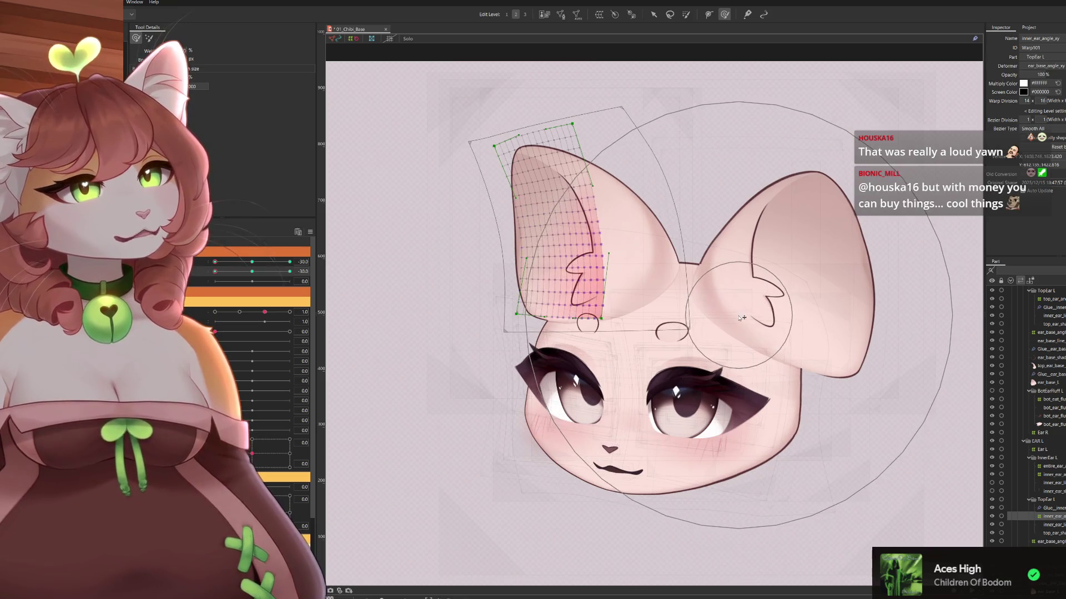
scroll(520, 371, "down", 1)
scroll(520, 370, "left", 1)
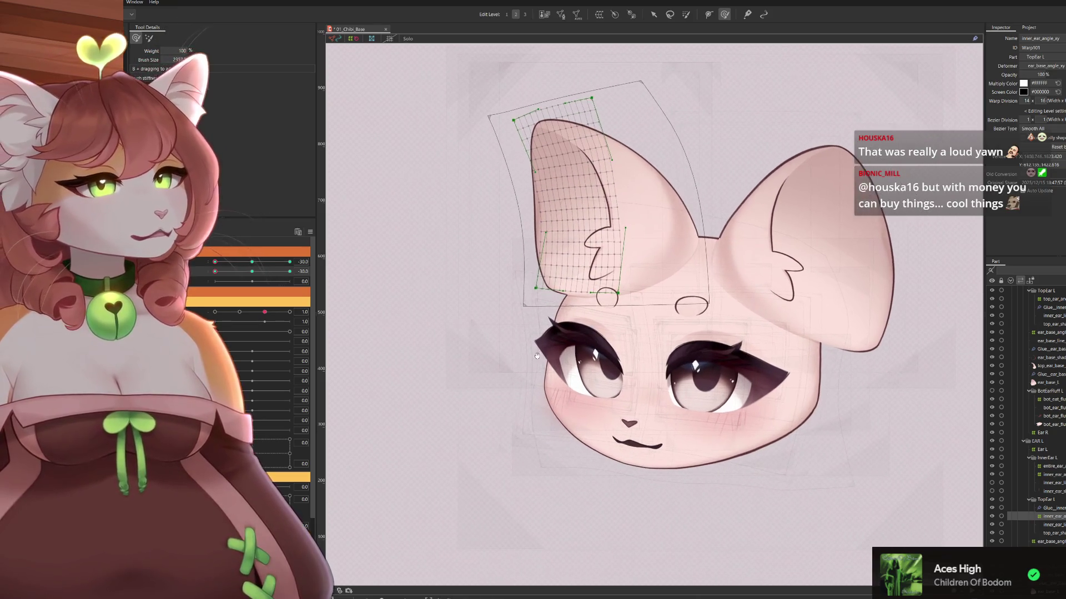
At about -19, push the warp down-right, adjust its bottom corners, and preview the turn
left_click_drag(215, 262, 289, 263)
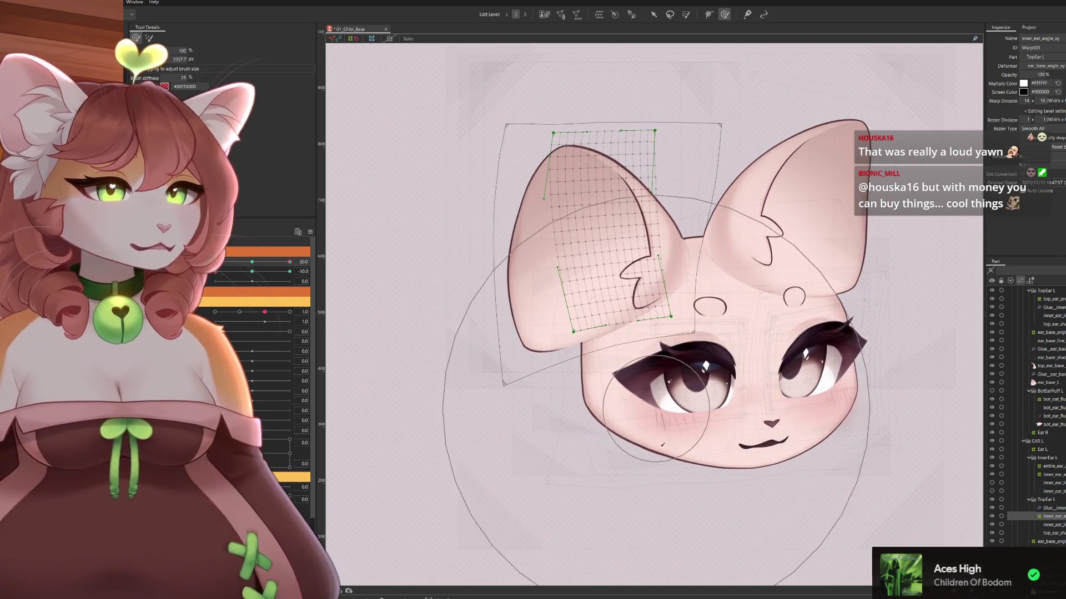
left_click_drag(605, 302, 616, 316)
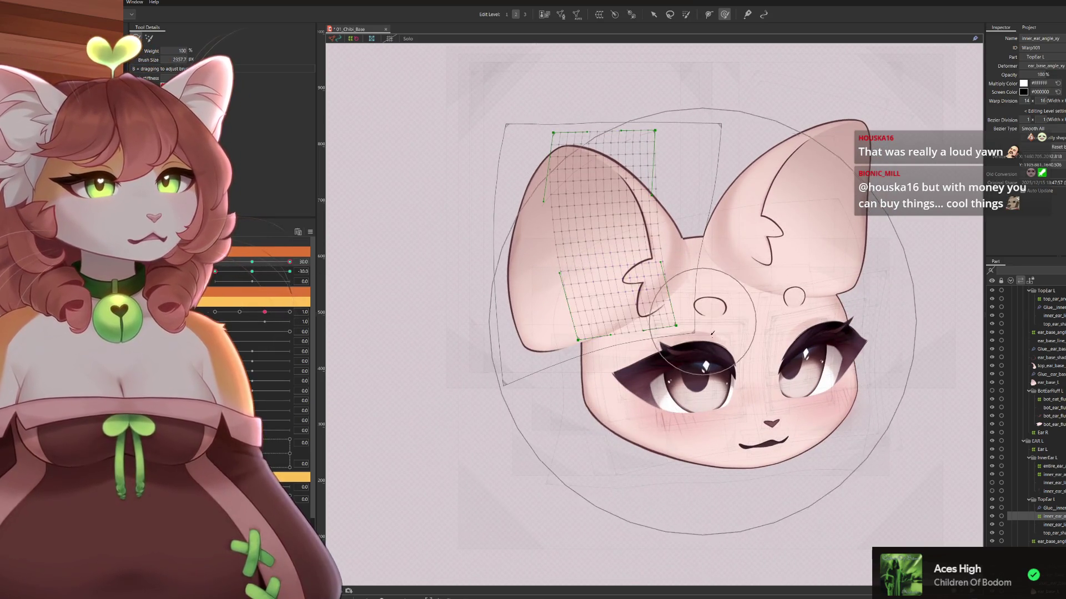
left_click_drag(552, 451, 555, 453)
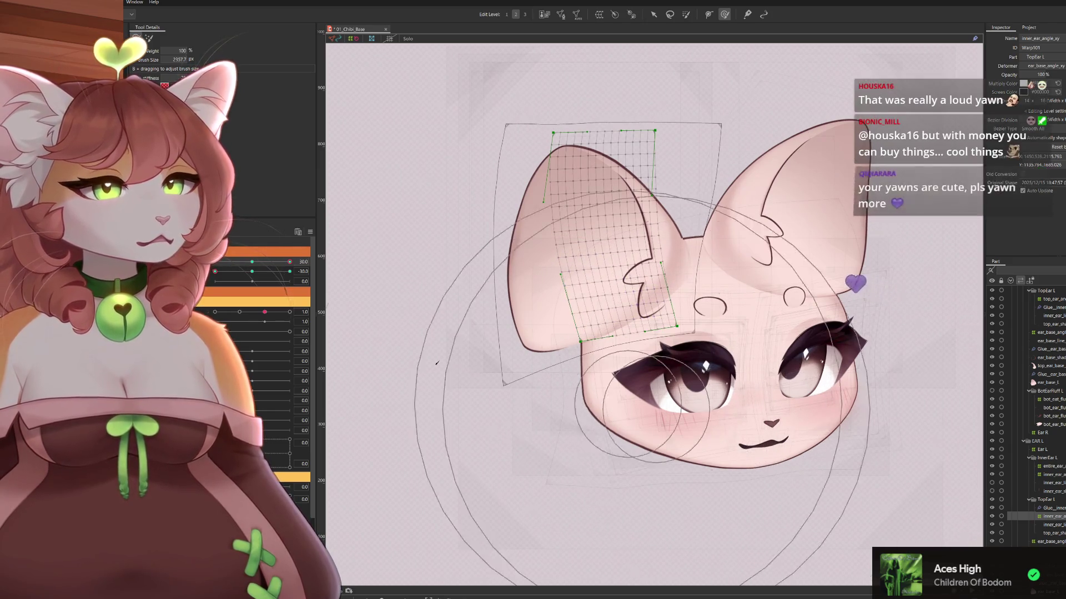
mouse_move(214, 272)
left_mouse_down()
mouse_move(266, 271)
mouse_move(210, 282)
left_mouse_up()
mouse_move(285, 262)
left_mouse_down()
mouse_move(222, 263)
mouse_move(314, 279)
left_mouse_up()
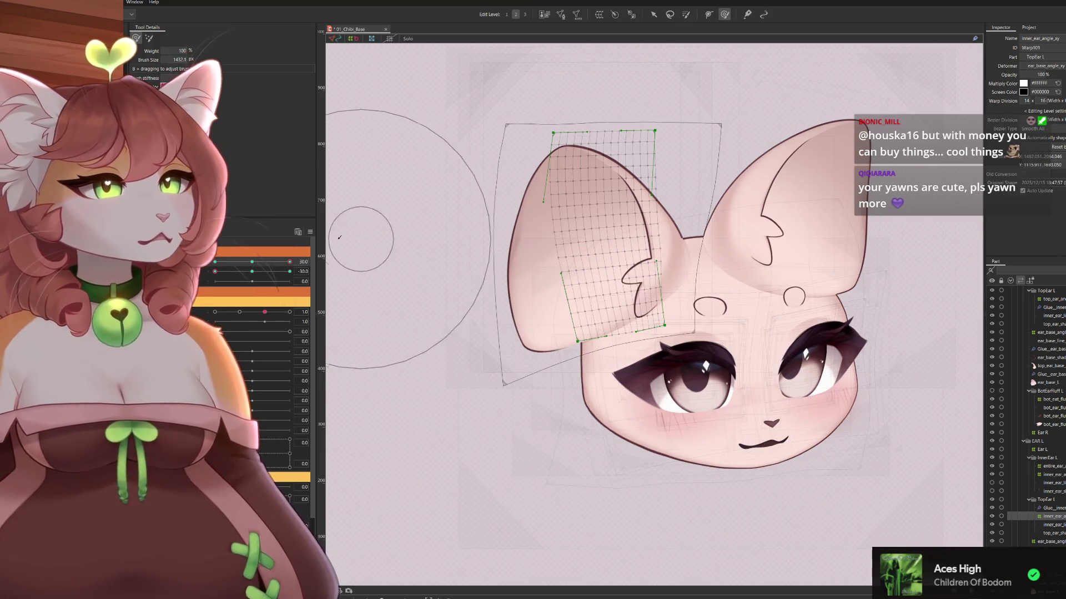
Select the lower inner-ear warp points at head angle 0, then check a slight off-centre turn
left_click_drag(284, 264, 252, 262)
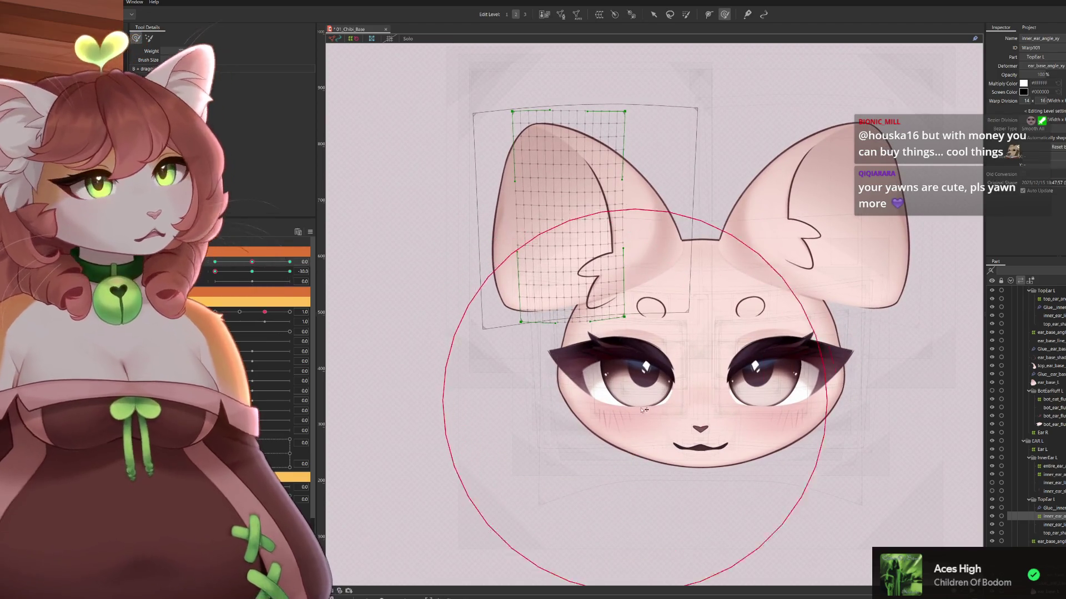
left_click_drag(607, 378, 607, 376)
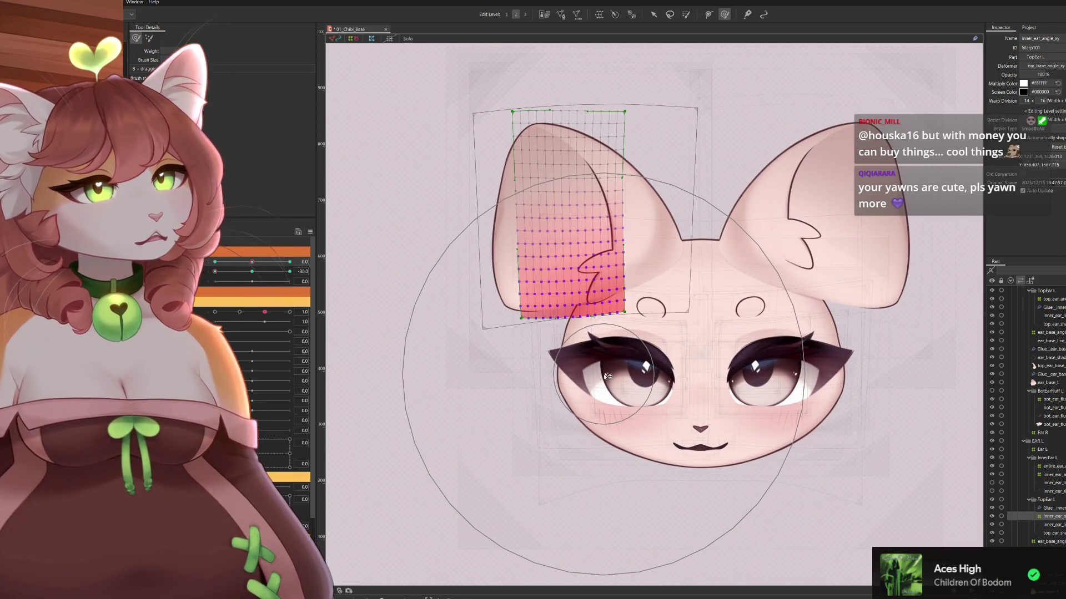
left_click_drag(252, 262, 290, 262)
scroll(649, 300, "up", 3)
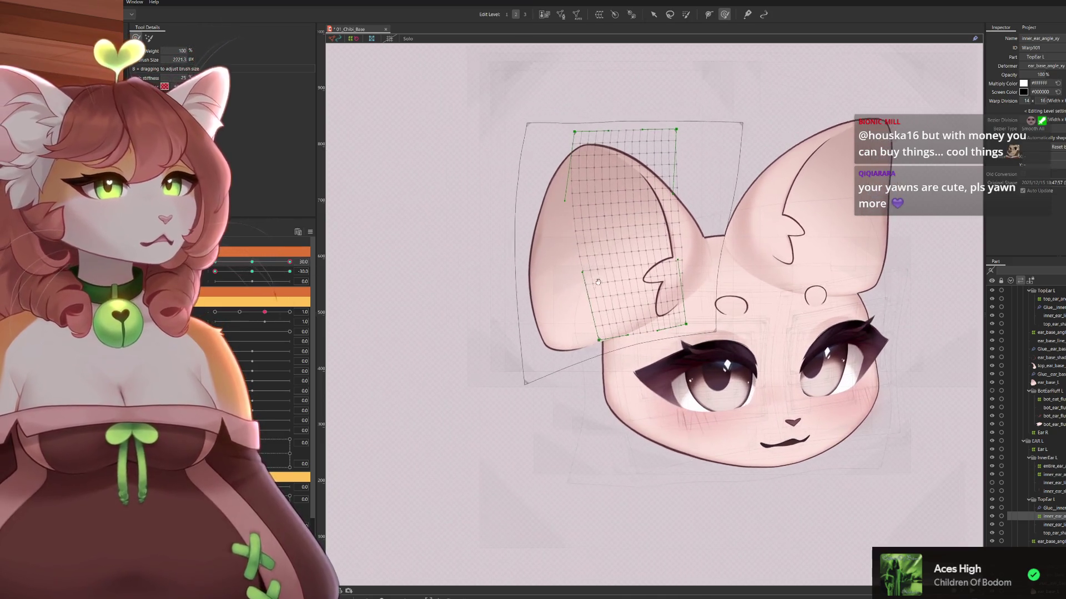
left_click_drag(648, 300, 665, 315)
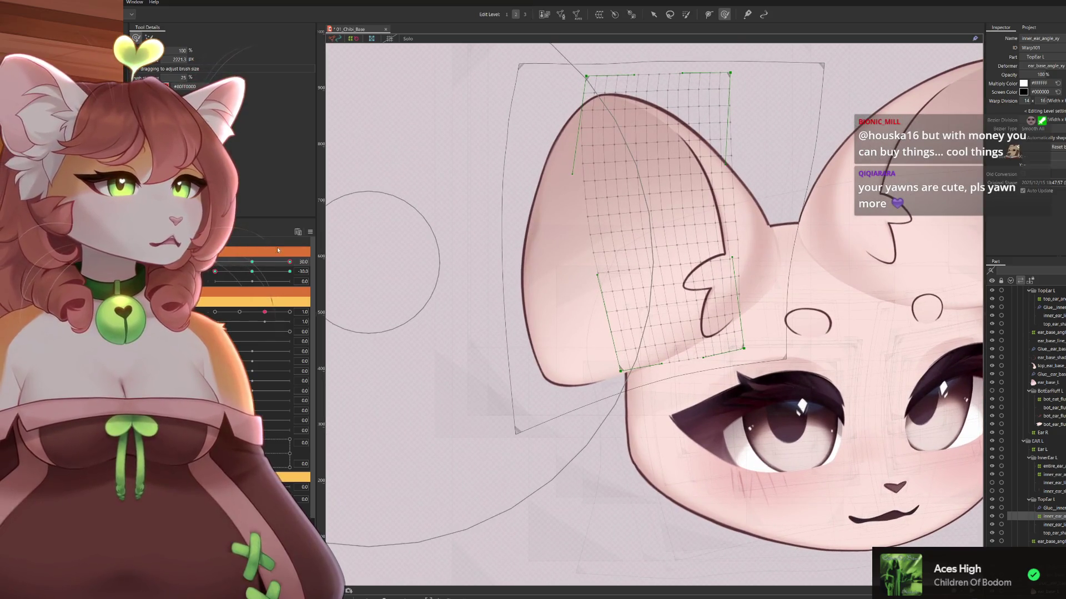
Check the lower inner-ear warp at the -30 head angle, then select ear_base_angle_xy
mouse_move(276, 266)
left_mouse_down()
mouse_move(214, 262)
mouse_move(289, 271)
left_mouse_up()
mouse_move(620, 246)
left_mouse_down()
mouse_move(542, 292)
mouse_move(555, 273)
left_mouse_up()
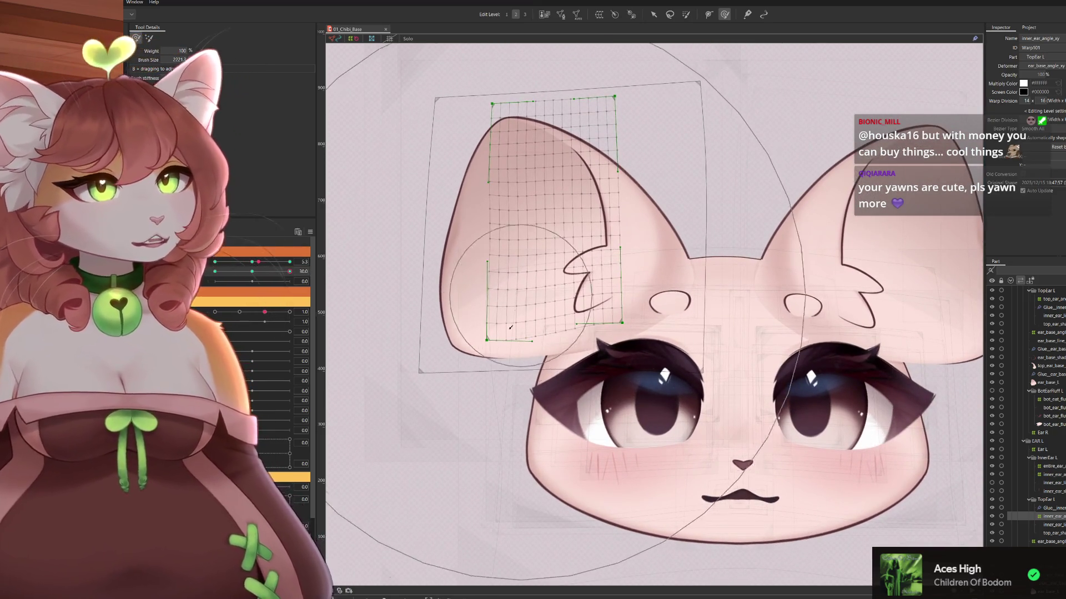
left_click_drag(634, 285, 663, 303)
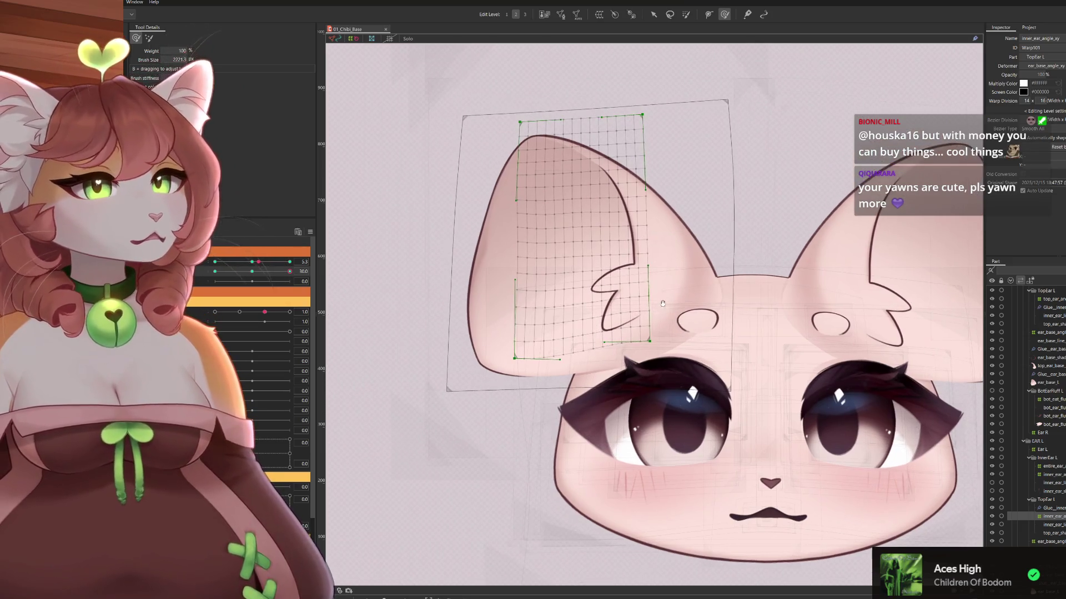
scroll(578, 248, "down", 3)
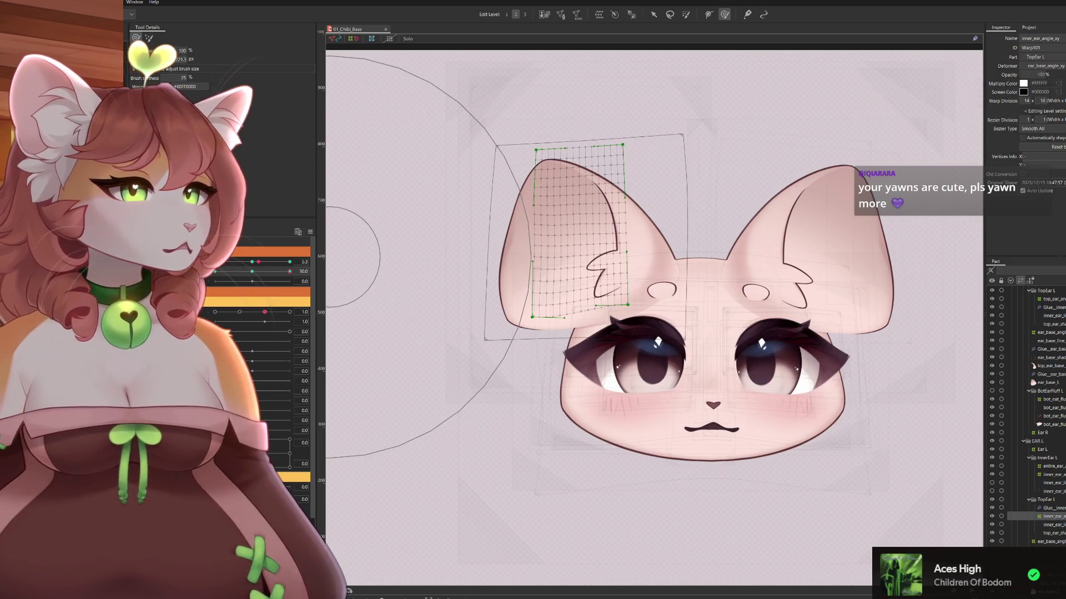
left_click(1049, 541)
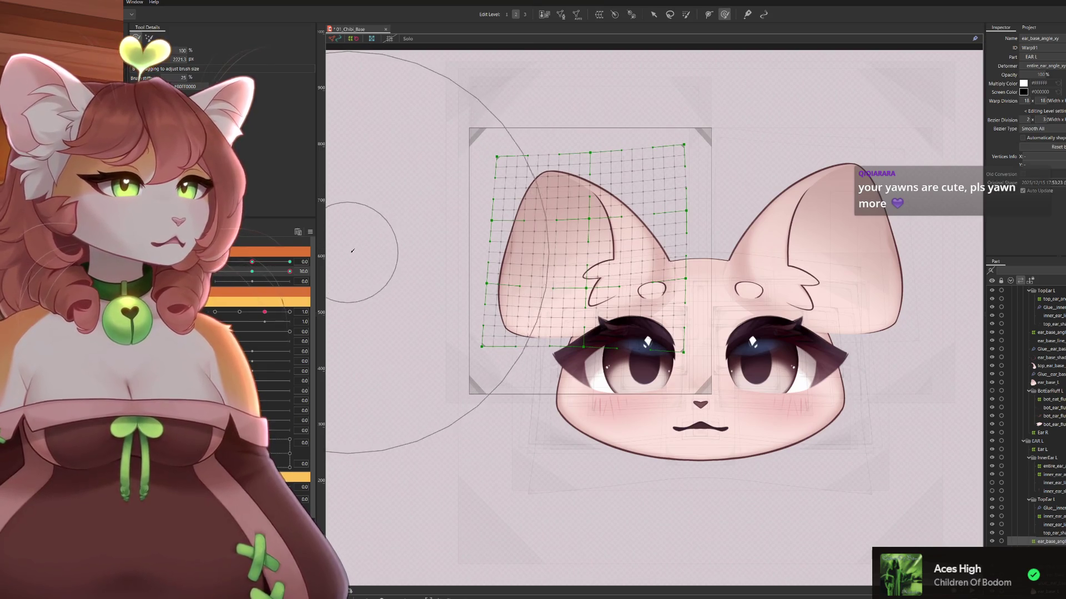
Set the ear-angle parameter to 30 and preview the ear as the head turns between 30 and left
mouse_move(289, 272)
left_mouse_down()
mouse_move(244, 272)
mouse_move(348, 267)
left_mouse_up()
left_click_drag(250, 267, 361, 254)
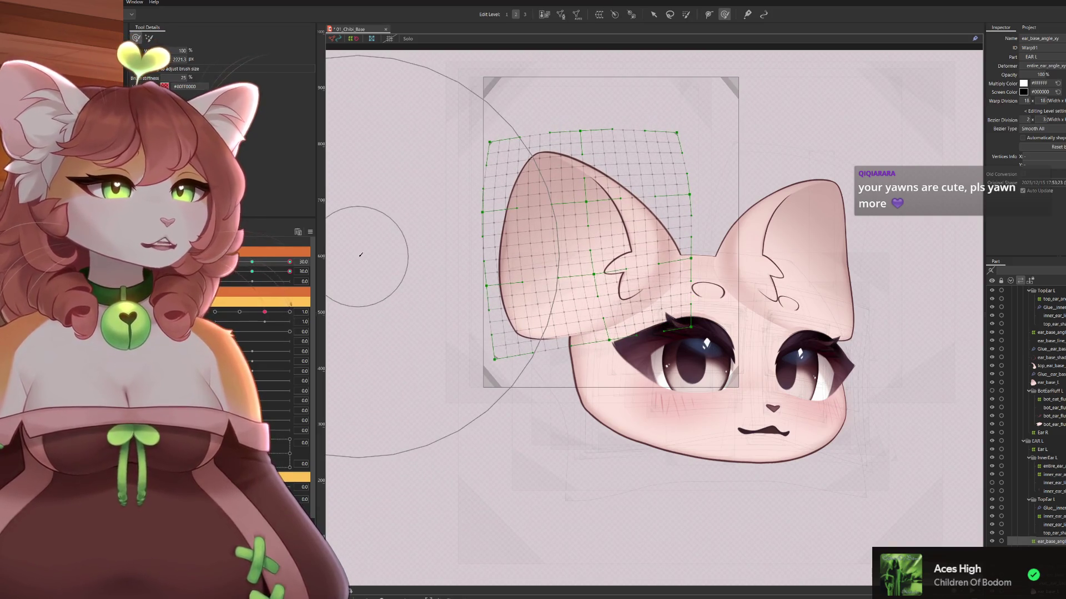
left_click_drag(289, 263, 214, 262)
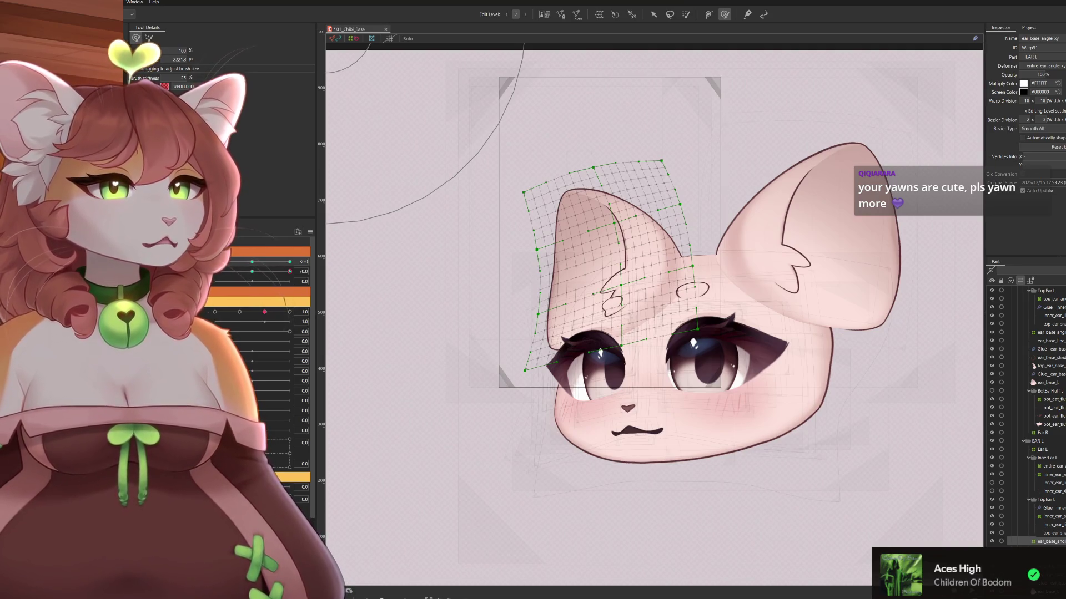
mouse_move(214, 262)
left_mouse_down()
mouse_move(304, 270)
mouse_move(261, 263)
mouse_move(254, 325)
mouse_move(320, 333)
mouse_move(220, 330)
left_mouse_up()
On the 2D Angle X/Y pad, reshape the ear_base_angle mesh at the fully-left pose and check nearby poses
left_click(225, 275)
left_click_drag(218, 289, 214, 289)
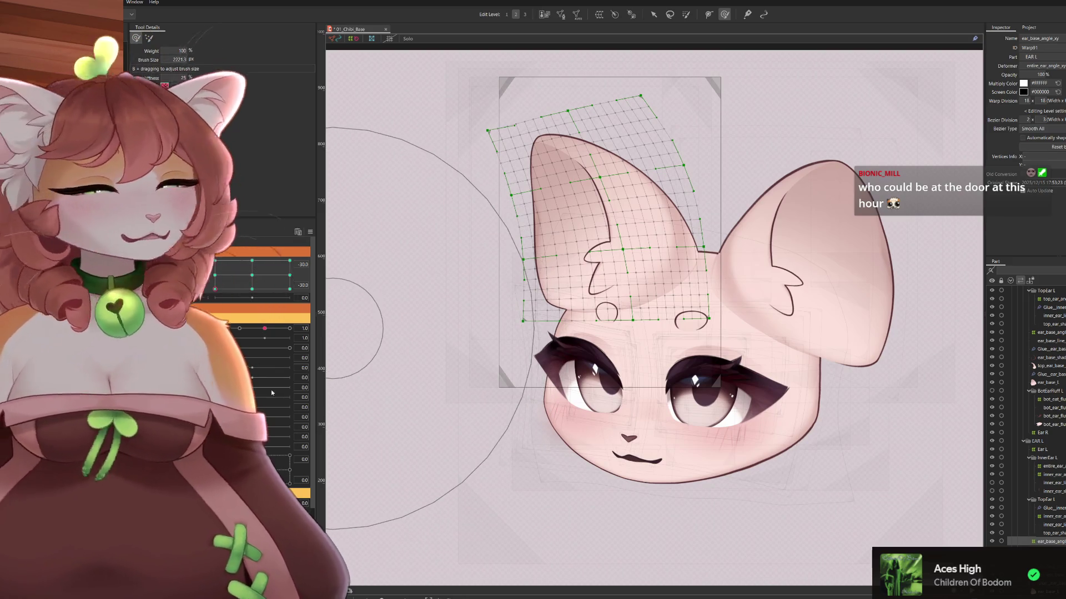
mouse_move(705, 88)
left_mouse_down()
mouse_move(683, 136)
mouse_move(706, 136)
mouse_move(706, 100)
mouse_move(697, 104)
left_mouse_up()
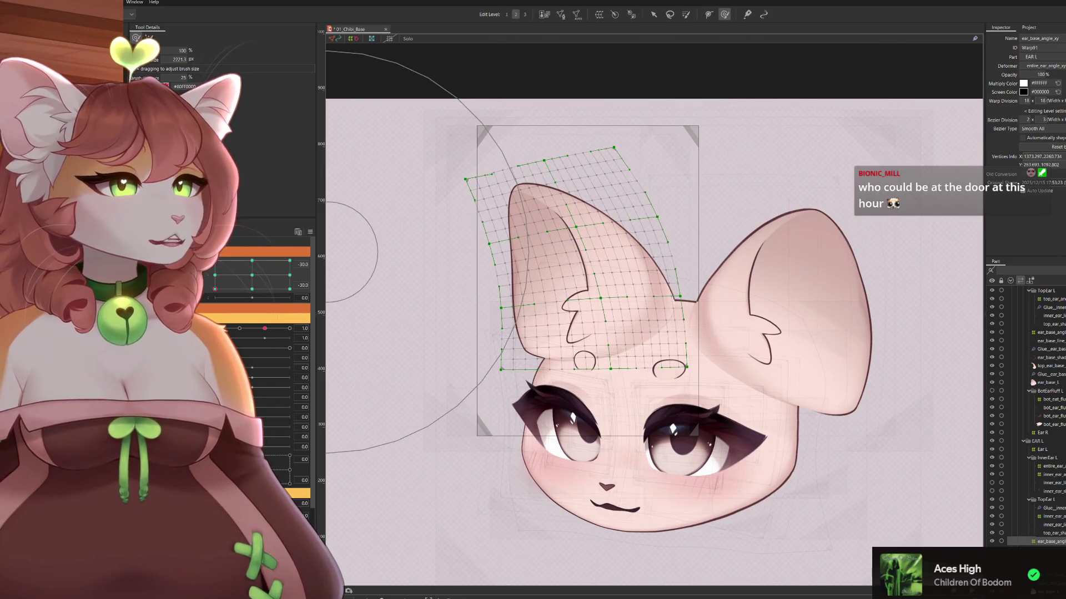
mouse_move(219, 288)
left_mouse_down()
mouse_move(216, 277)
mouse_move(209, 289)
mouse_move(315, 356)
left_mouse_up()
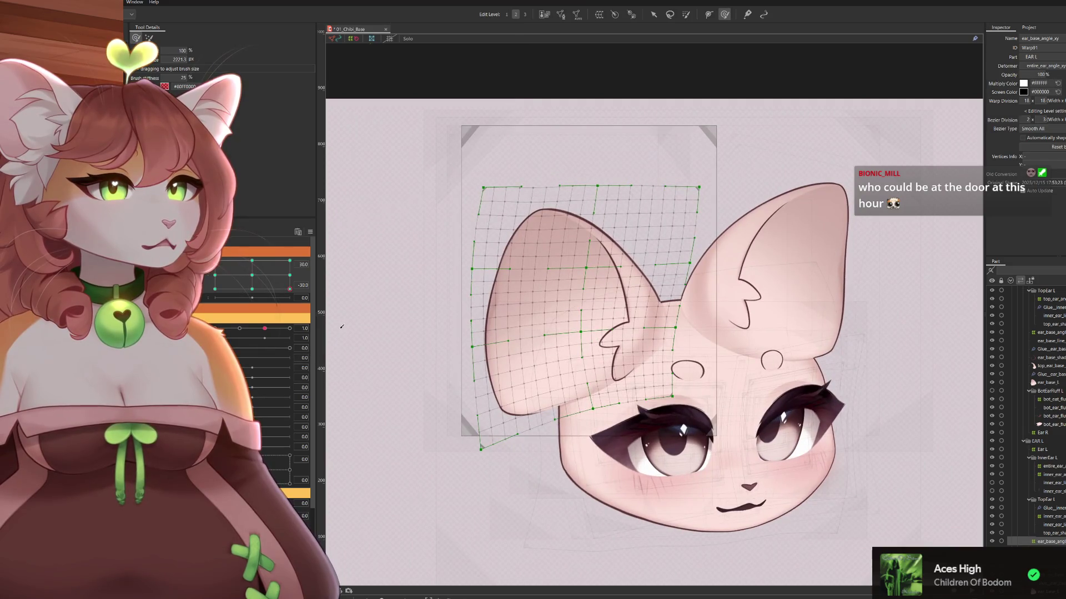
left_click_drag(344, 301, 368, 233)
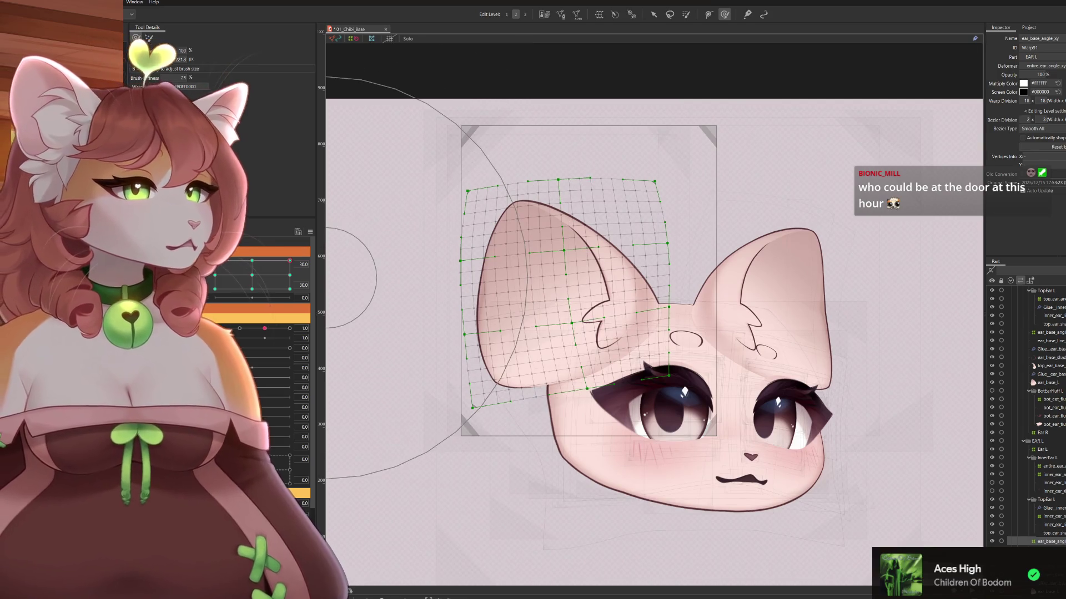
left_click(1051, 516)
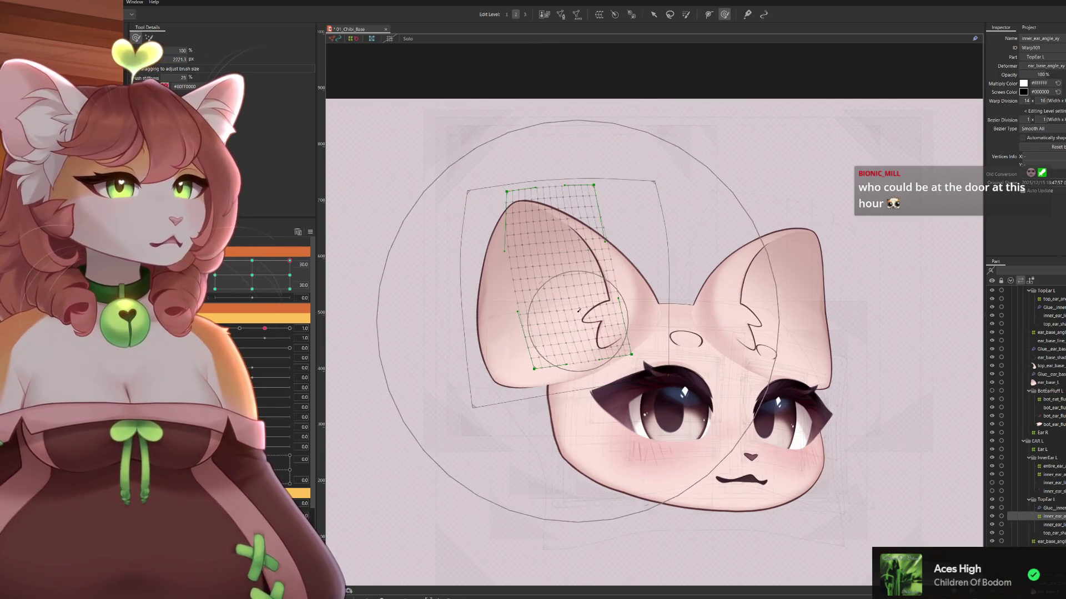
Widen the inner_ear_angle_xy mesh, pushing its right side and top-left corner outward
mouse_move(580, 300)
left_mouse_down()
mouse_move(706, 304)
mouse_move(658, 296)
left_mouse_up()
scroll(706, 304, "down", 1)
left_click(656, 355)
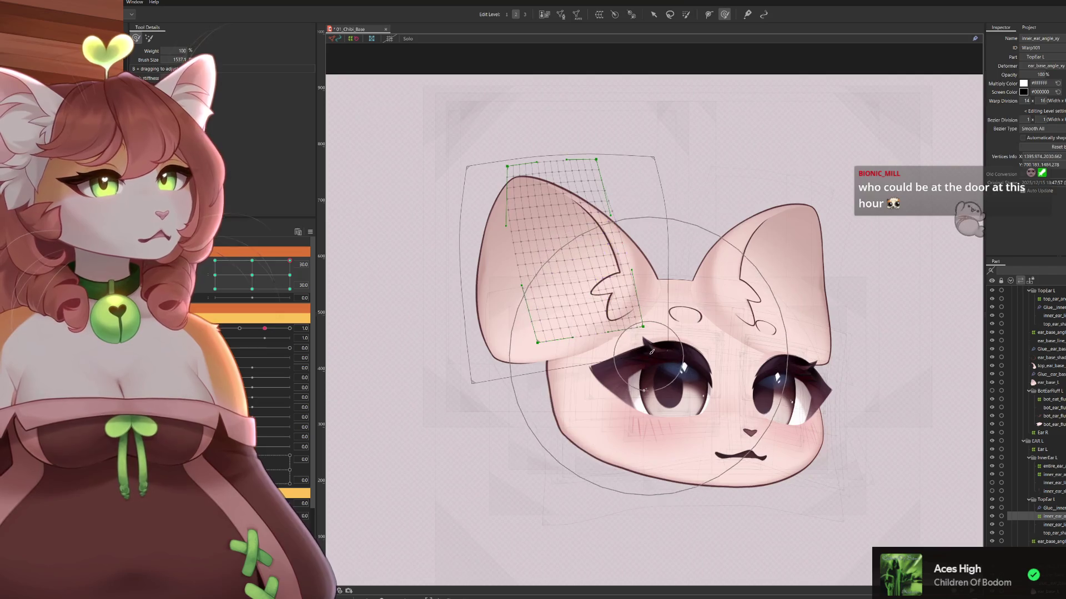
key("Escape")
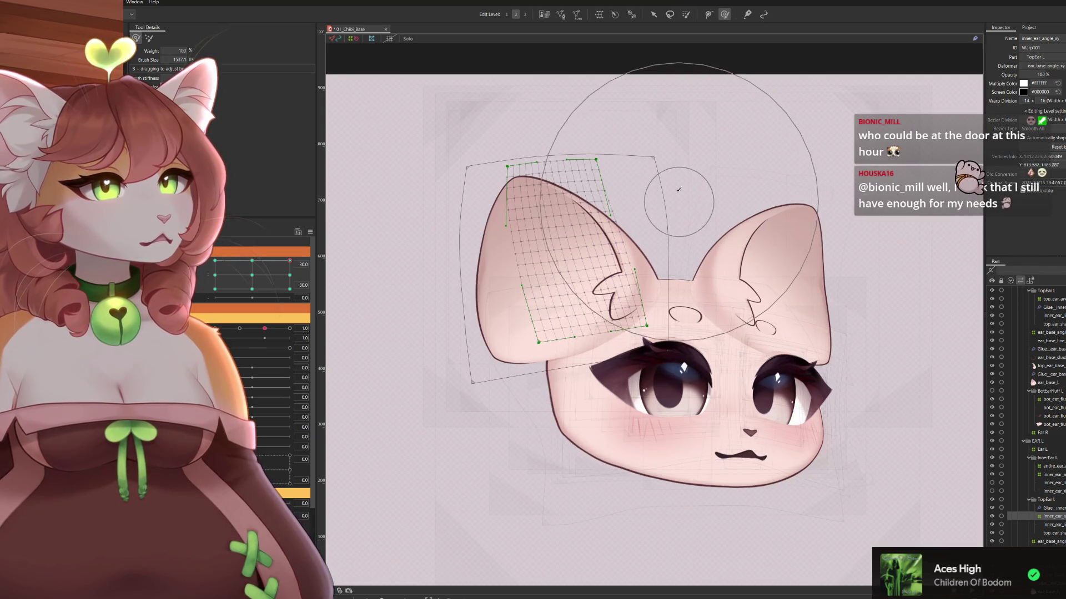
left_click_drag(480, 111, 462, 112)
scroll(755, 322, "up", 2)
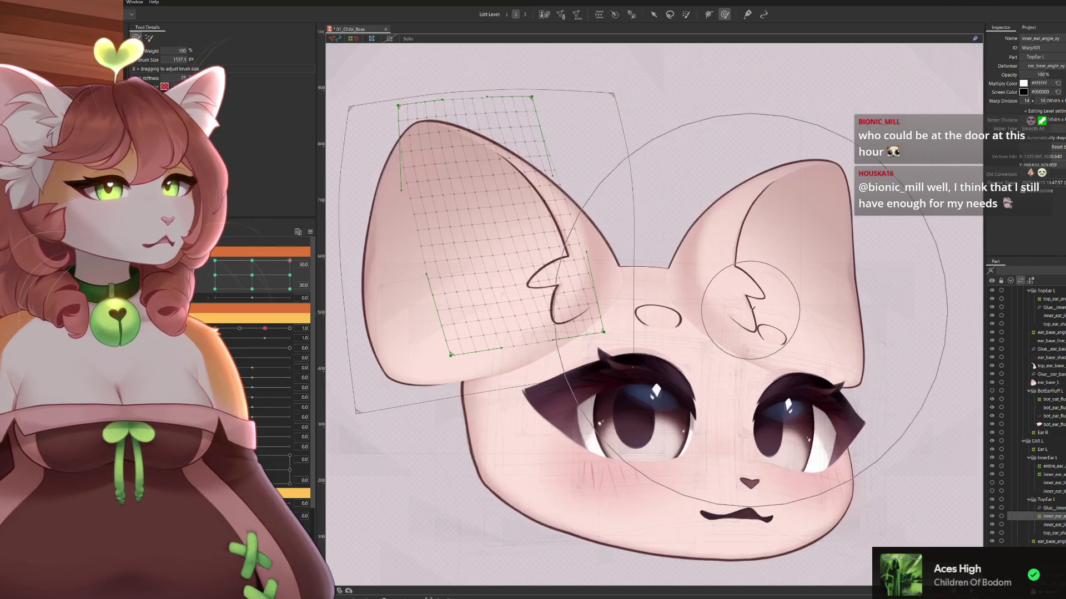
Shrink the deform brush and push the lower inner-ear mesh upward at Angle X -30
left_click_drag(298, 257, 252, 254)
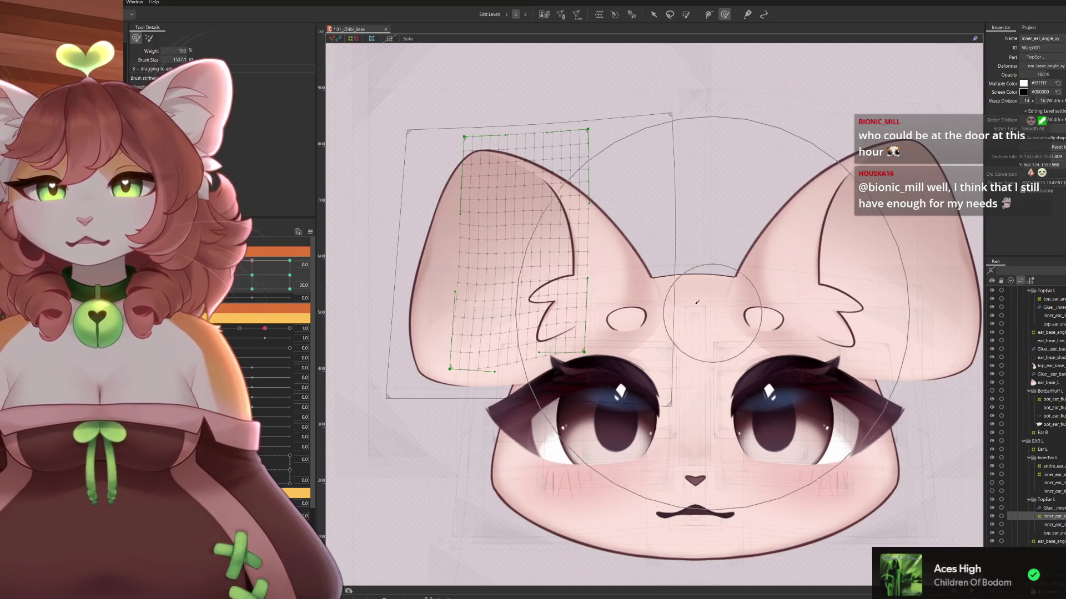
mouse_move(633, 336)
left_mouse_down()
mouse_move(555, 333)
mouse_move(574, 297)
left_mouse_up()
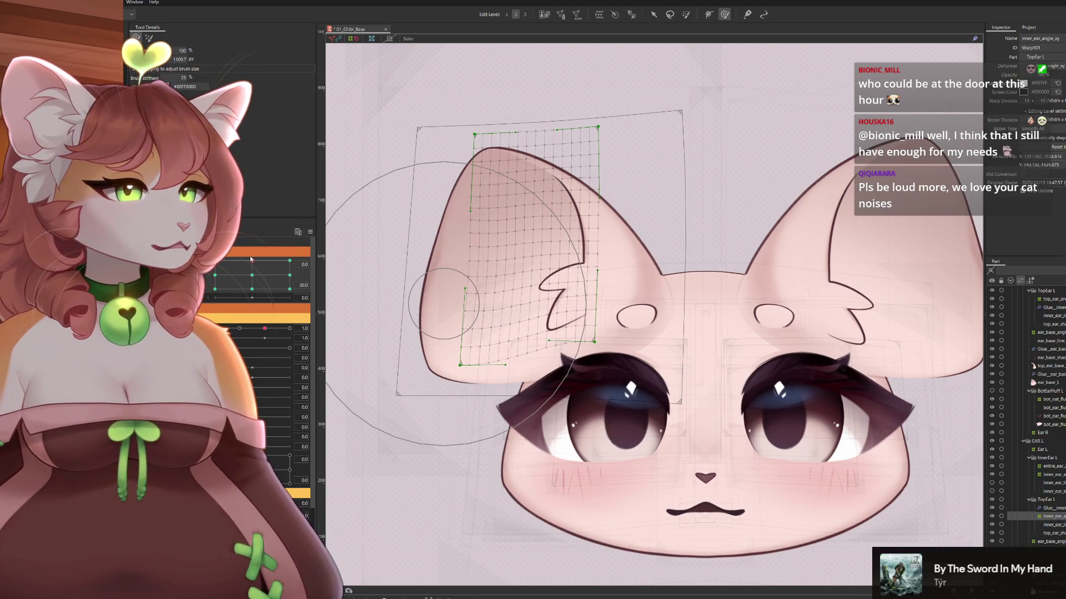
left_click_drag(252, 262, 215, 262)
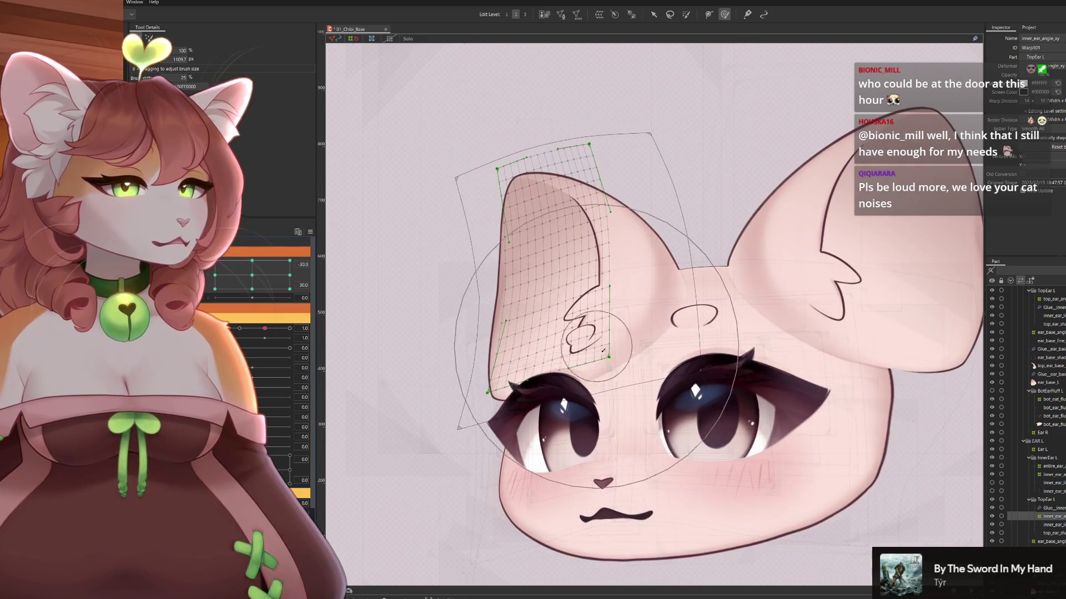
mouse_move(603, 349)
left_mouse_down()
mouse_move(598, 370)
mouse_move(522, 361)
mouse_move(516, 350)
mouse_move(527, 347)
left_mouse_up()
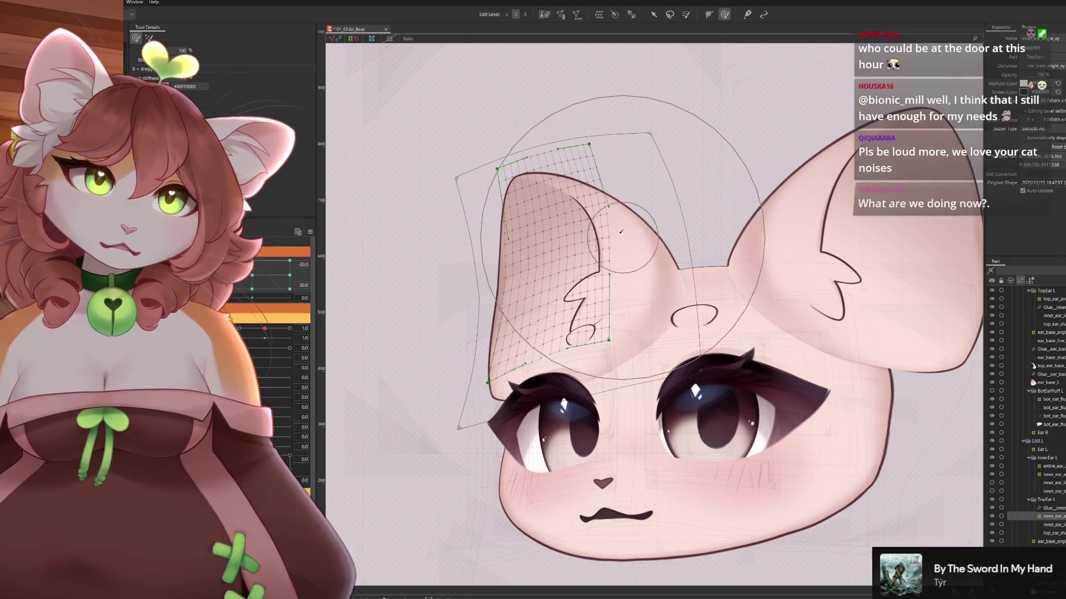
Reshape the upper and lower inner-ear mesh into place for the left-turned head pose
left_click_drag(581, 218, 582, 218)
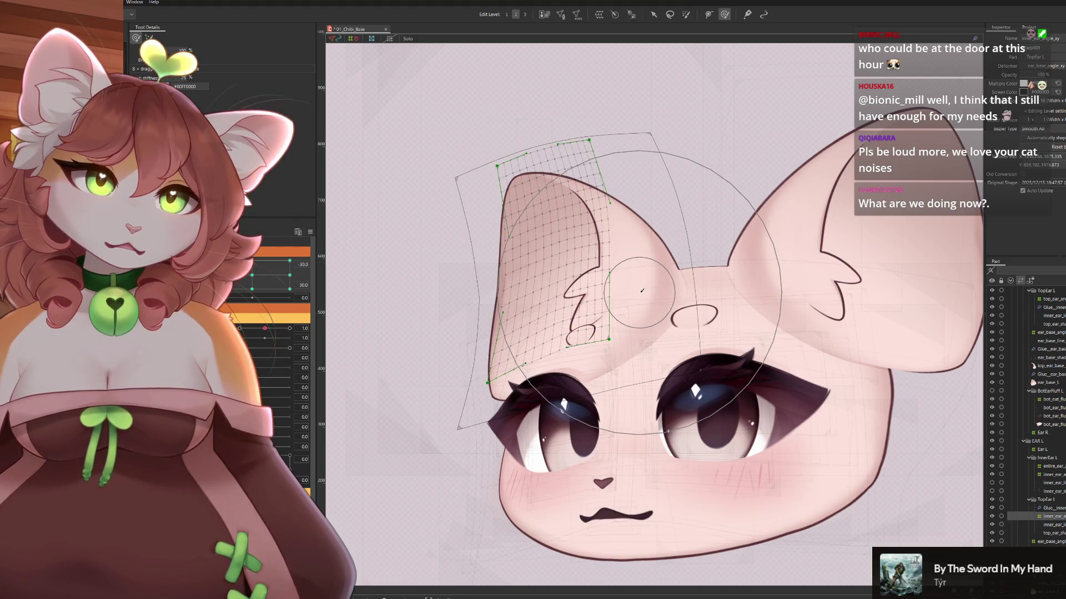
left_click_drag(616, 261, 589, 289)
left_click_drag(497, 320, 494, 320)
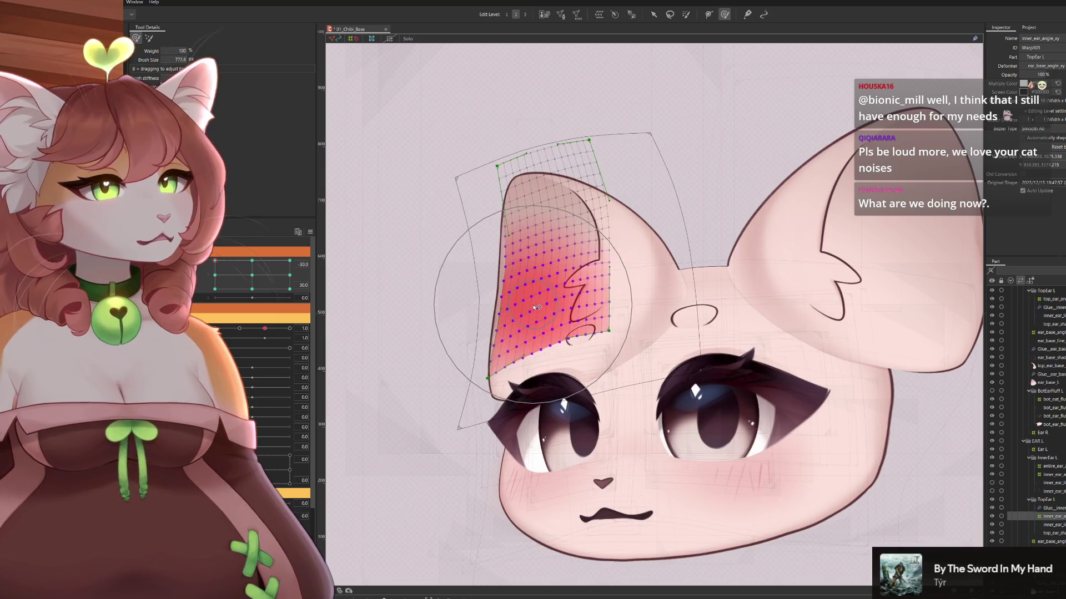
left_click_drag(536, 307, 538, 305)
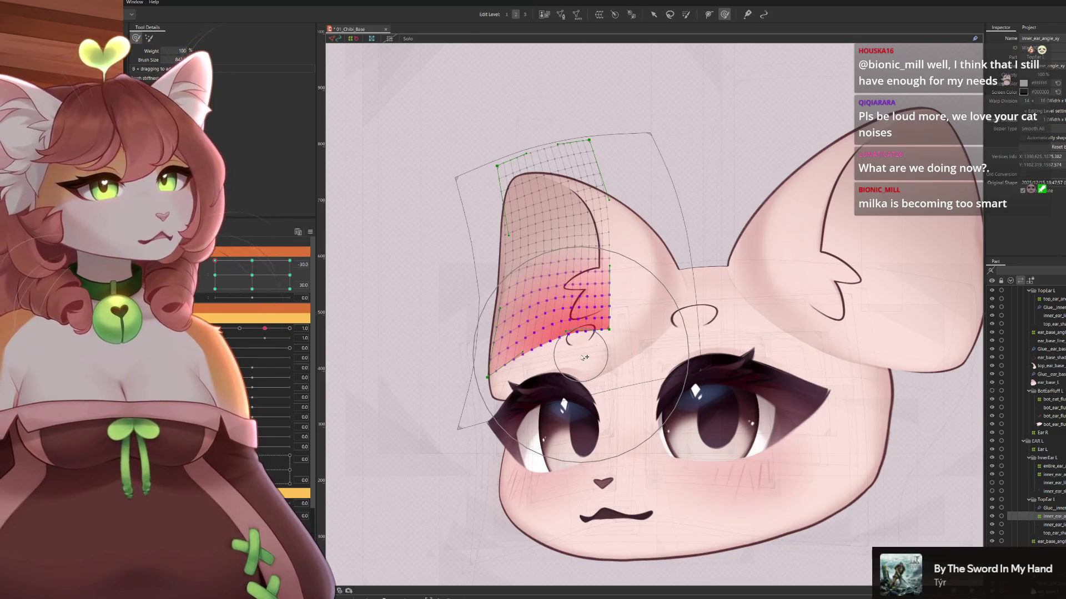
left_click(622, 372)
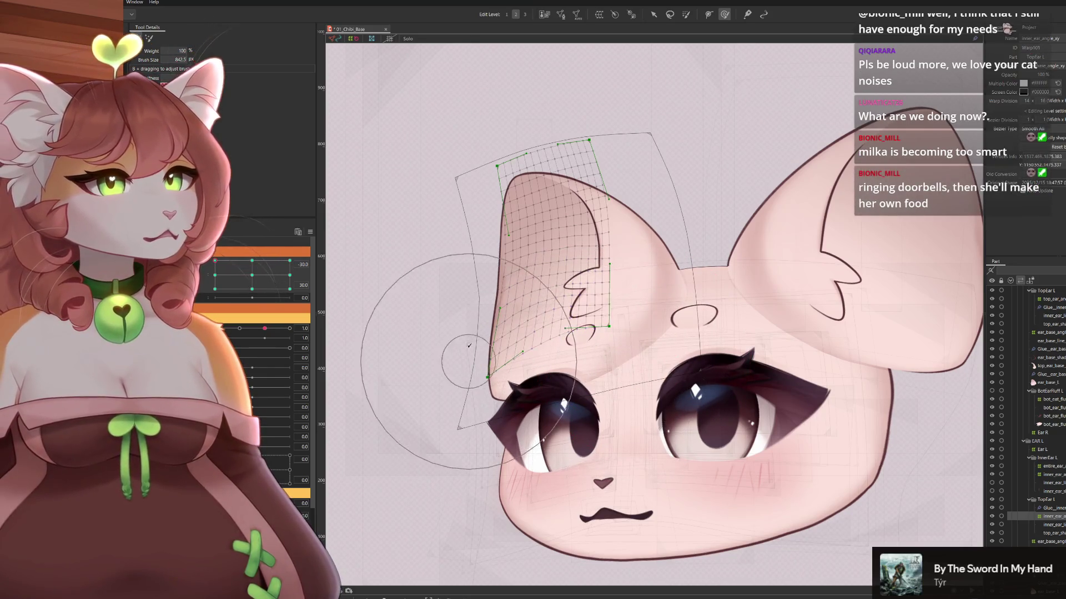
left_click(543, 177)
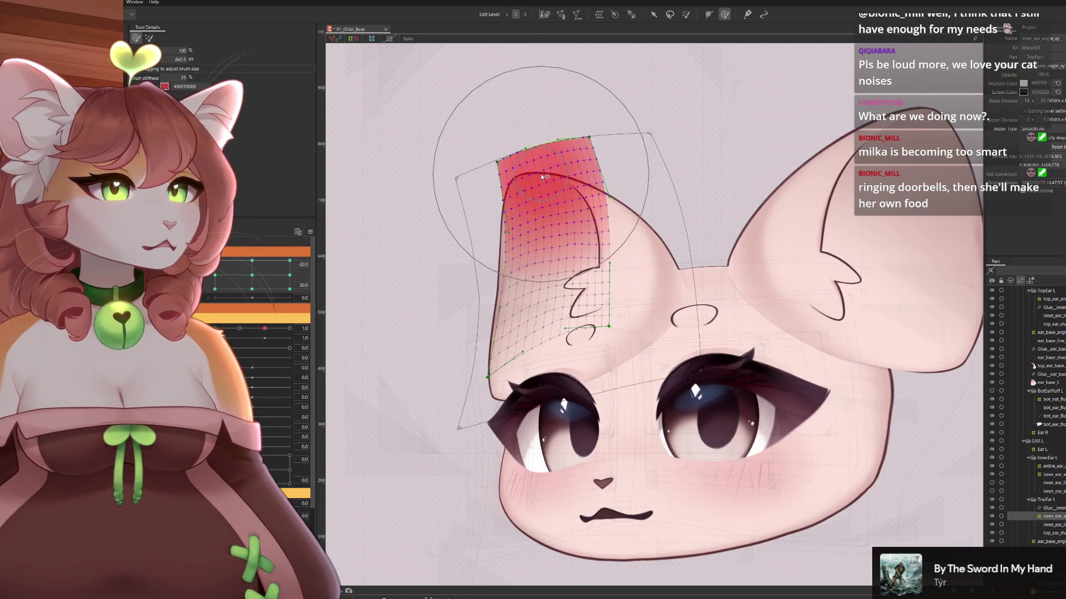
key("Escape")
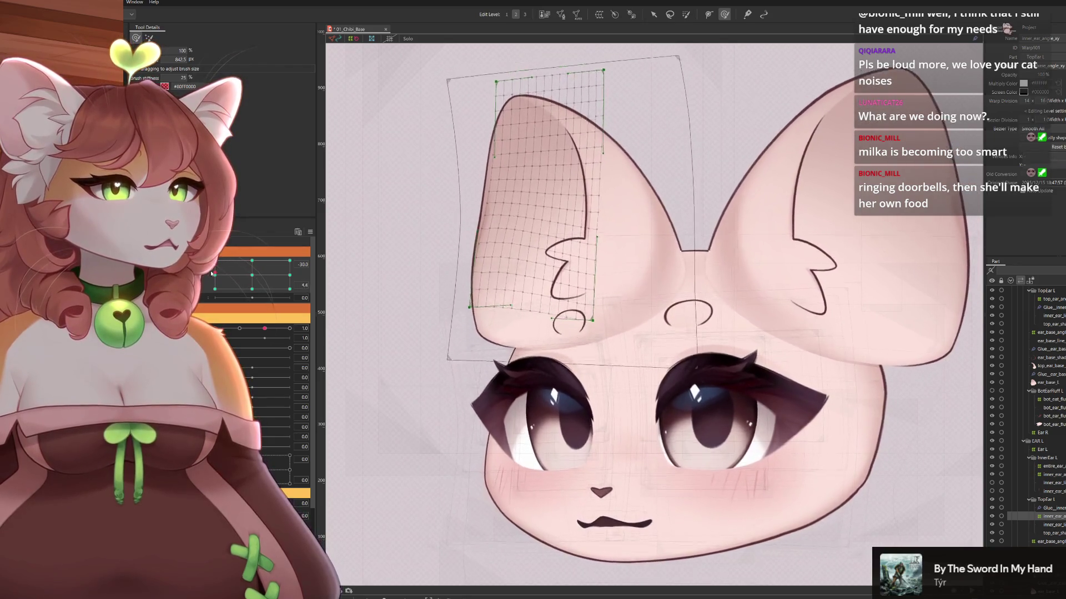
left_click_drag(216, 264, 219, 315)
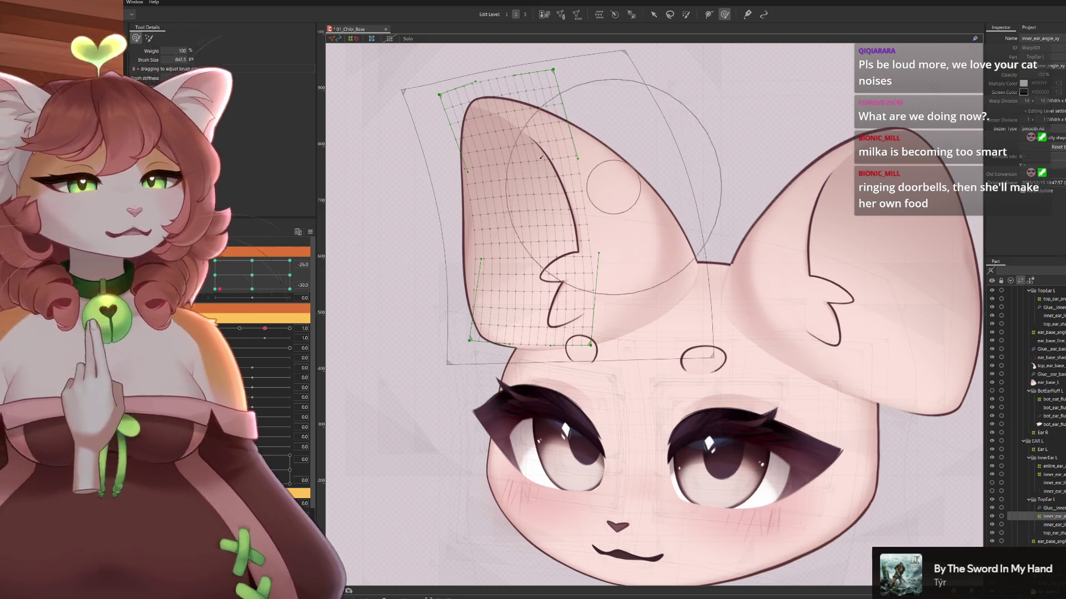
Fit the inner-ear warp at the left-turned tilted-up and -10 tilted-down poses, nudging its lower edge down-right
mouse_move(225, 288)
left_mouse_down()
mouse_move(215, 261)
mouse_move(215, 288)
left_mouse_up()
left_click_drag(554, 174, 586, 210)
left_click_drag(447, 183, 451, 224)
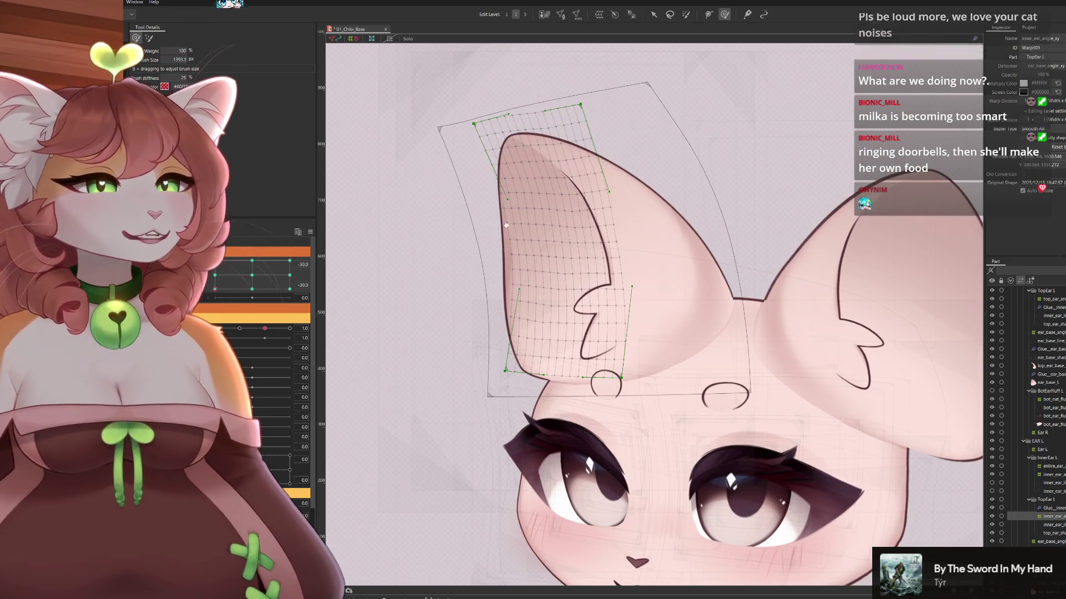
left_click_drag(434, 211, 446, 208)
left_click(216, 285)
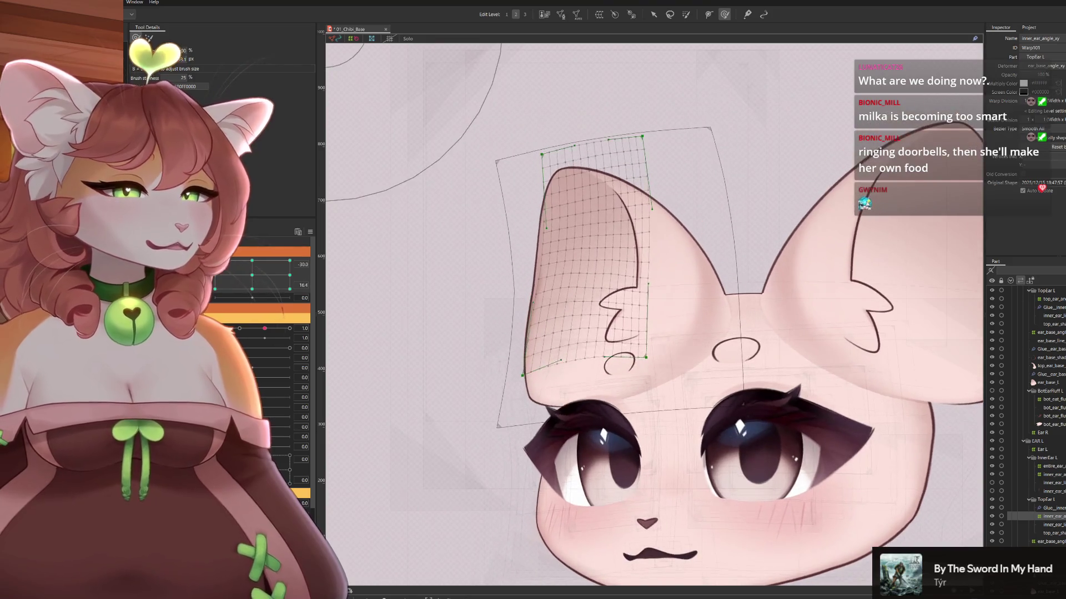
mouse_move(216, 284)
left_mouse_down()
mouse_move(216, 265)
mouse_move(215, 288)
mouse_move(253, 289)
mouse_move(254, 258)
mouse_move(215, 260)
left_mouse_up()
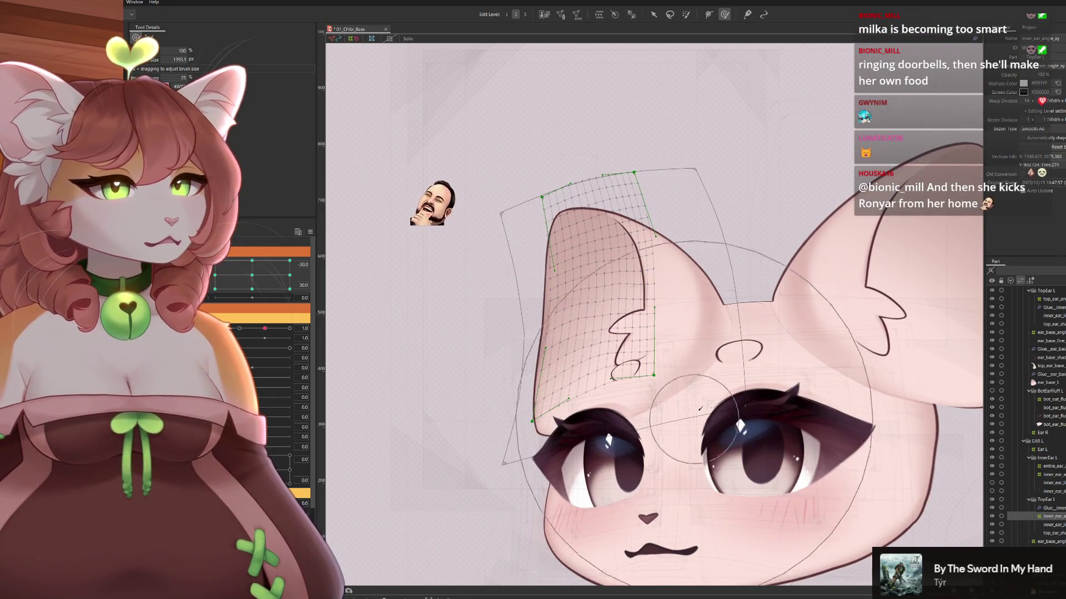
left_click_drag(215, 260, 320, 246)
left_click_drag(642, 446, 672, 411)
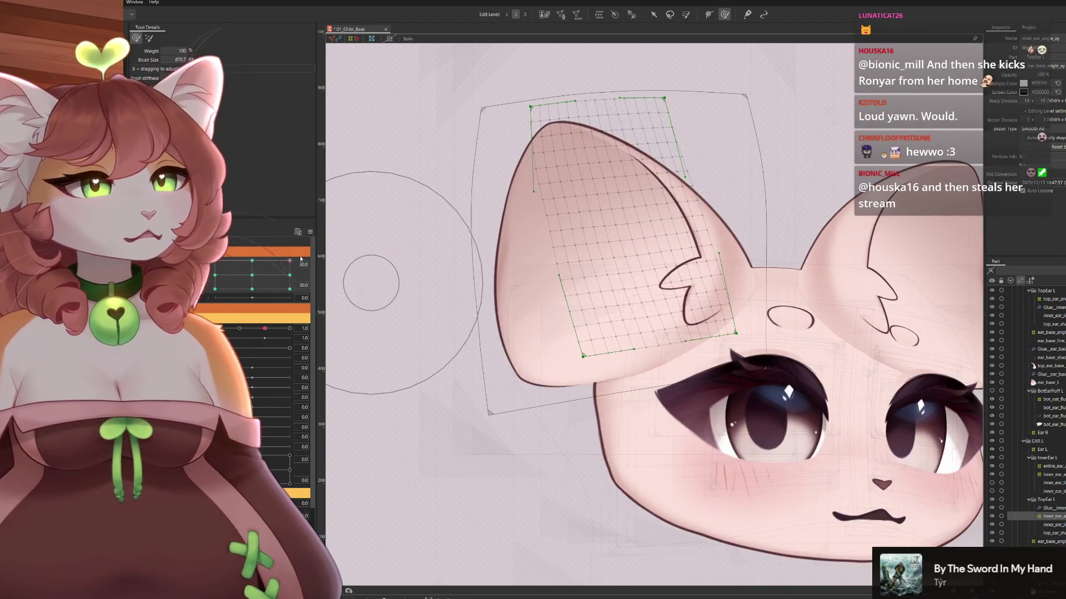
mouse_move(289, 261)
left_mouse_down()
mouse_move(300, 280)
mouse_move(302, 252)
left_mouse_up()
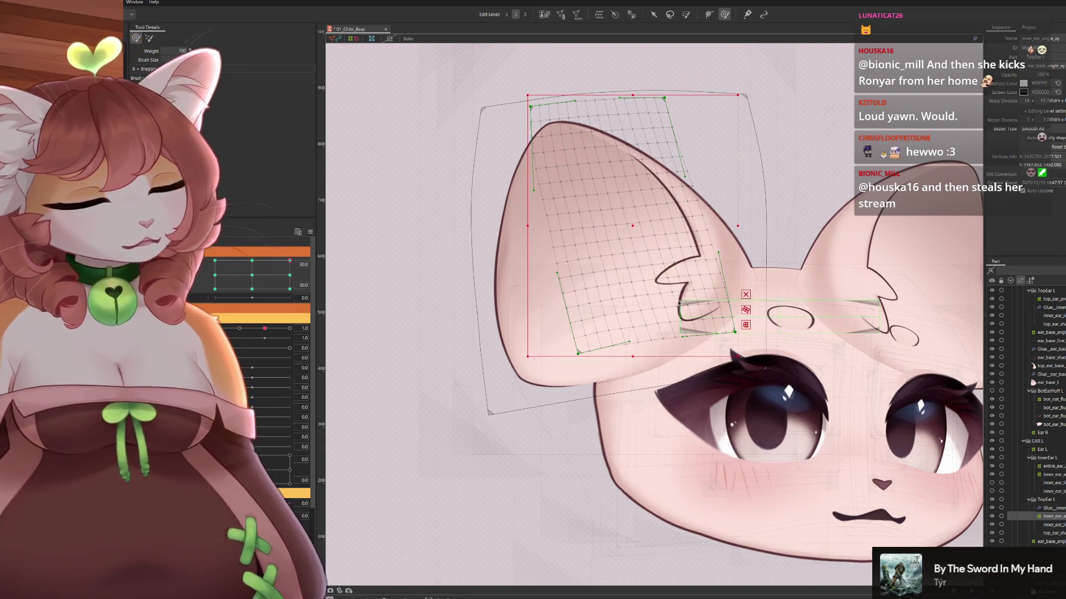
left_click_drag(689, 298, 722, 309)
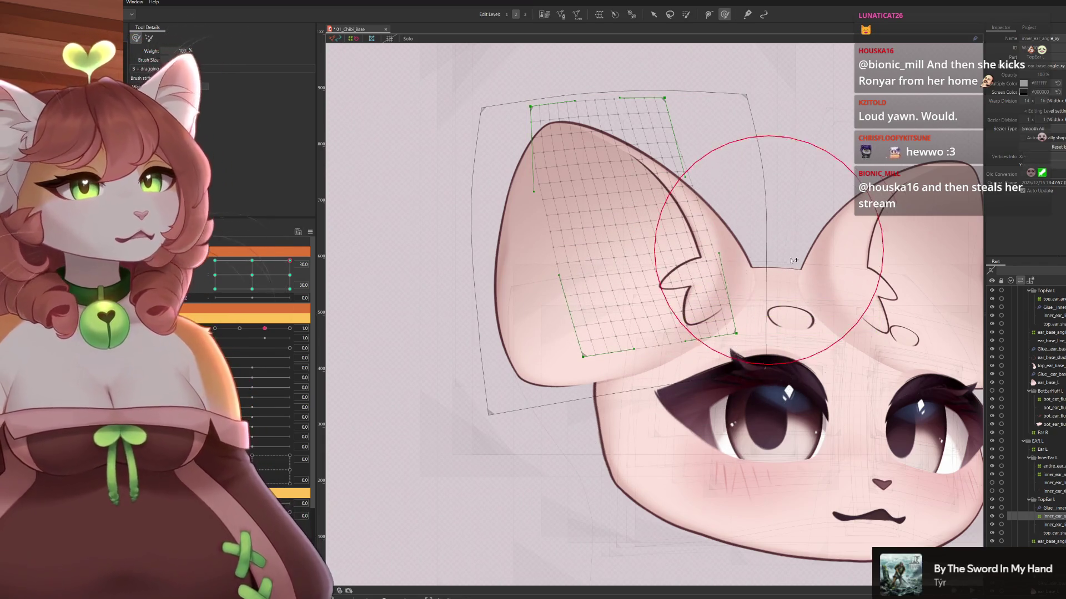
Adjust the inner-ear warp's top-left corner and push its right edge outward
left_click_drag(637, 210, 641, 209)
left_click_drag(488, 115, 501, 121)
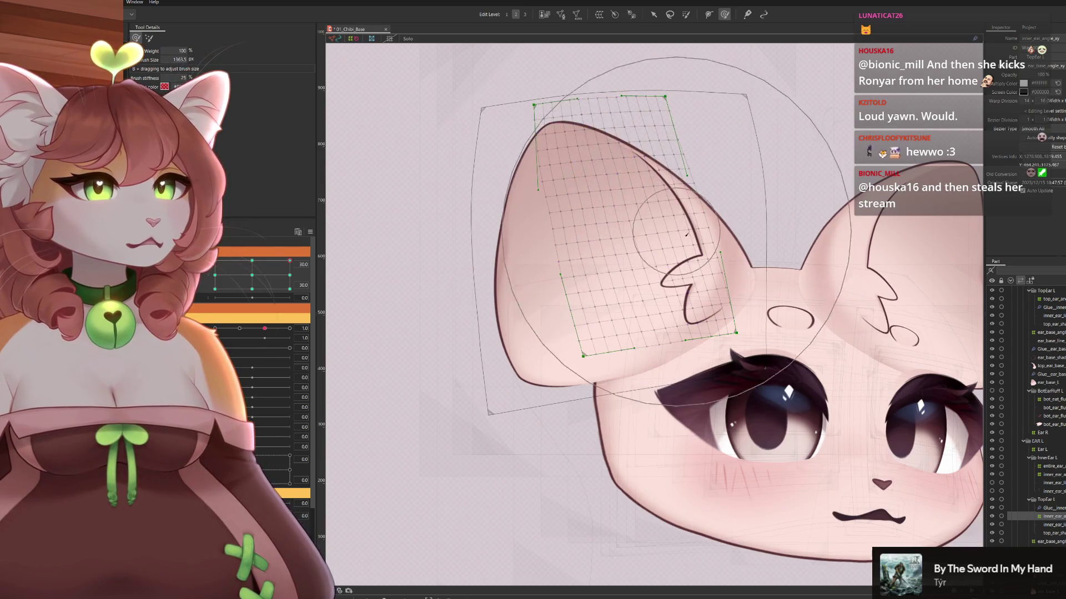
left_click_drag(693, 178, 699, 177)
left_click_drag(721, 300, 725, 300)
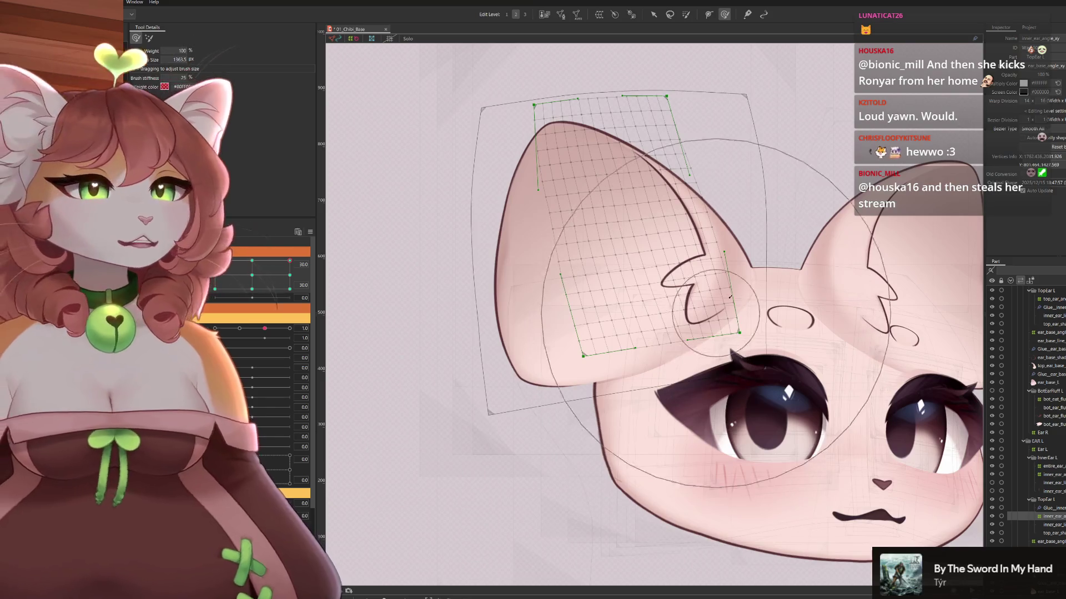
mouse_move(726, 300)
left_mouse_down()
mouse_move(752, 334)
mouse_move(716, 255)
mouse_move(733, 327)
mouse_move(786, 267)
left_mouse_up()
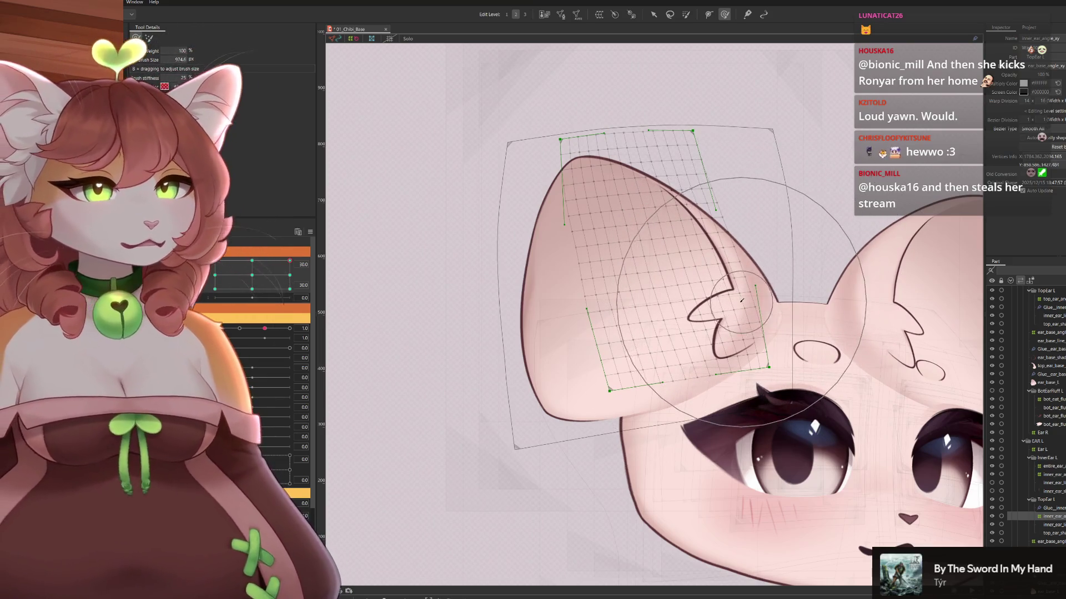
left_click_drag(738, 299, 737, 302)
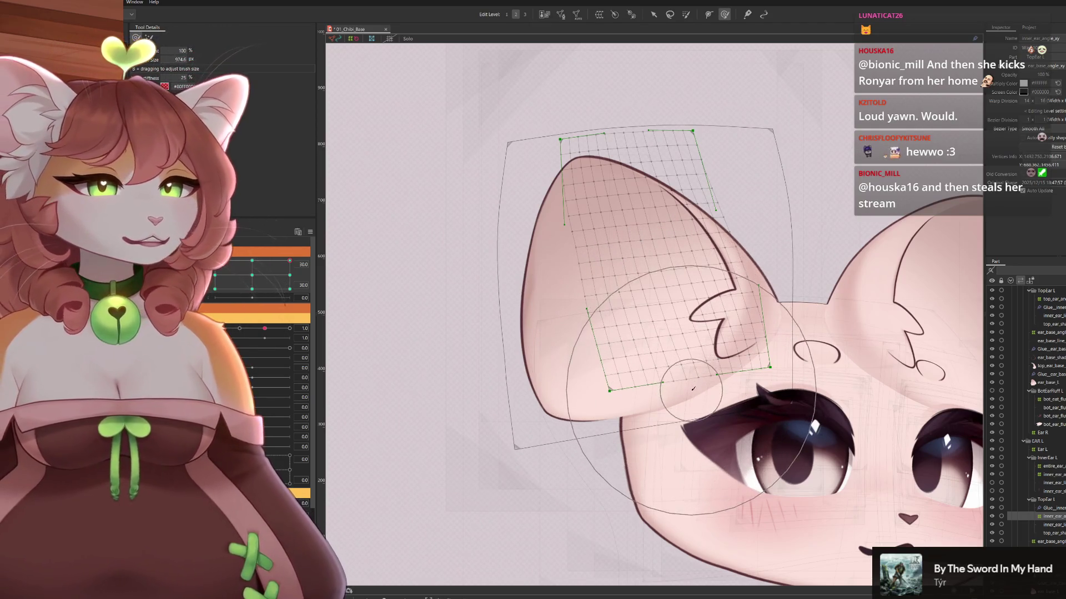
Pull the warp's lower-left corner upward, refine it with the brush, and hide the grid to check
key("b")
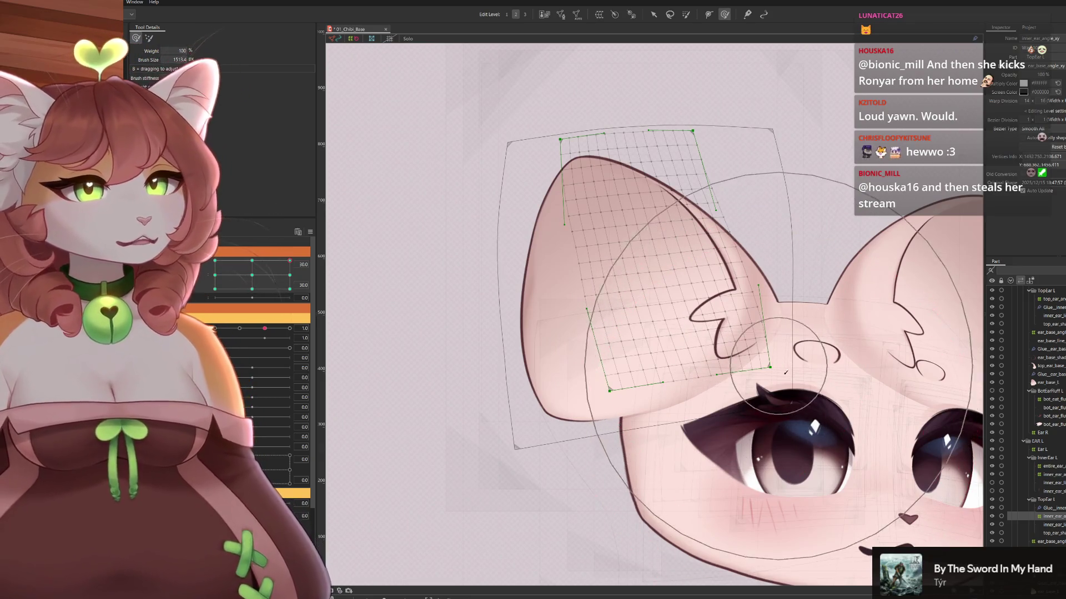
mouse_move(291, 263)
left_mouse_down()
mouse_move(253, 275)
mouse_move(289, 261)
left_mouse_up()
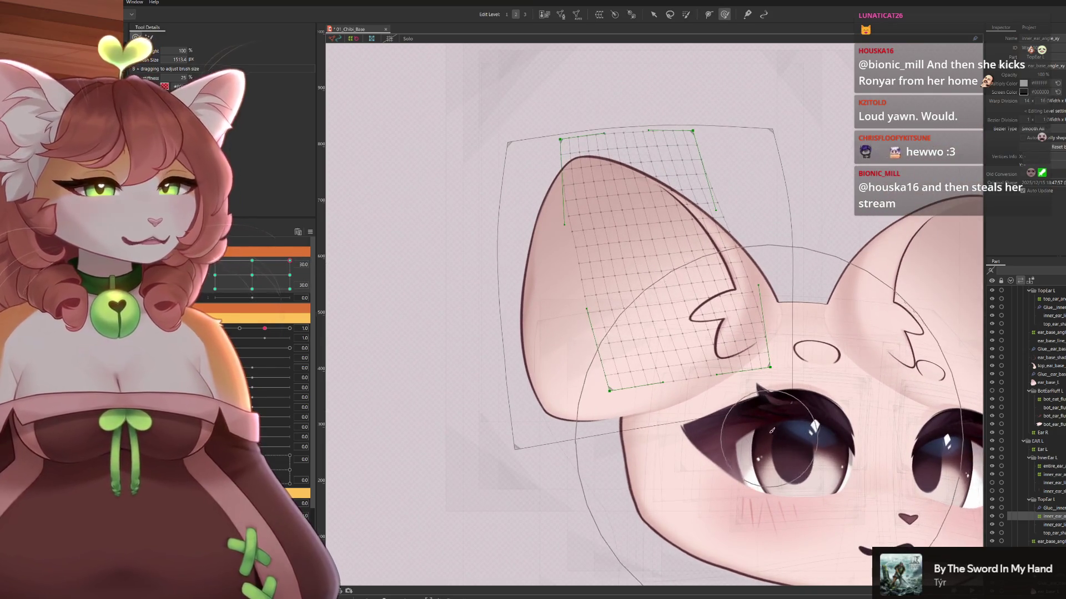
mouse_move(555, 361)
left_mouse_down()
mouse_move(616, 333)
mouse_move(633, 356)
left_mouse_up()
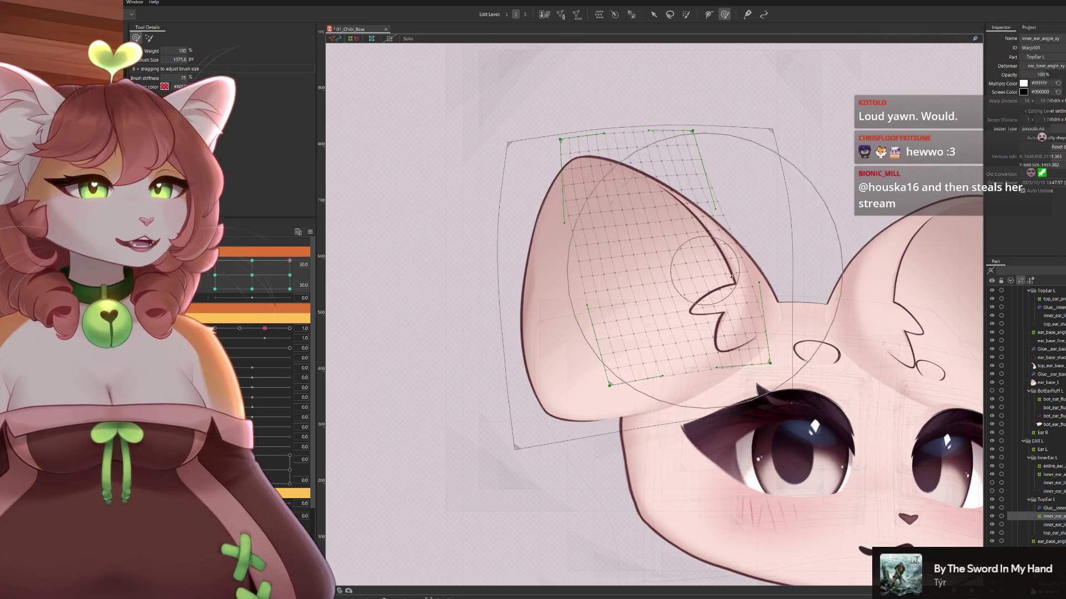
left_click_drag(674, 233, 691, 208)
scroll(733, 200, "down", 5)
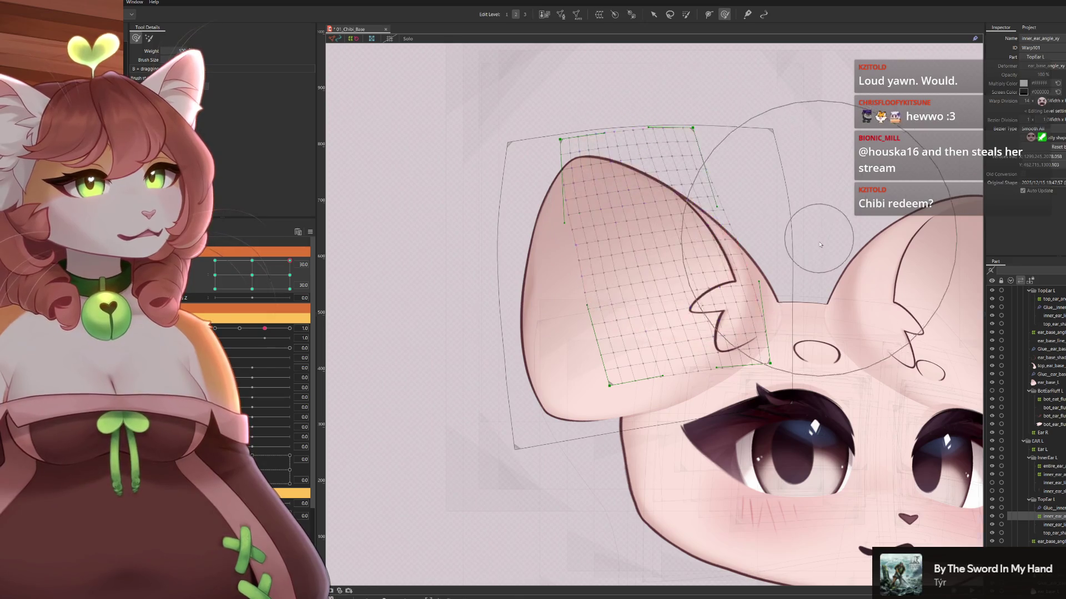
key("ctrl+h")
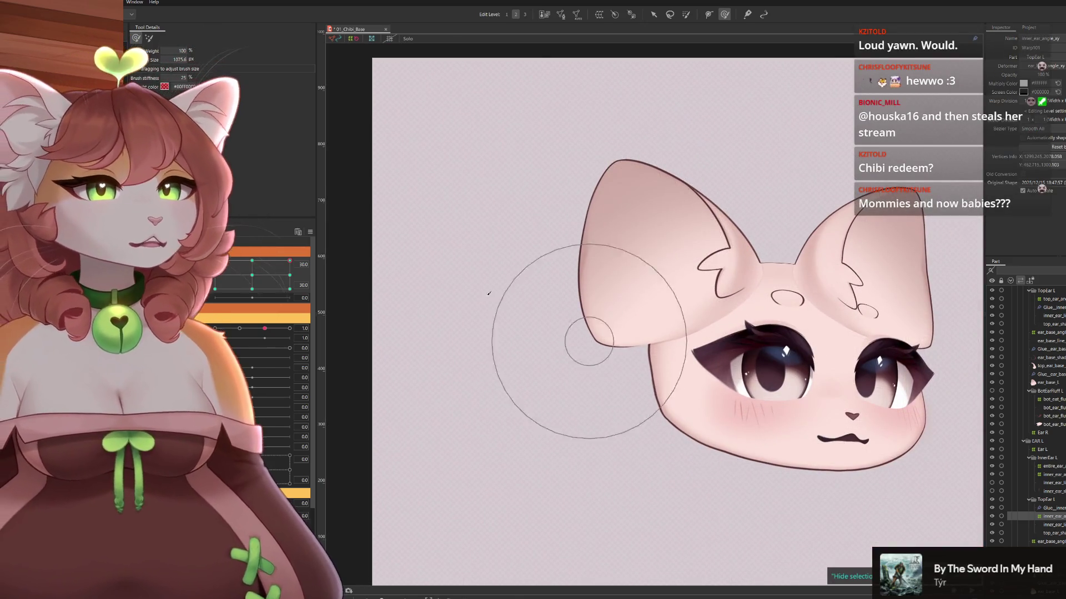
Warp the inner ear at the head-up facing-front and head-up turned-left keyforms
left_click(290, 260)
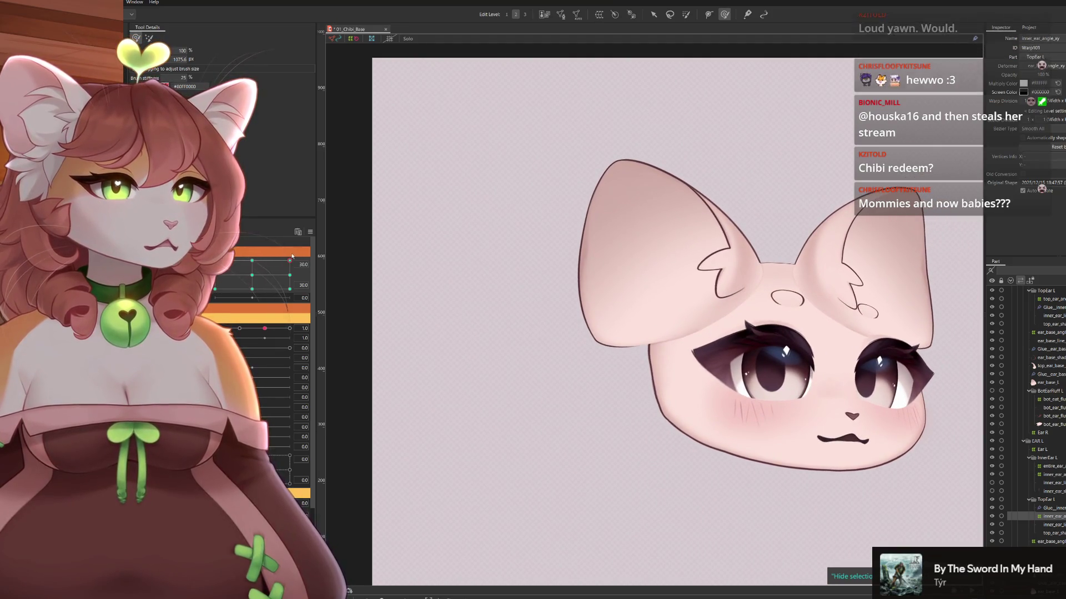
scroll(707, 263, "up", 2)
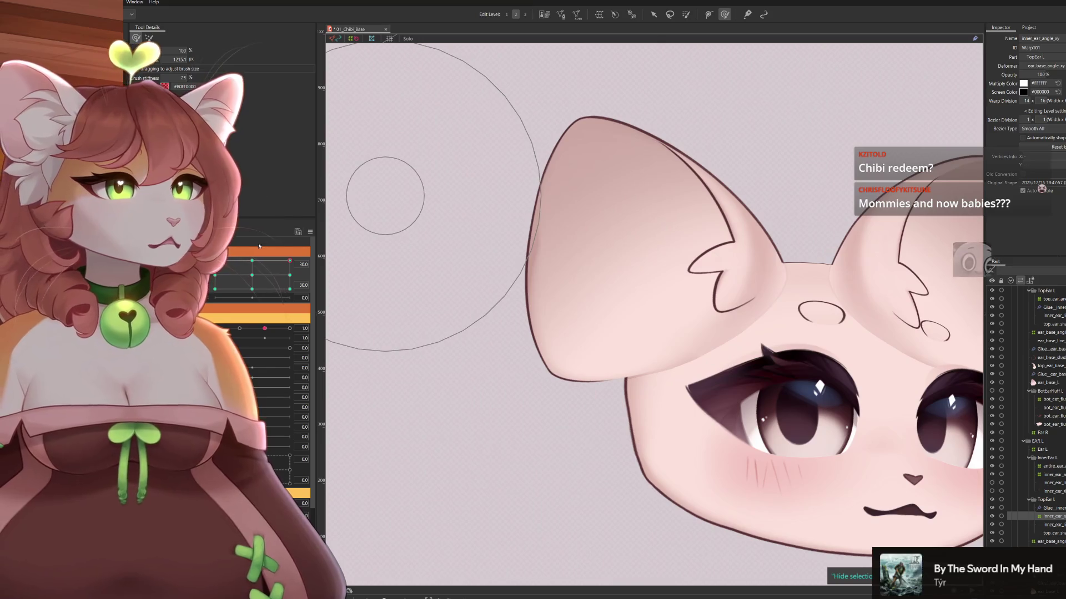
left_click_drag(296, 263, 307, 251)
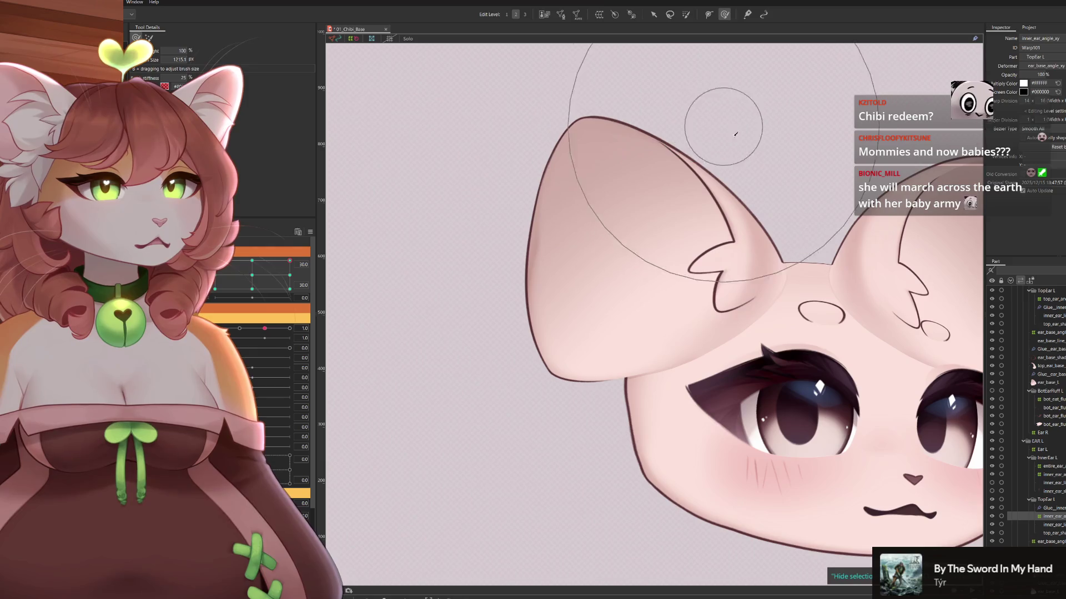
mouse_move(597, 266)
left_mouse_down()
mouse_move(714, 191)
mouse_move(749, 310)
mouse_move(718, 300)
left_mouse_up()
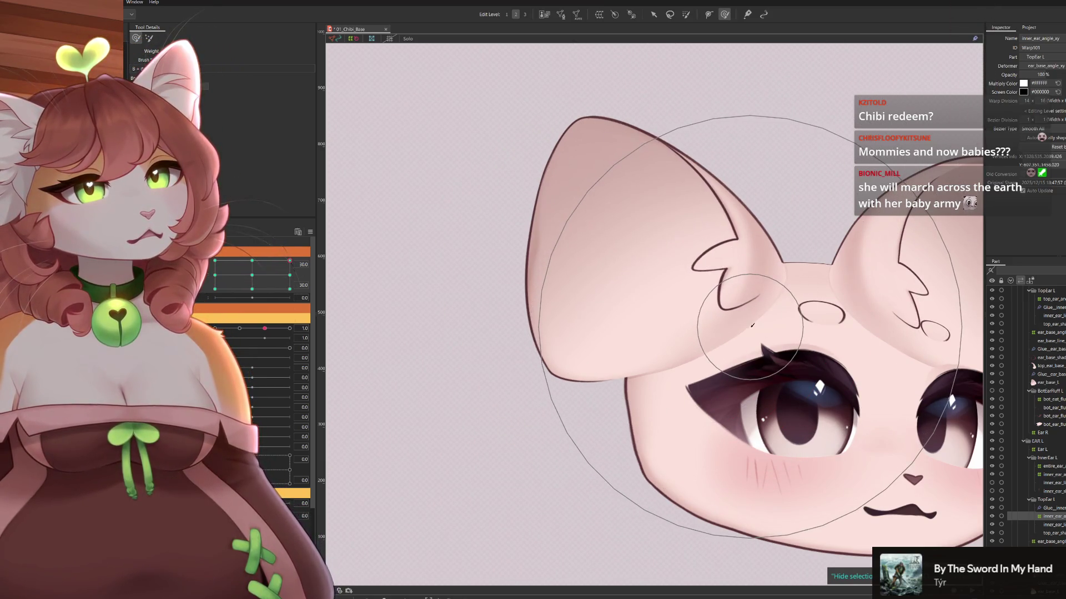
left_click(251, 261)
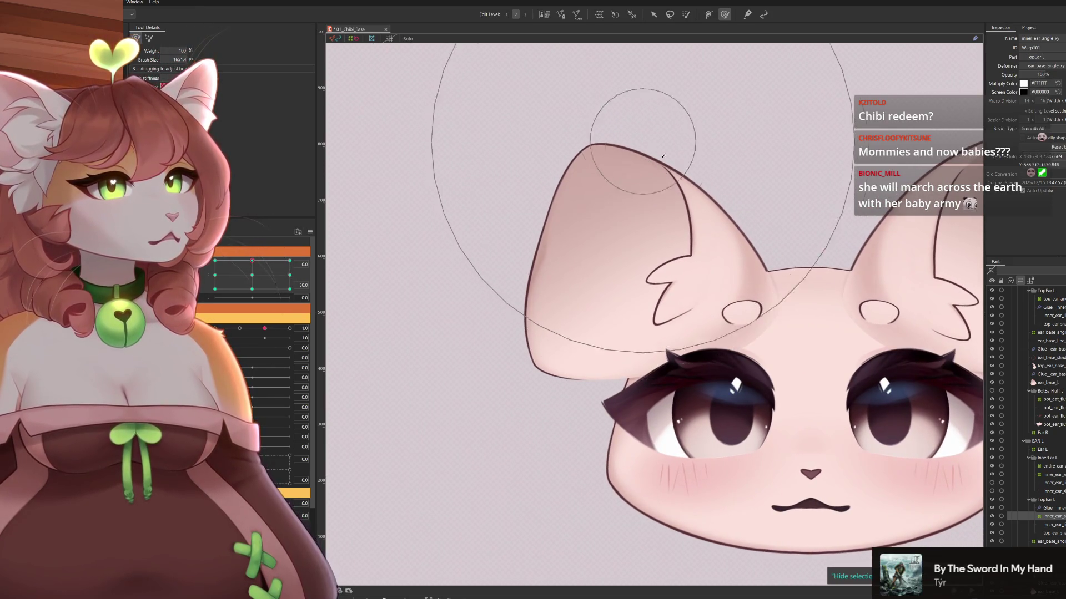
left_click(215, 260)
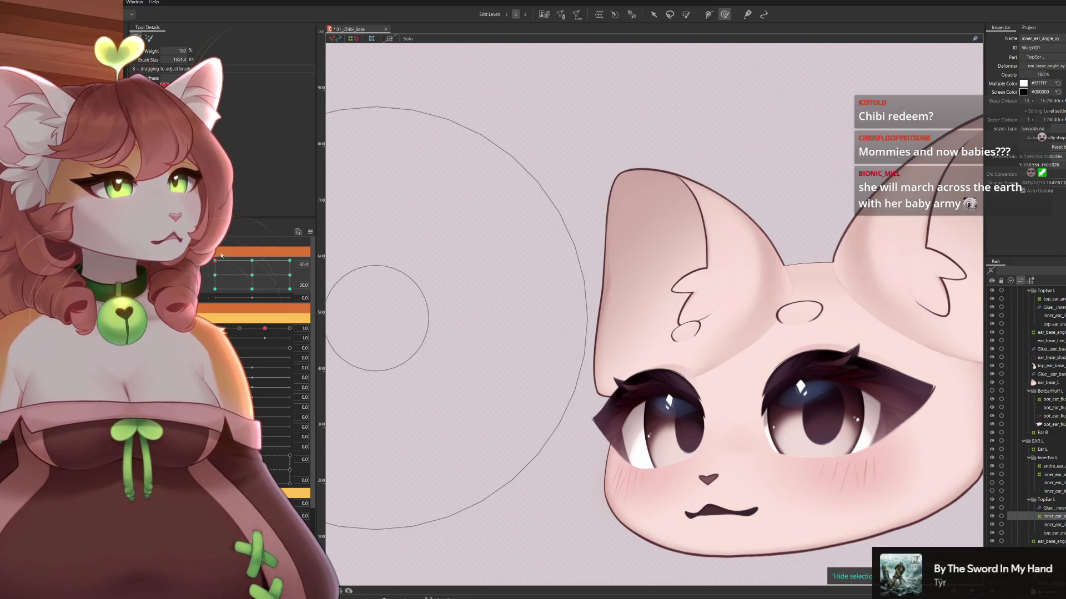
Warp the inner ear at the head-down facing-front and head-down turned-left keyforms
left_click_drag(224, 262, 199, 311)
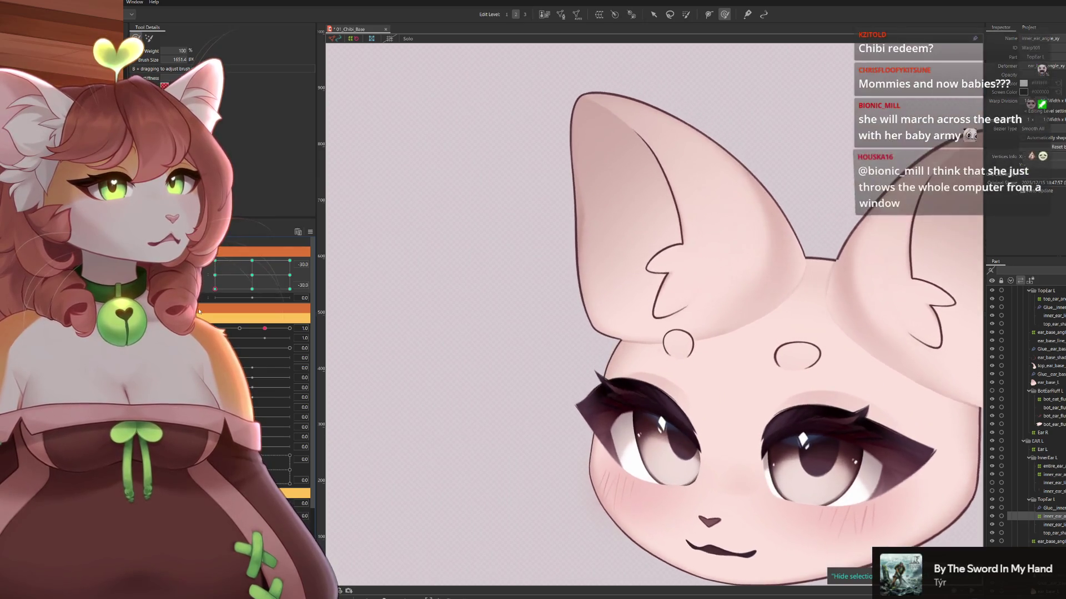
left_click_drag(632, 111, 624, 159)
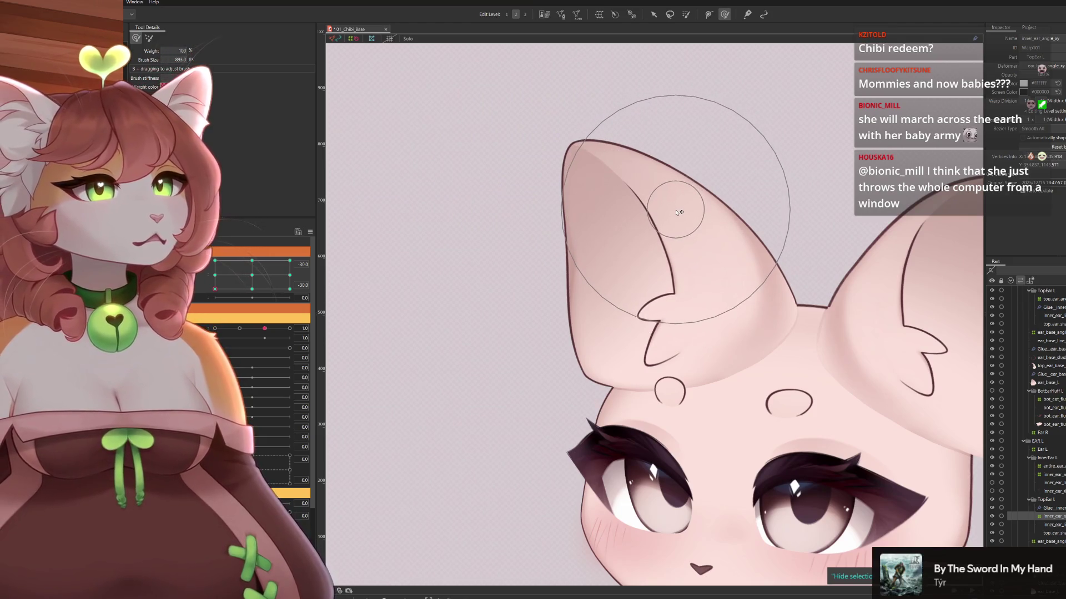
left_click_drag(214, 289, 252, 289)
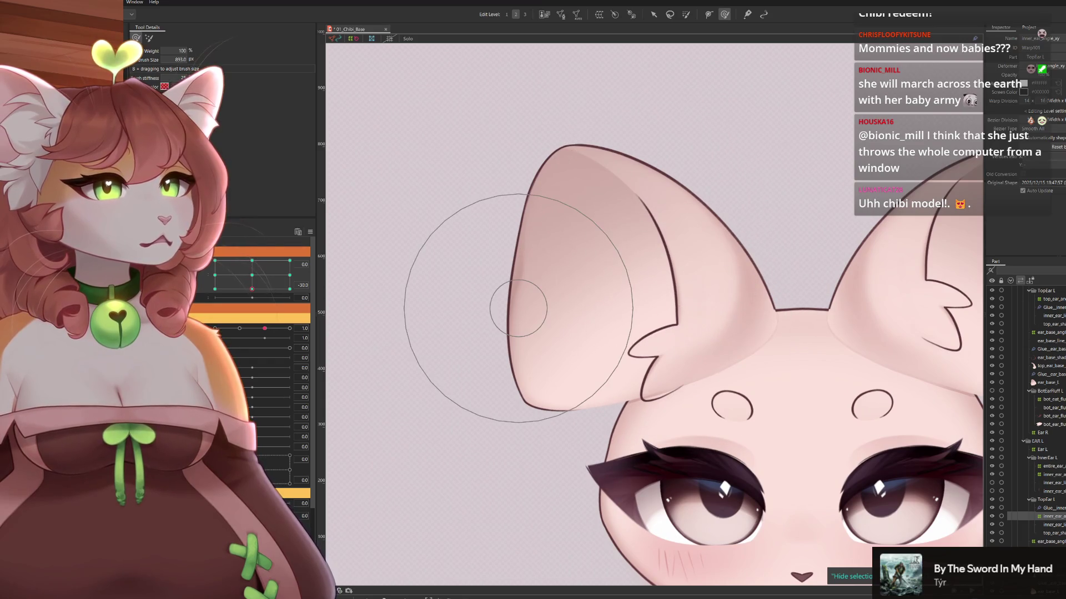
left_click_drag(244, 290, 215, 290)
mouse_move(664, 371)
left_mouse_down()
mouse_move(583, 383)
mouse_move(655, 399)
mouse_move(687, 423)
left_mouse_up()
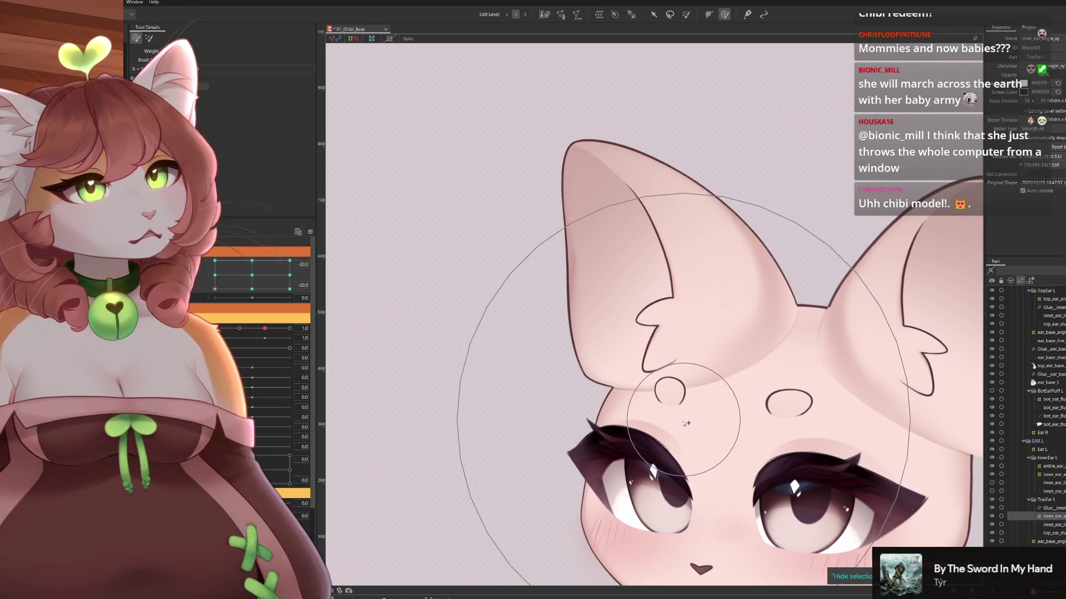
Sweep the head pose across turns and tilts to test how the ear follows
mouse_move(215, 289)
left_mouse_down()
mouse_move(204, 286)
mouse_move(233, 314)
mouse_move(297, 342)
left_mouse_up()
scroll(672, 383, "down", 3)
scroll(694, 144, "up", 3)
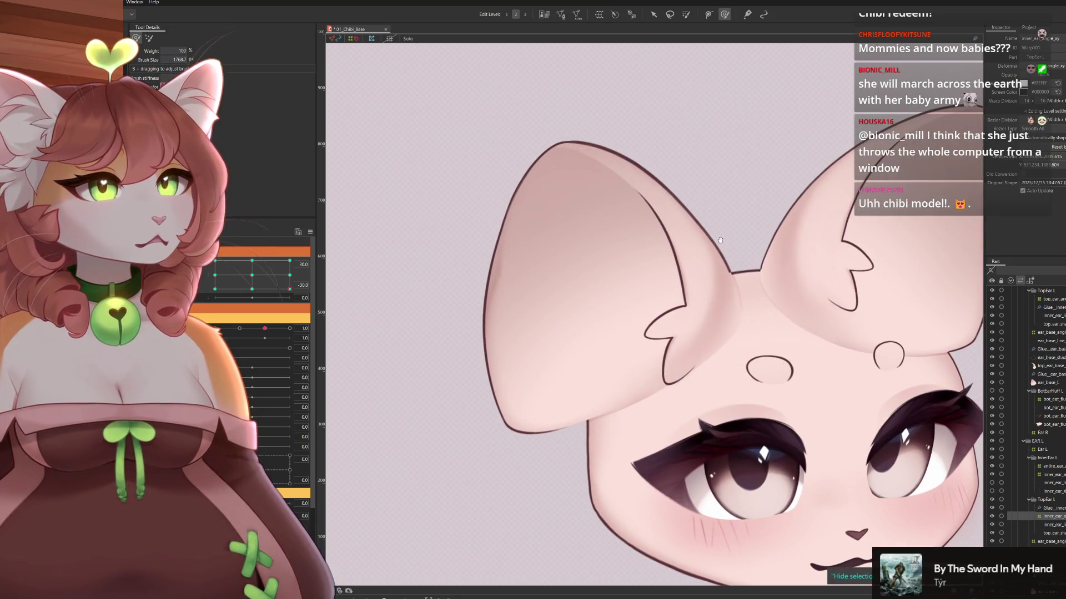
scroll(708, 155, "down", 1)
scroll(673, 471, "up", 1)
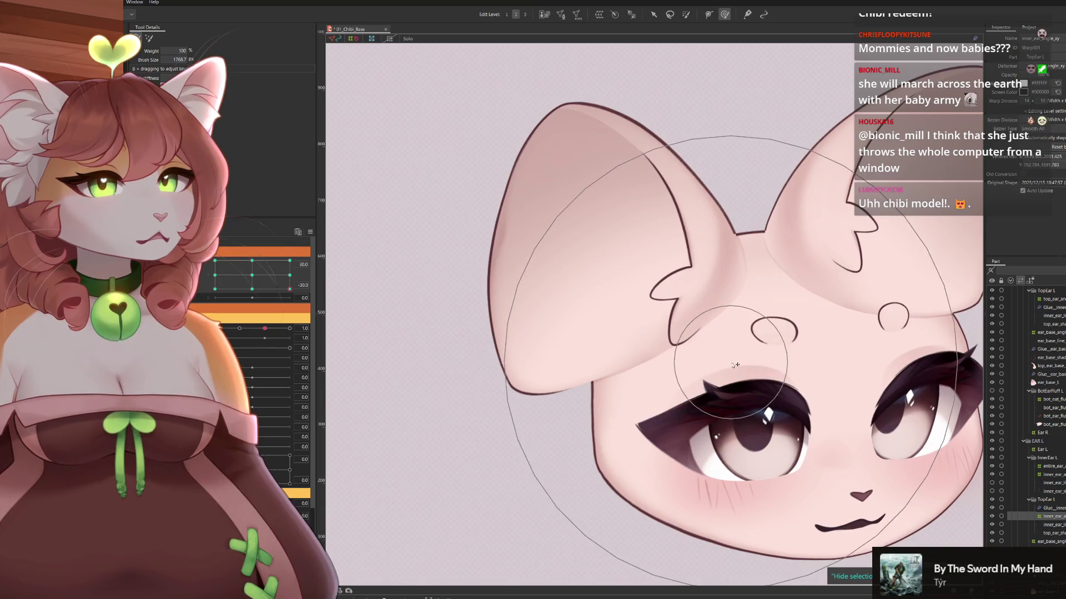
scroll(752, 375, "down", 2)
left_click_drag(752, 376, 703, 331)
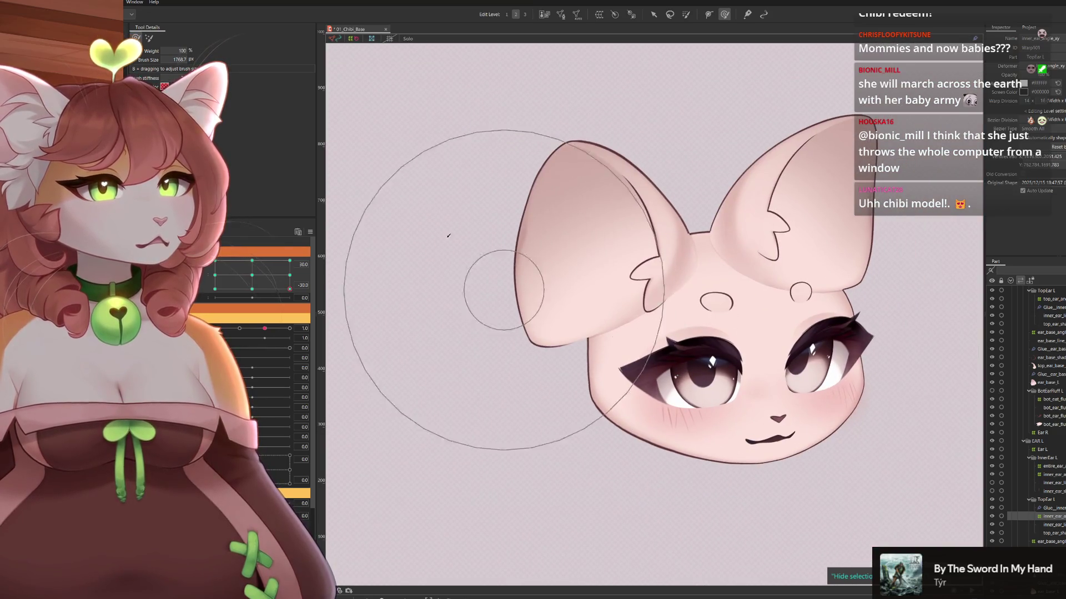
left_click_drag(289, 290, 214, 290)
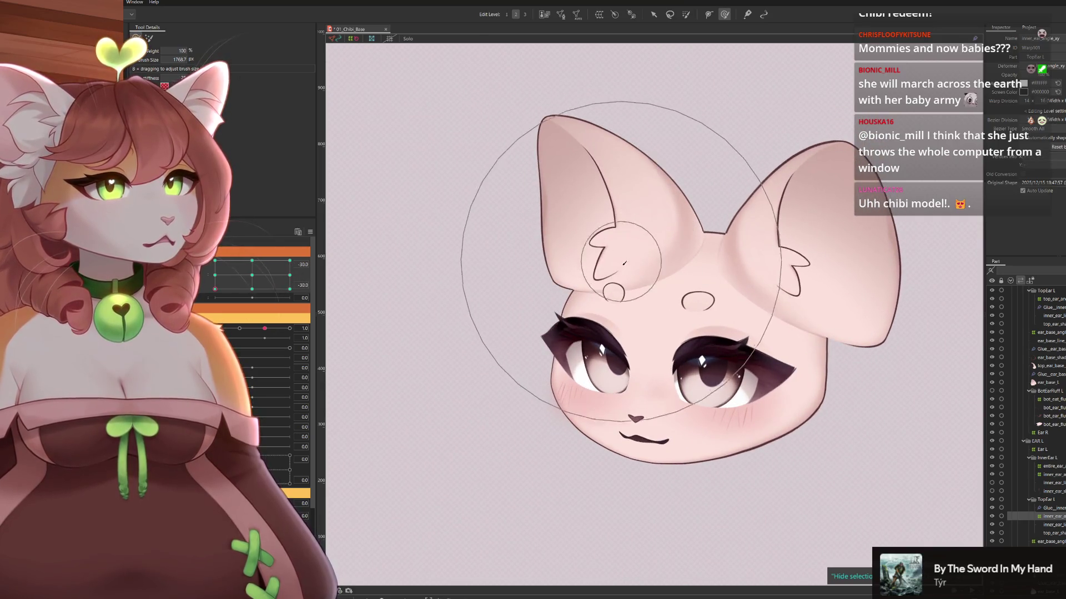
left_click_drag(576, 216, 613, 228)
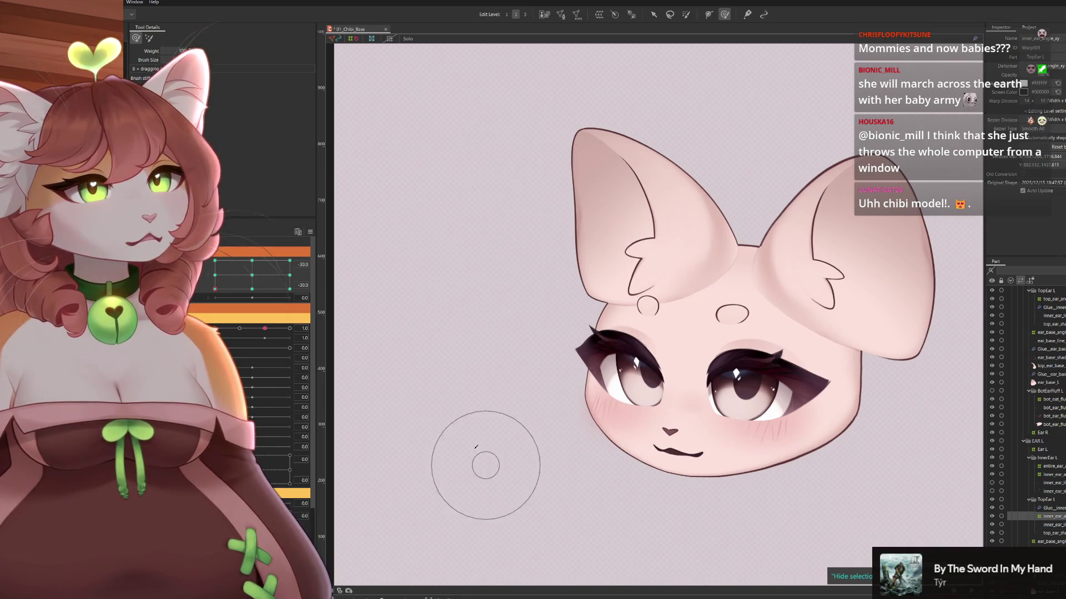
left_click_drag(221, 289, 259, 289)
left_click(214, 289)
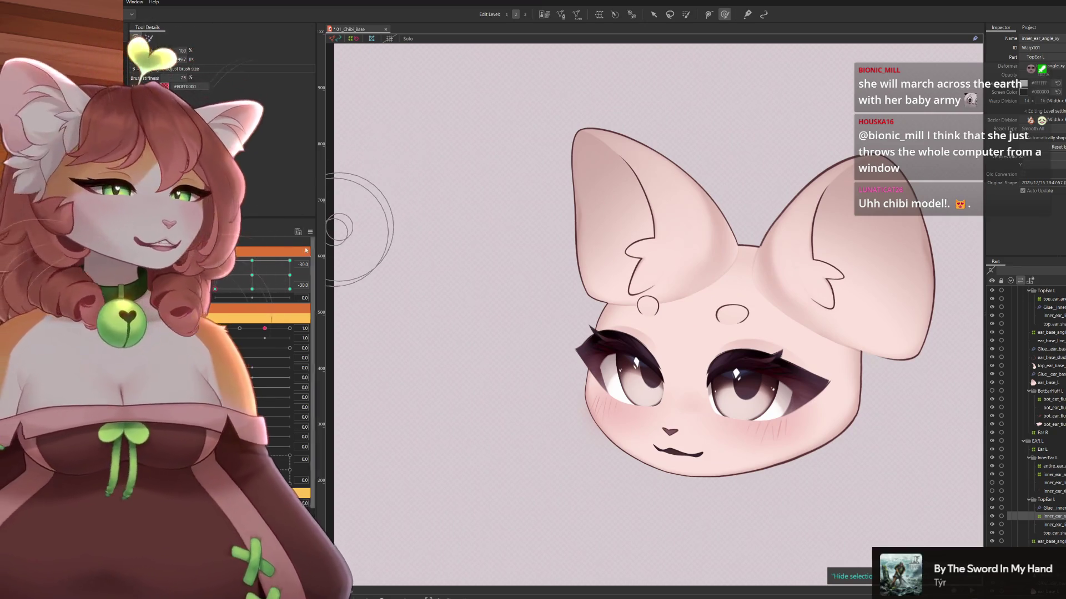
left_click(236, 274)
mouse_move(236, 274)
left_mouse_down()
mouse_move(215, 289)
mouse_move(233, 278)
mouse_move(214, 289)
mouse_move(320, 280)
mouse_move(266, 294)
mouse_move(306, 336)
mouse_move(261, 286)
mouse_move(215, 261)
mouse_move(290, 282)
left_mouse_up()
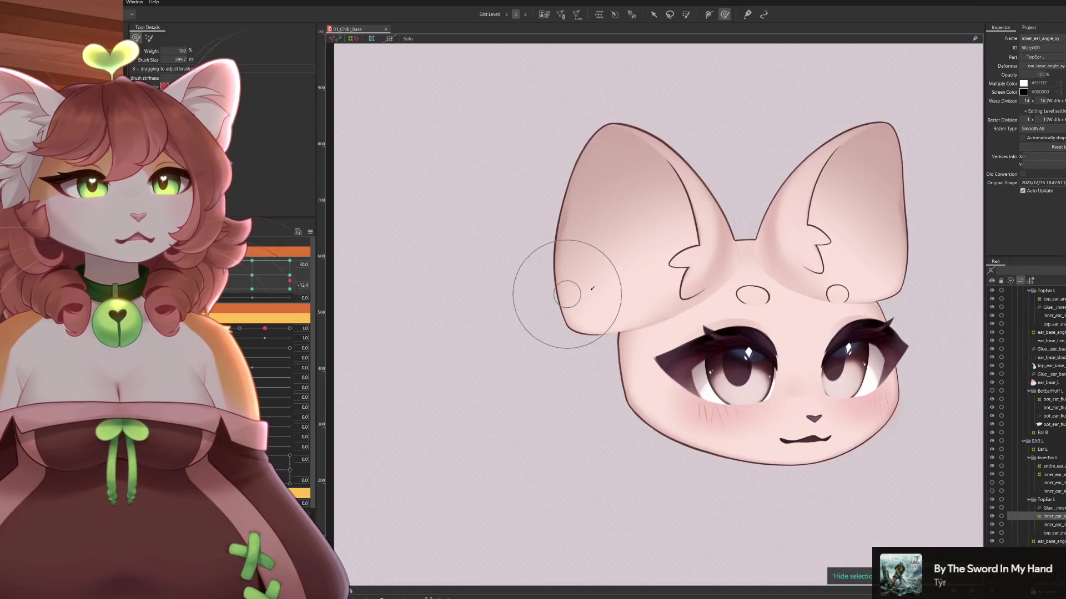
Zoom in on the left ear, warp-brush the inner-ear line slightly right, and zoom back out
scroll(656, 297, "up", 3)
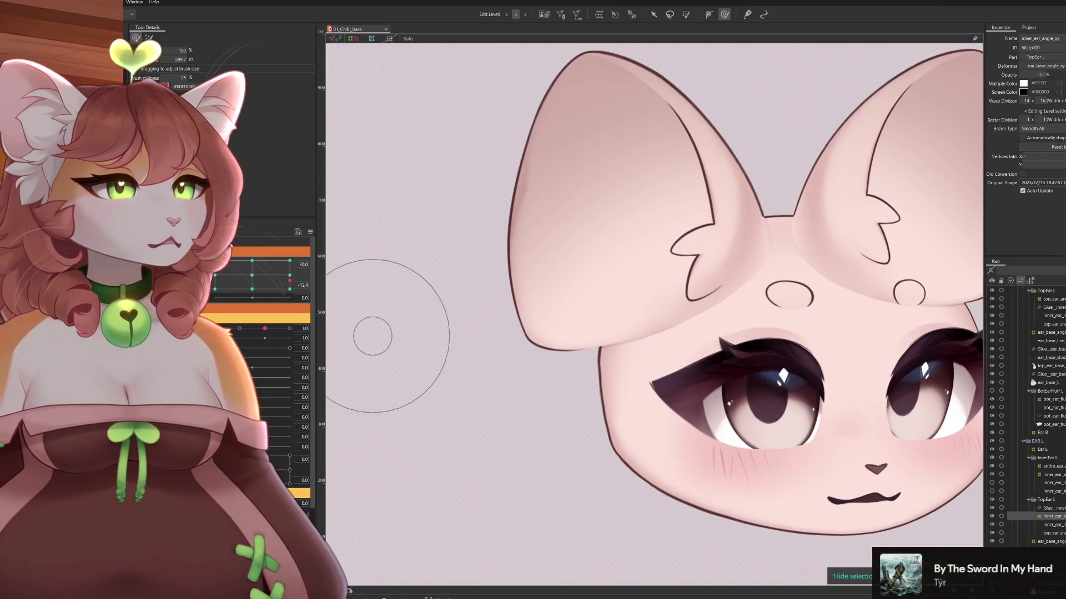
left_click_drag(634, 289, 638, 289)
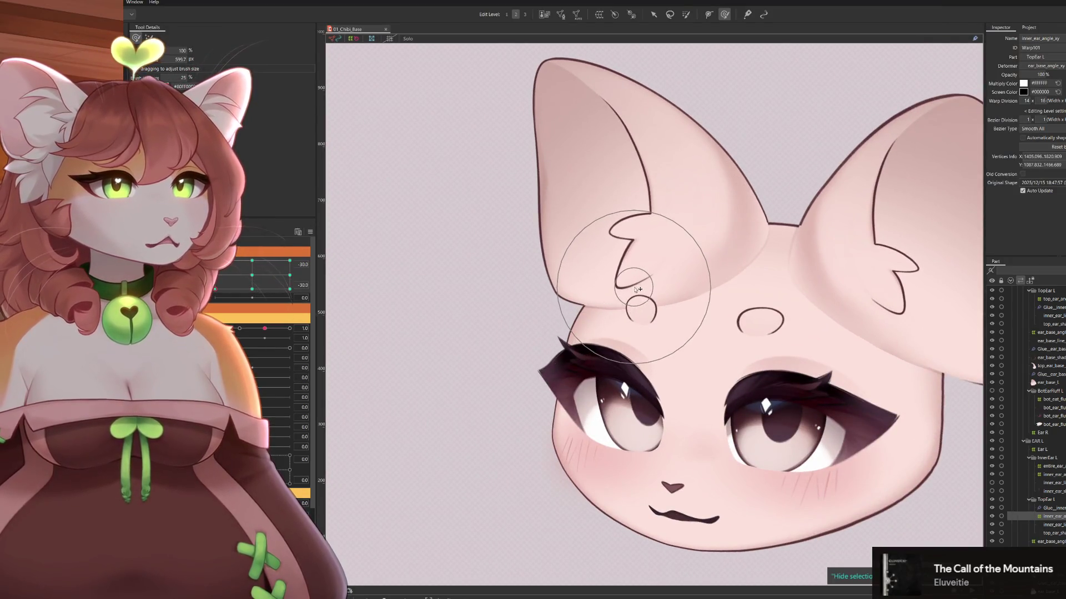
scroll(707, 300, "down", 2)
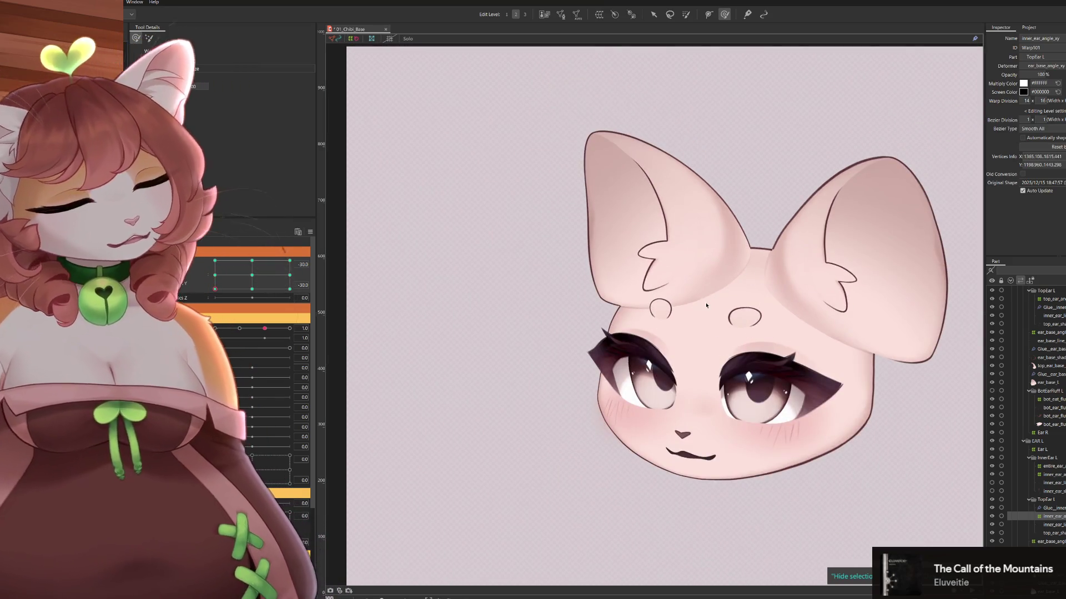
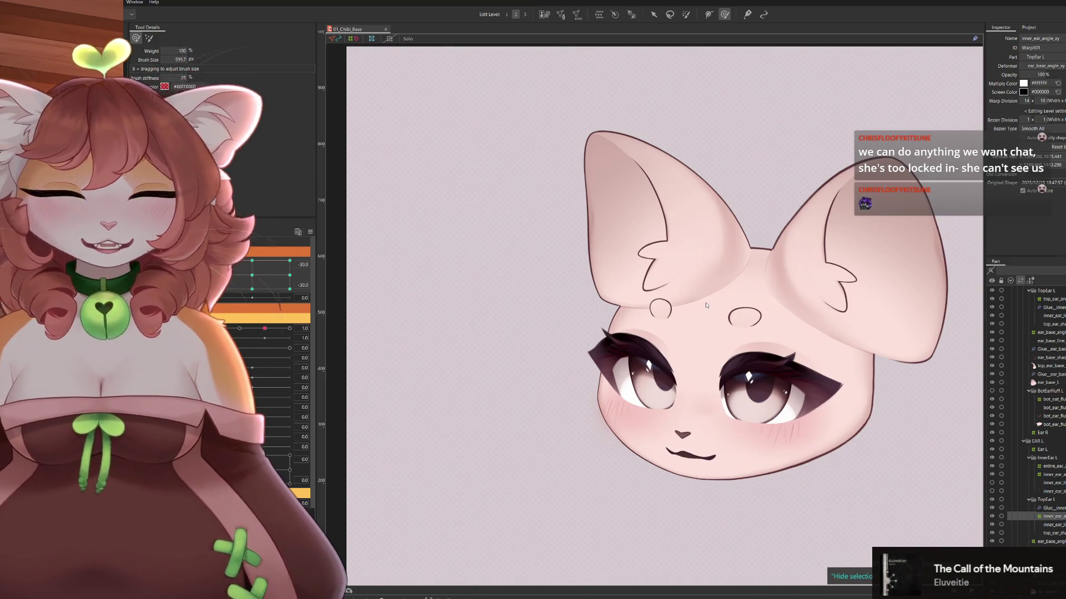
Turn the head to test the ear deformation, then reset the head angle to centre
mouse_move(210, 283)
left_mouse_down()
mouse_move(328, 275)
mouse_move(215, 288)
mouse_move(233, 268)
mouse_move(280, 249)
mouse_move(235, 286)
left_mouse_up()
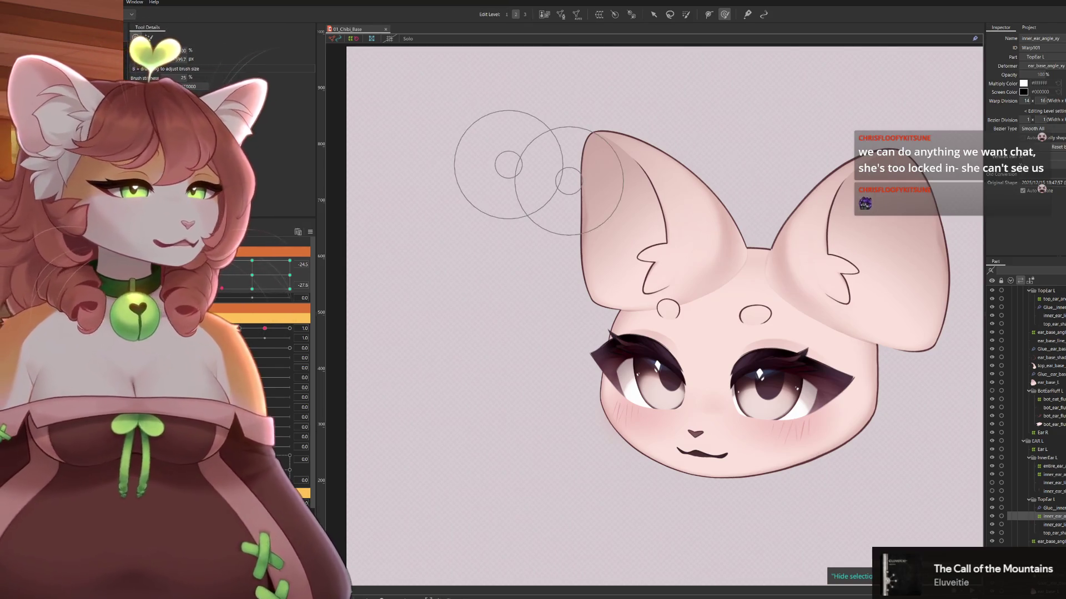
left_click_drag(257, 278, 293, 281)
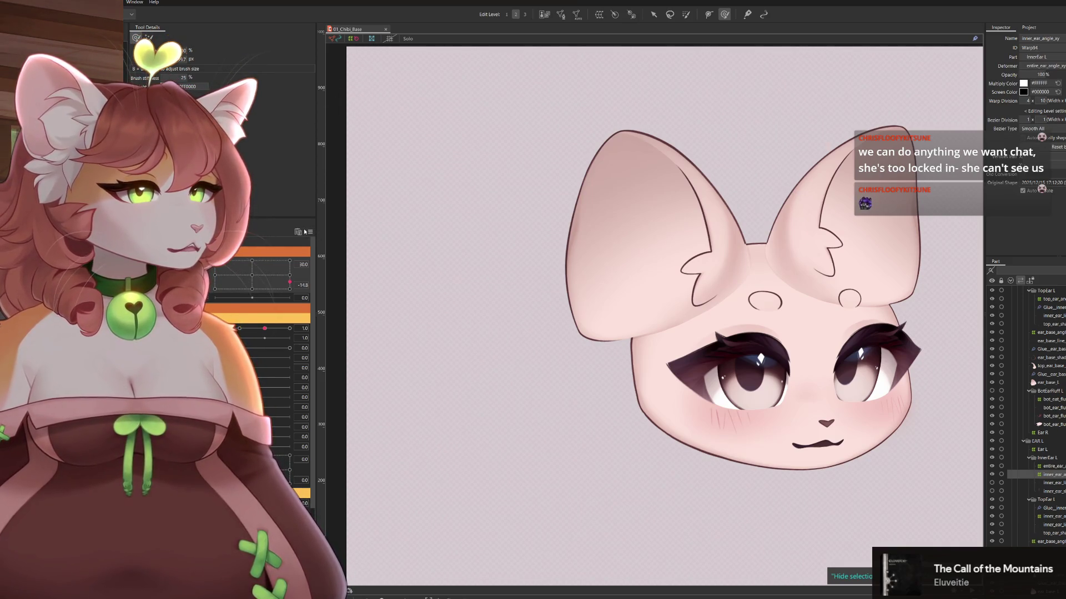
key("ctrl+shift+r")
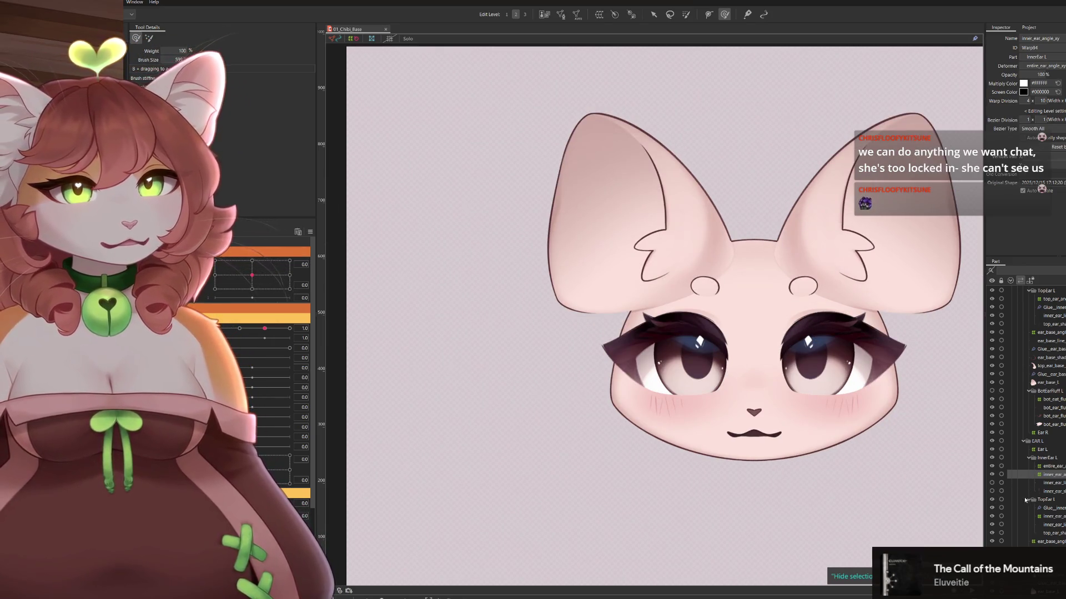
Make the inner_ear_line_L layer visible inside the left ear and select it
scroll(1025, 500, "down", 2)
left_click(1059, 463)
left_click(1040, 529)
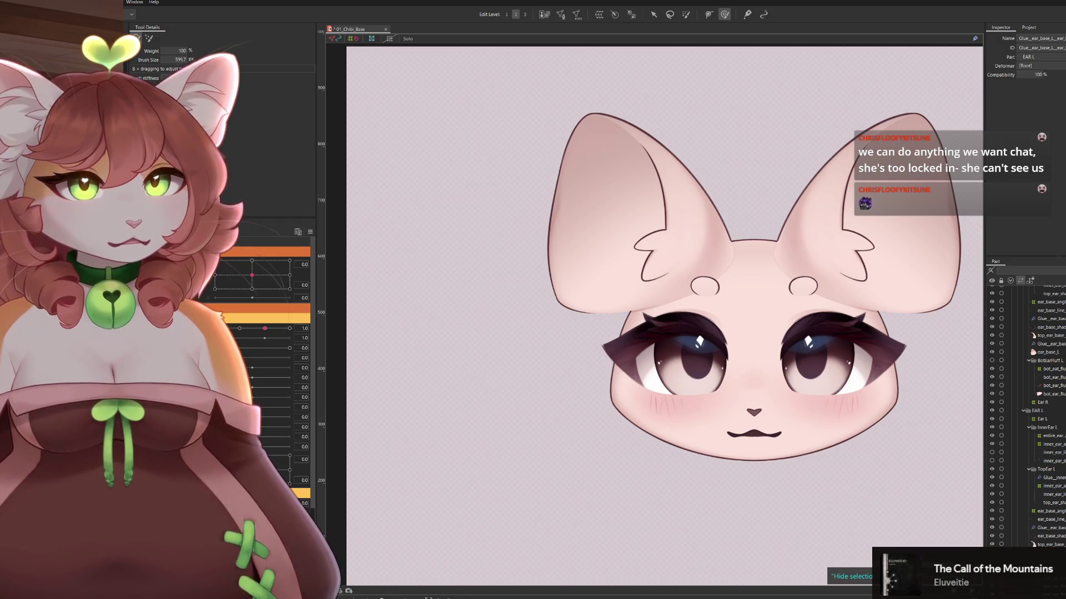
key("ctrl+z")
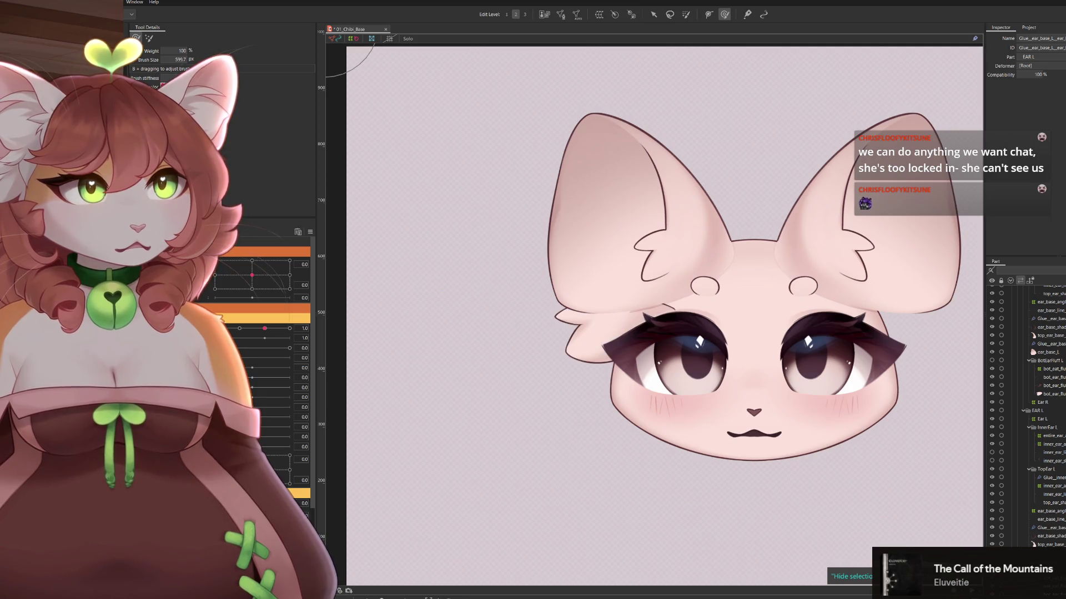
key("ctrl+y")
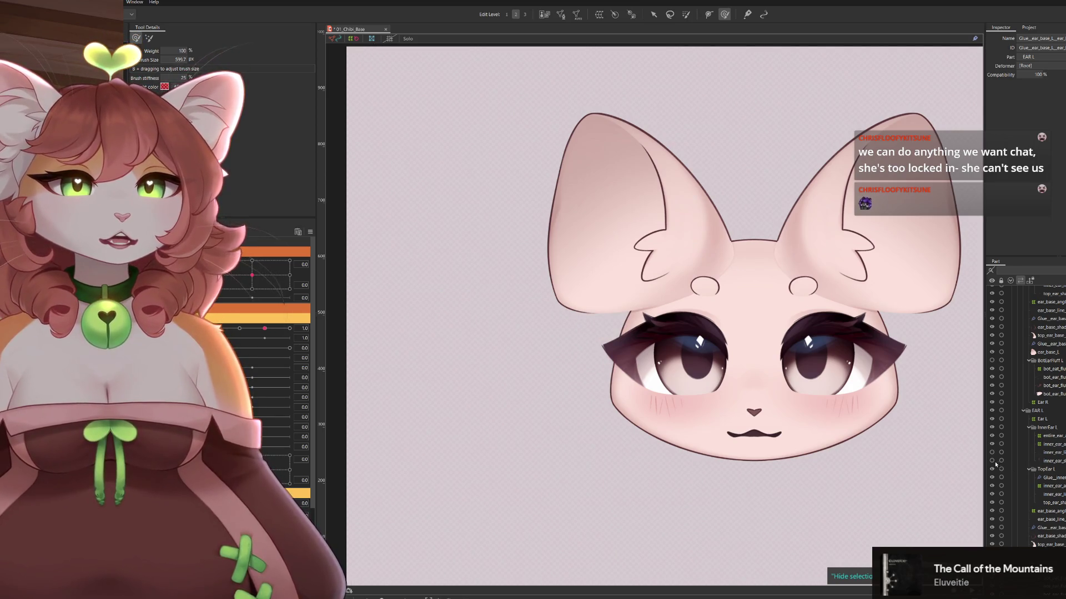
left_click(991, 452)
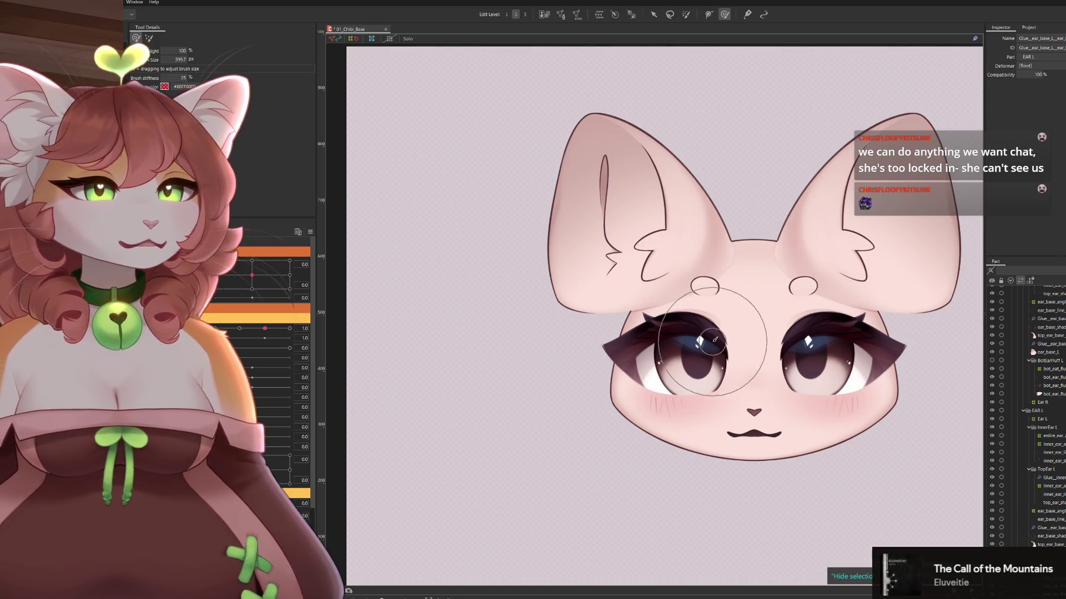
left_click(1056, 454)
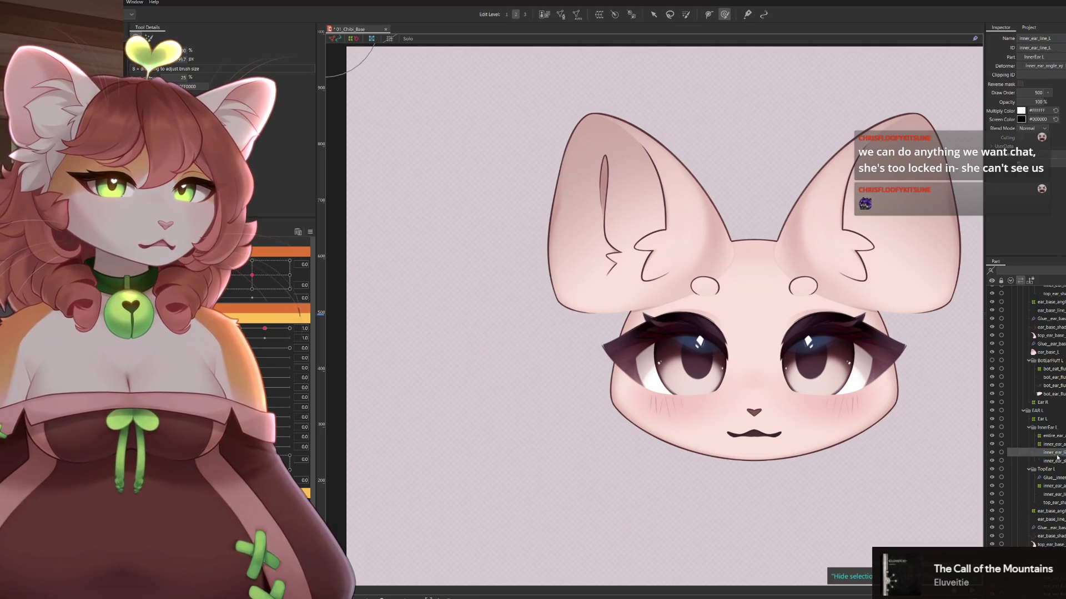
Move the entire_ear_angle_xy deformer up the hierarchy to sit under Ear L
left_click(1046, 427)
left_click(1046, 469)
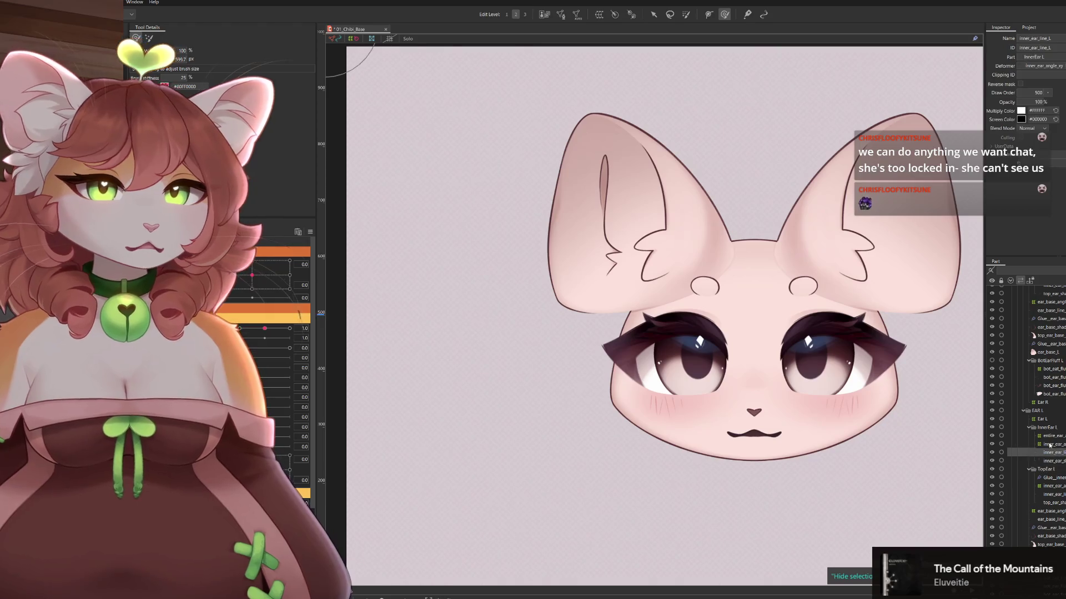
left_click(1049, 444)
left_click(1054, 436)
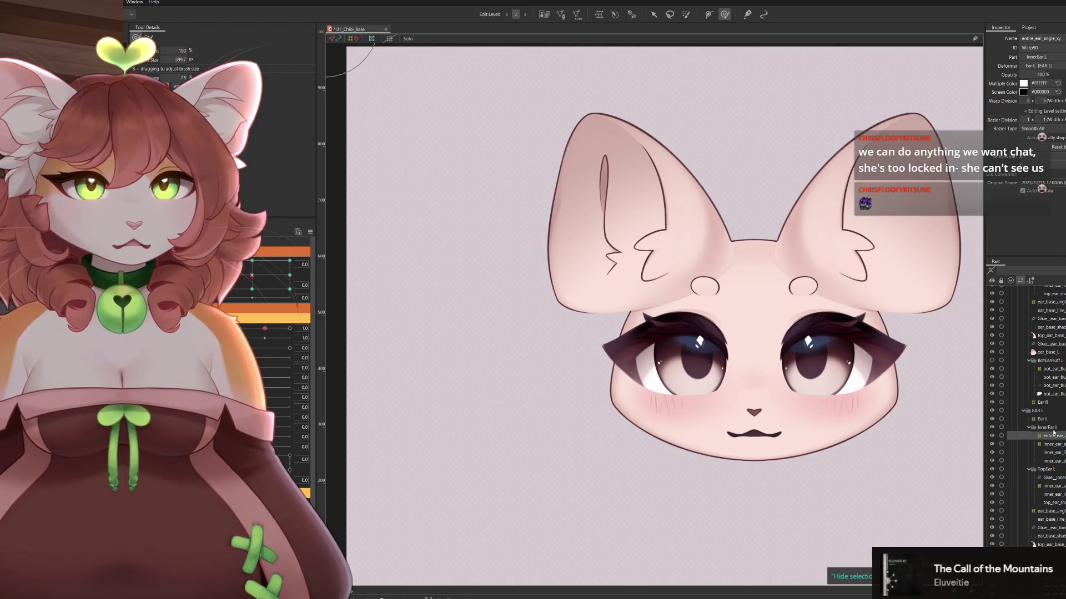
scroll(1041, 412, "up", 2)
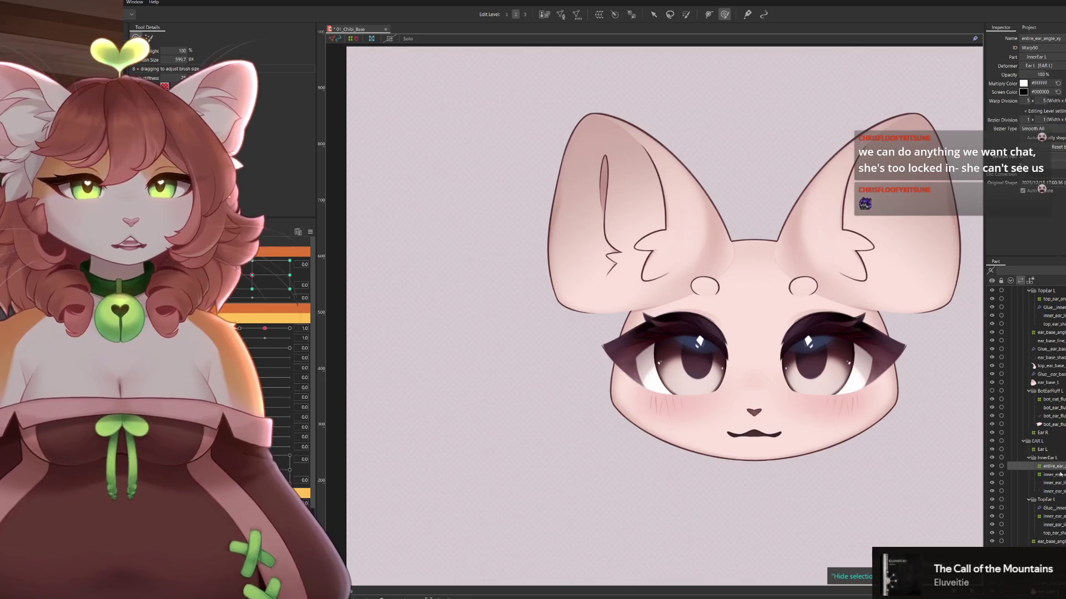
mouse_move(1056, 468)
left_mouse_down()
mouse_move(1056, 450)
mouse_move(1041, 450)
left_mouse_up()
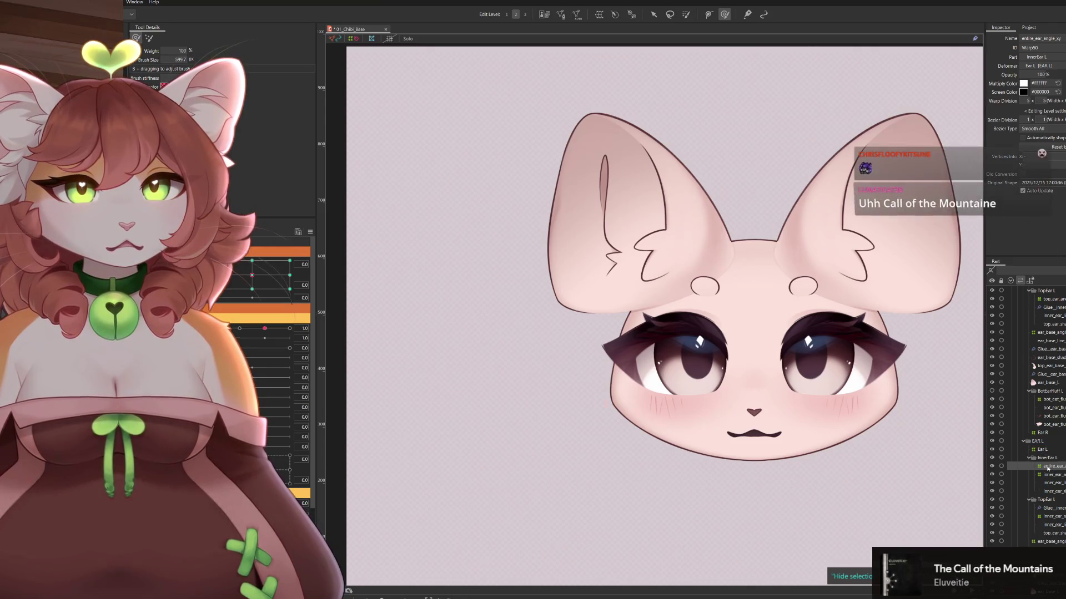
left_click_drag(1047, 467, 1046, 456)
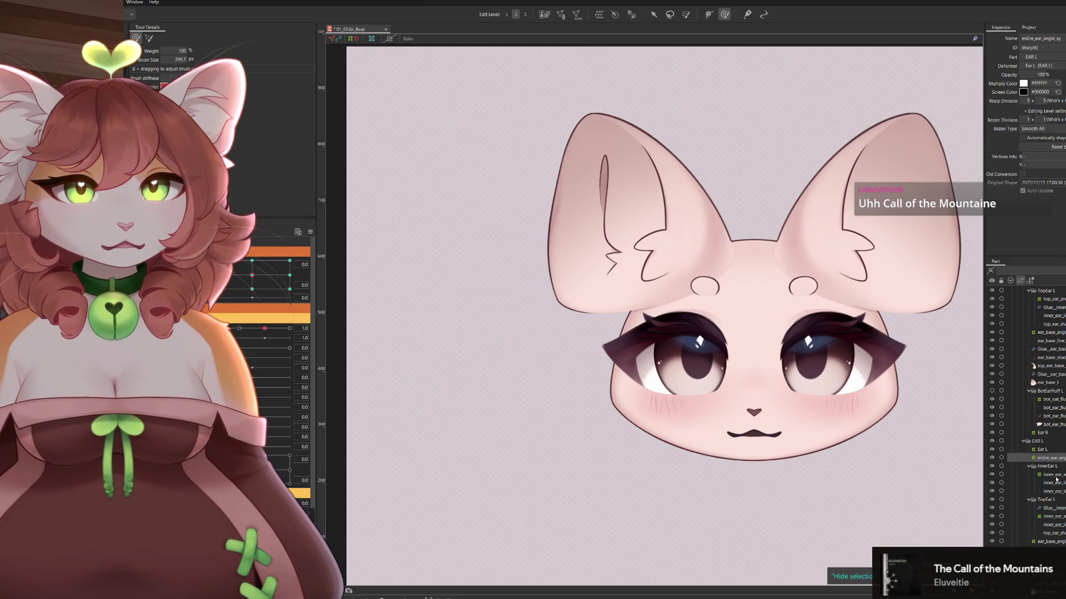
Check the left inner-ear lines' visibility and select the inner_ear_angle_xy warp deformer
left_click(1046, 467)
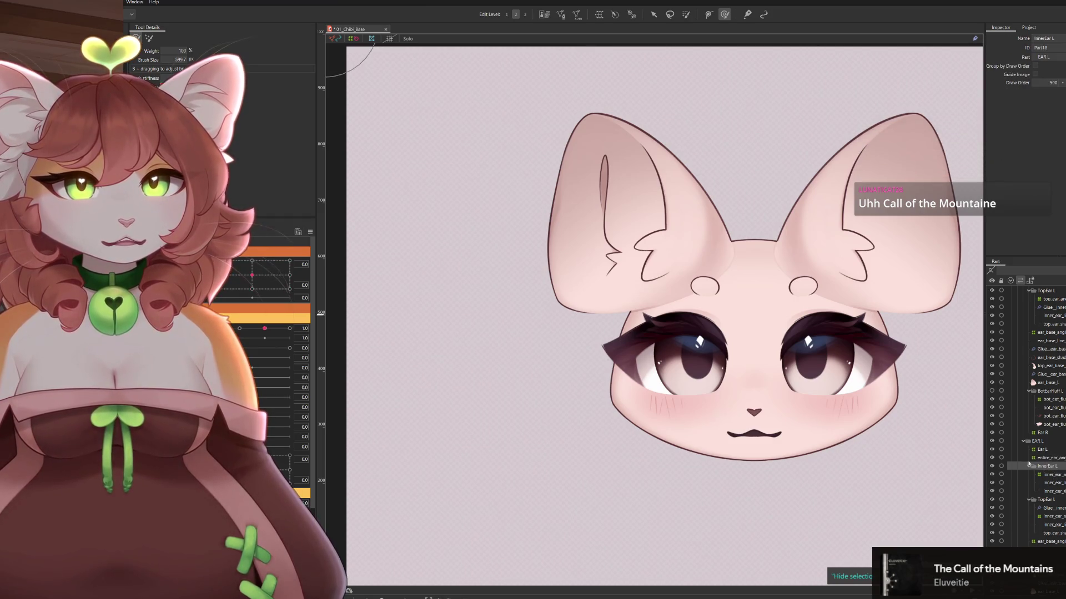
left_click(993, 467)
left_click(993, 466)
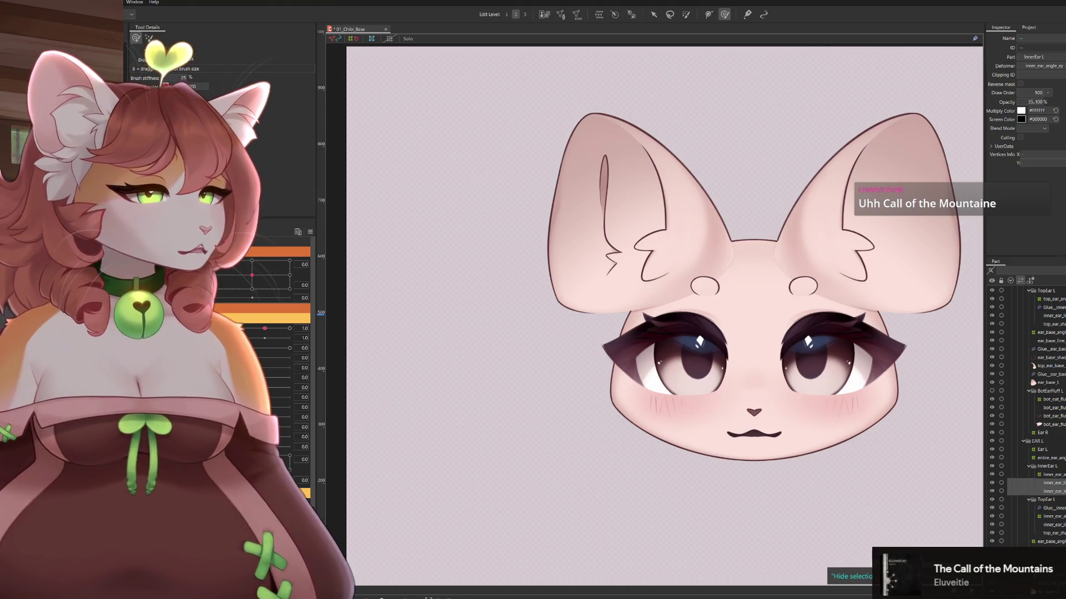
left_click(217, 307)
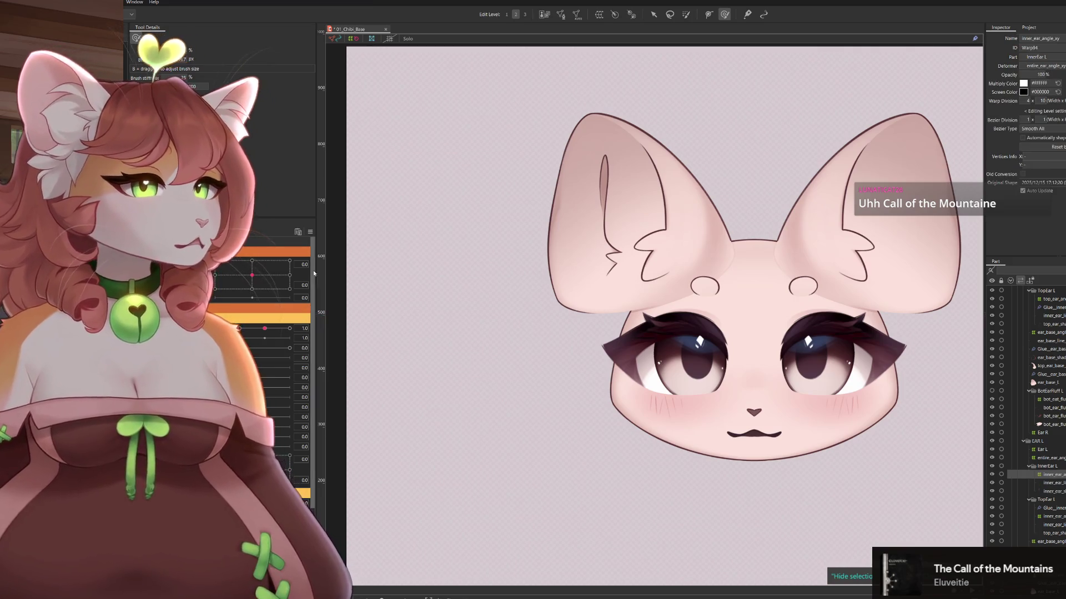
left_click_drag(716, 238, 703, 289)
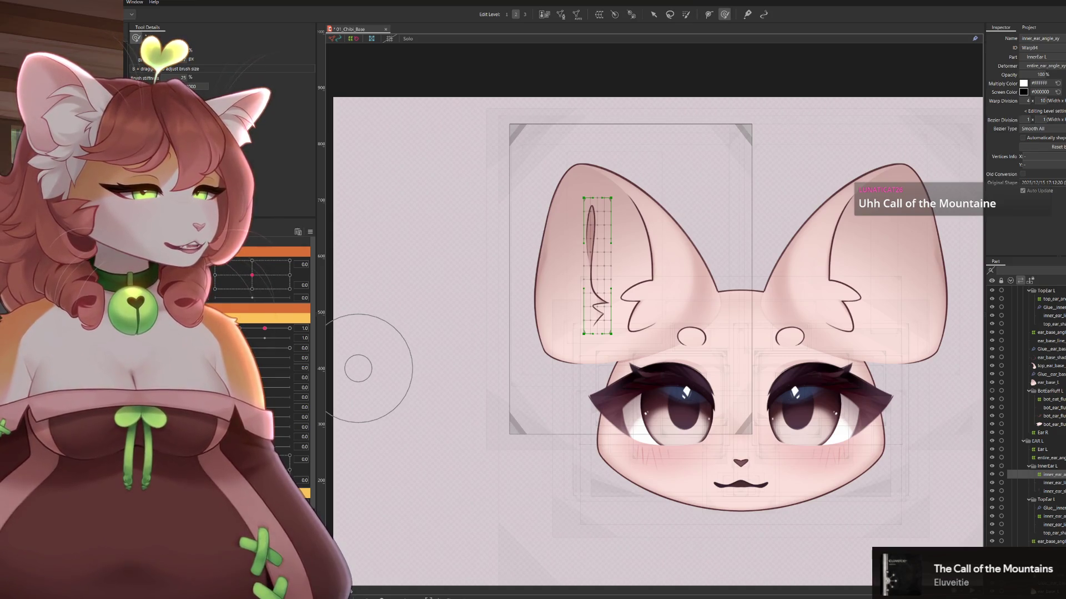
At head angle 30, shift the inner-ear warp grid right, undoing a trial brush bend
scroll(261, 377, "down", 1)
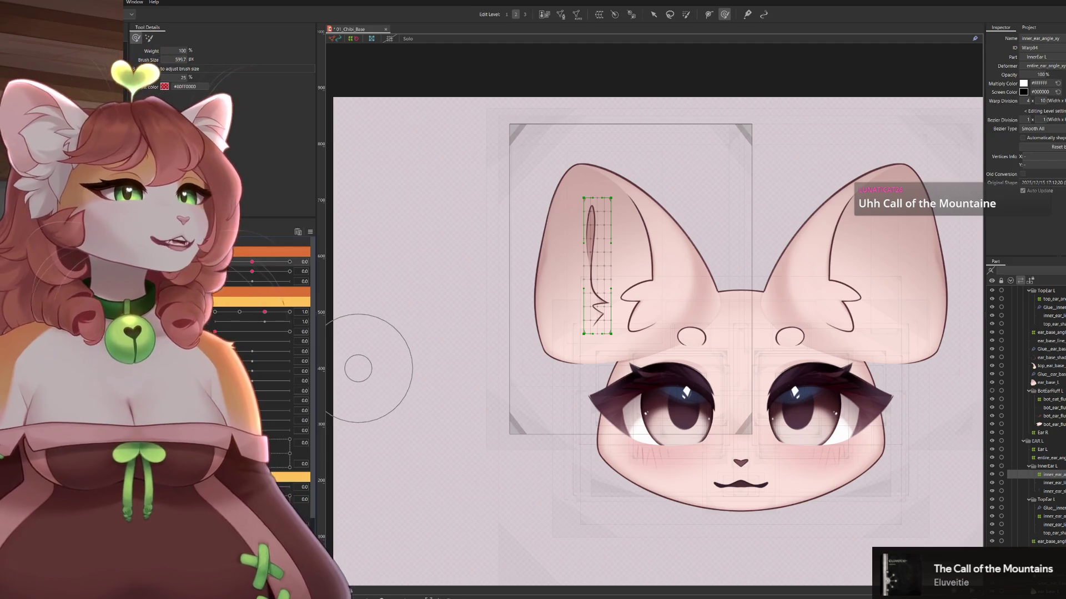
left_click_drag(253, 262, 289, 262)
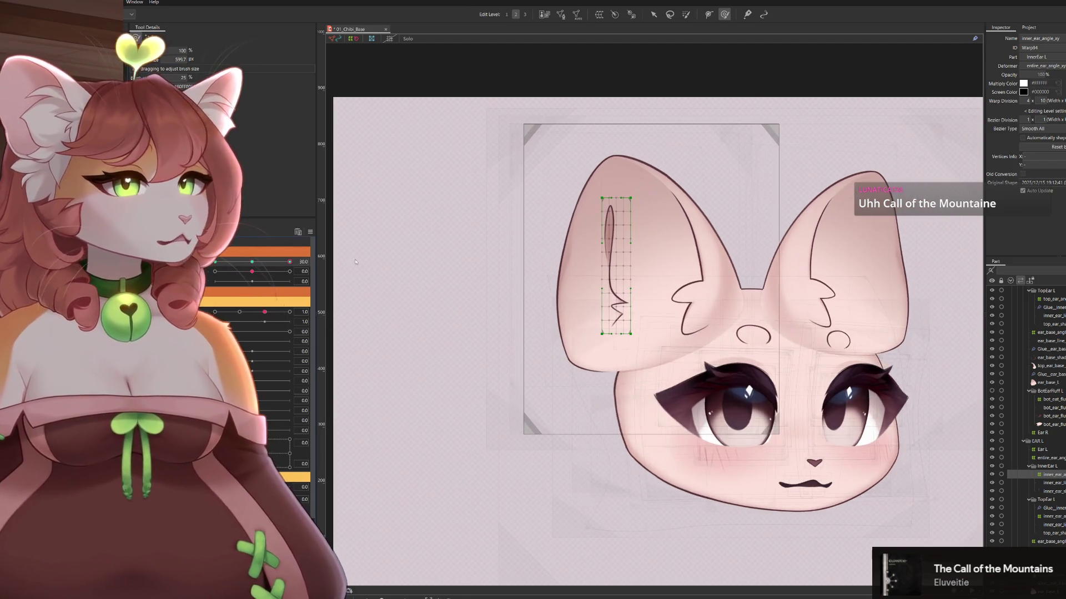
left_click(661, 14)
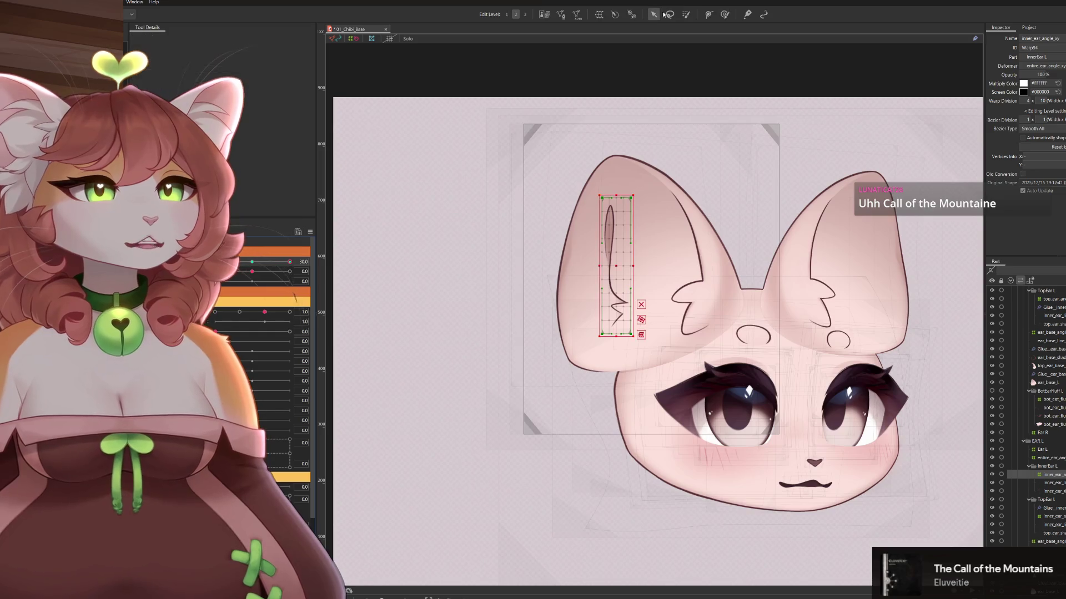
left_click_drag(621, 266, 642, 265)
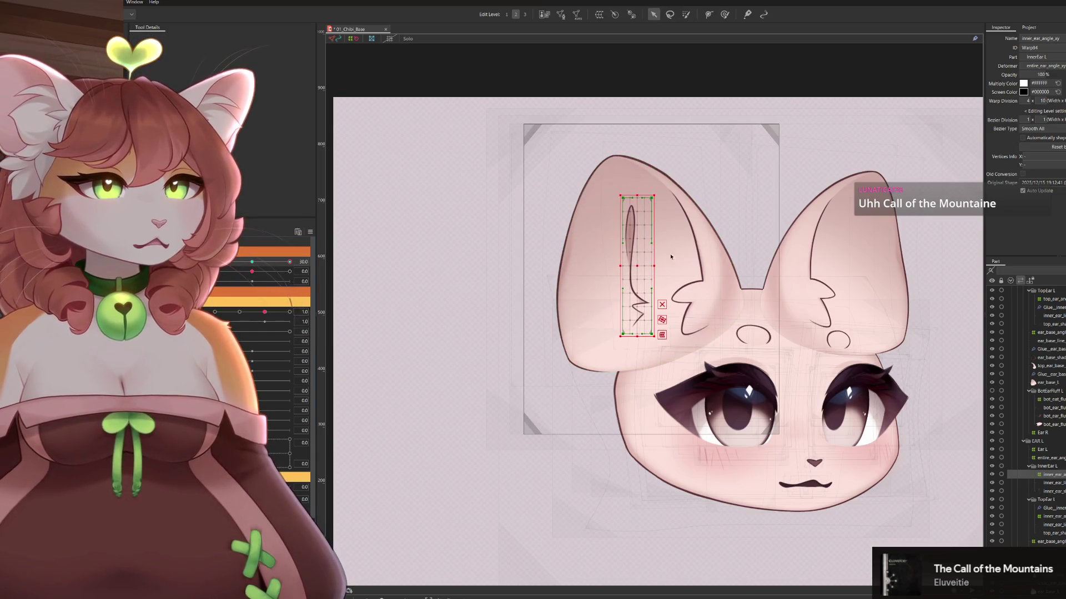
left_click(724, 14)
left_click_drag(659, 319, 686, 389)
left_click(688, 387)
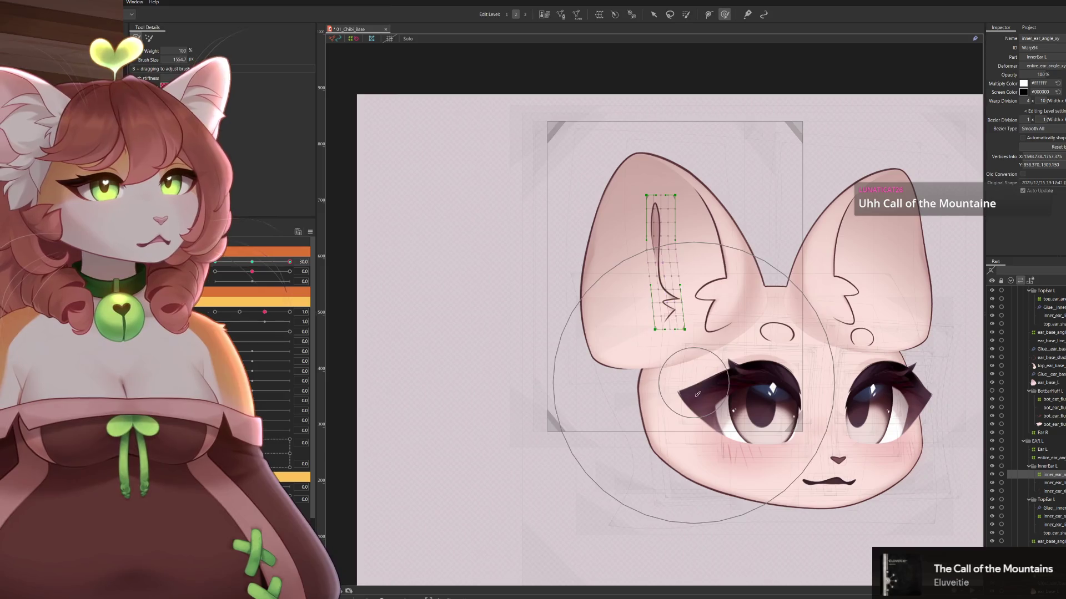
left_click_drag(663, 319, 678, 316)
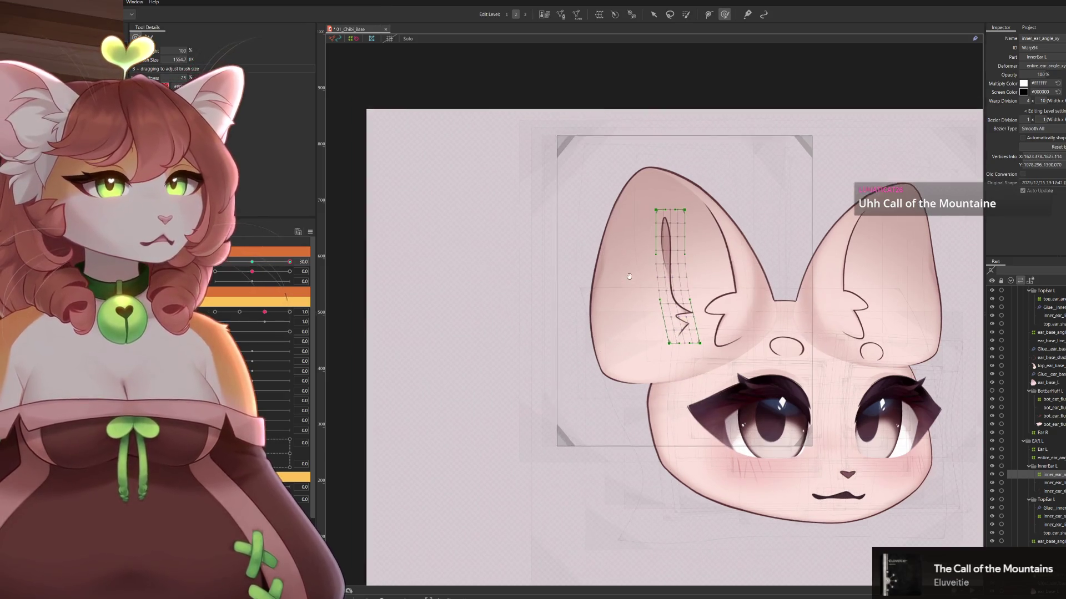
key("ctrl+z")
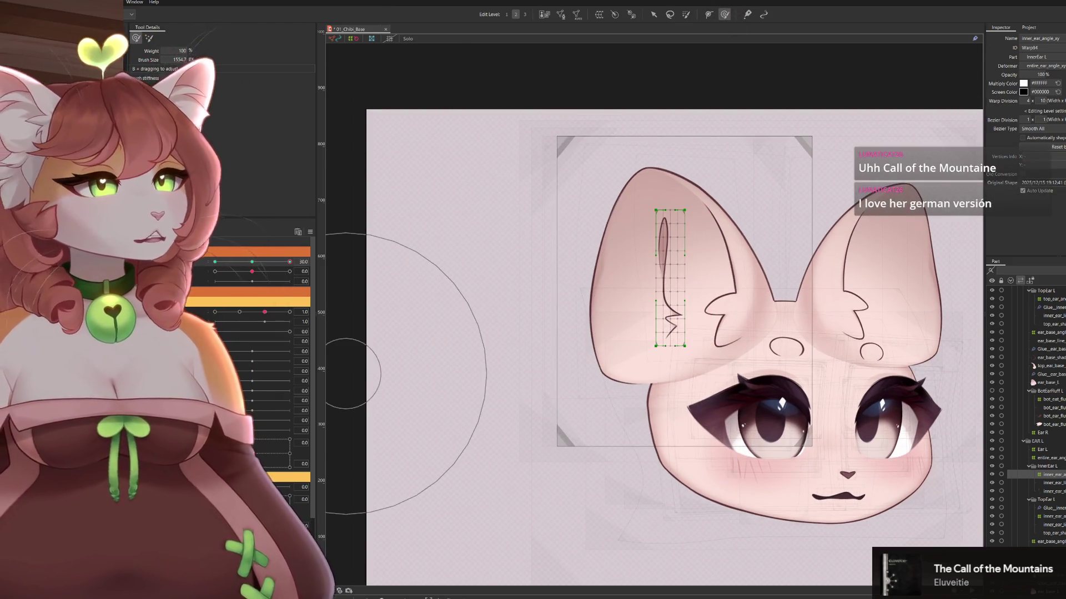
Inspect the inner_ear_line_L mesh vertices, then reselect the inner-ear warp deformer
left_click(663, 249)
key("Escape")
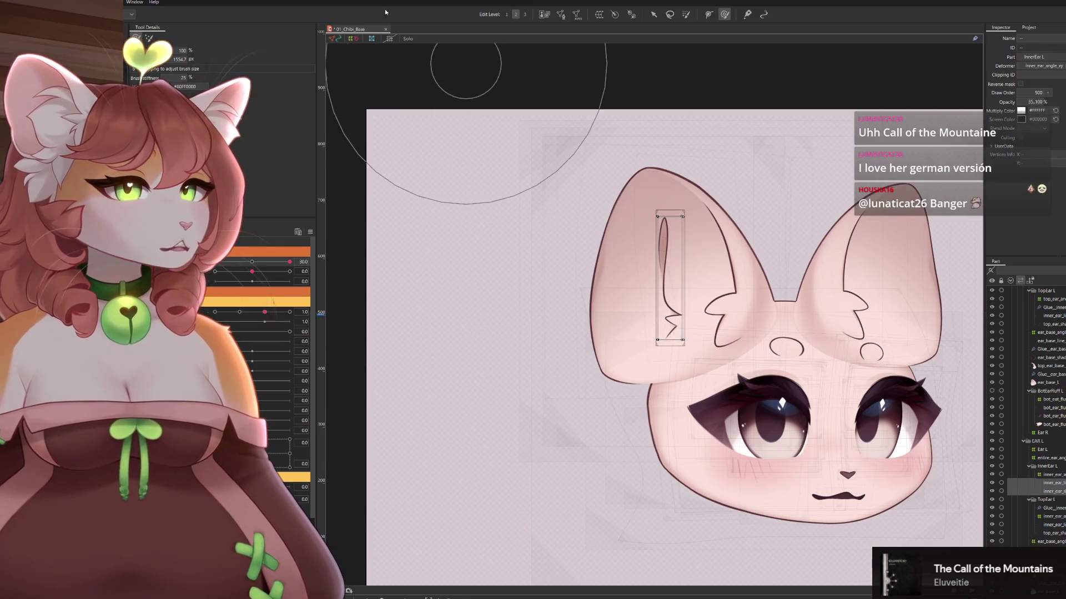
left_click(562, 15)
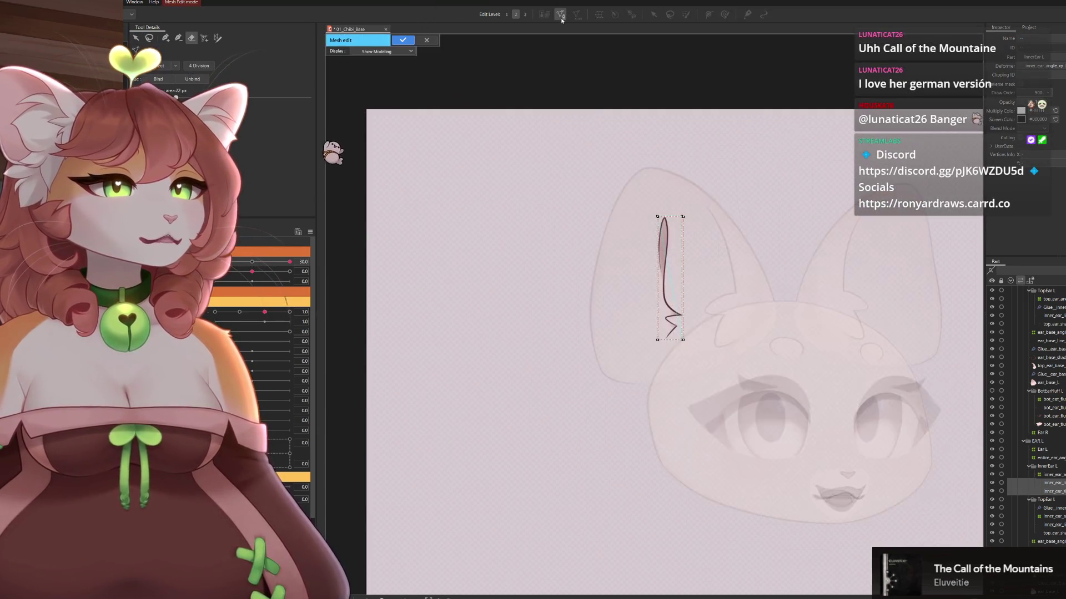
left_click(425, 40)
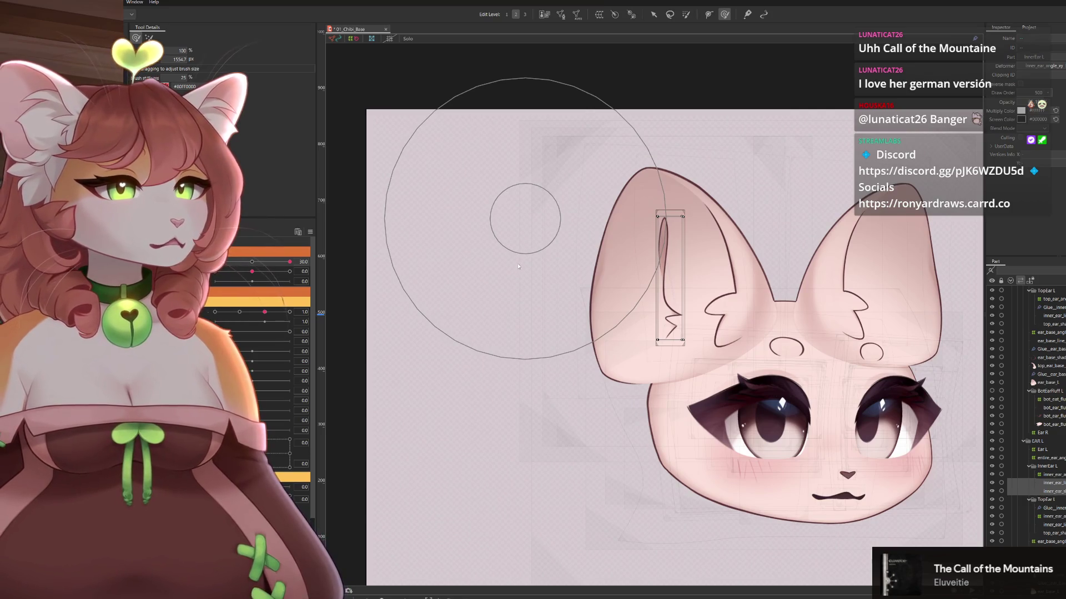
left_click(669, 278)
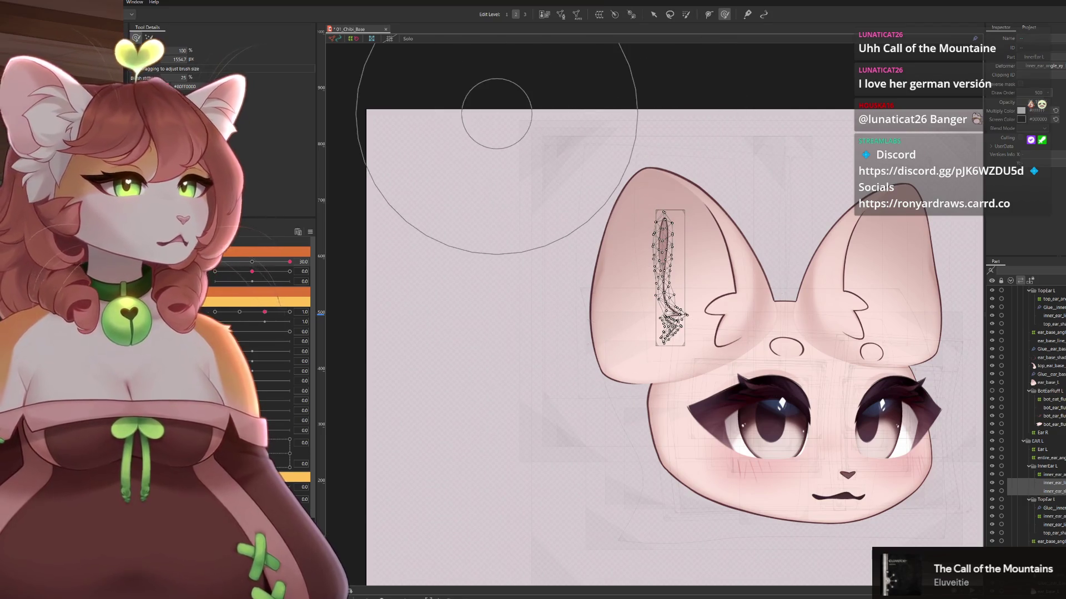
left_click(1050, 474)
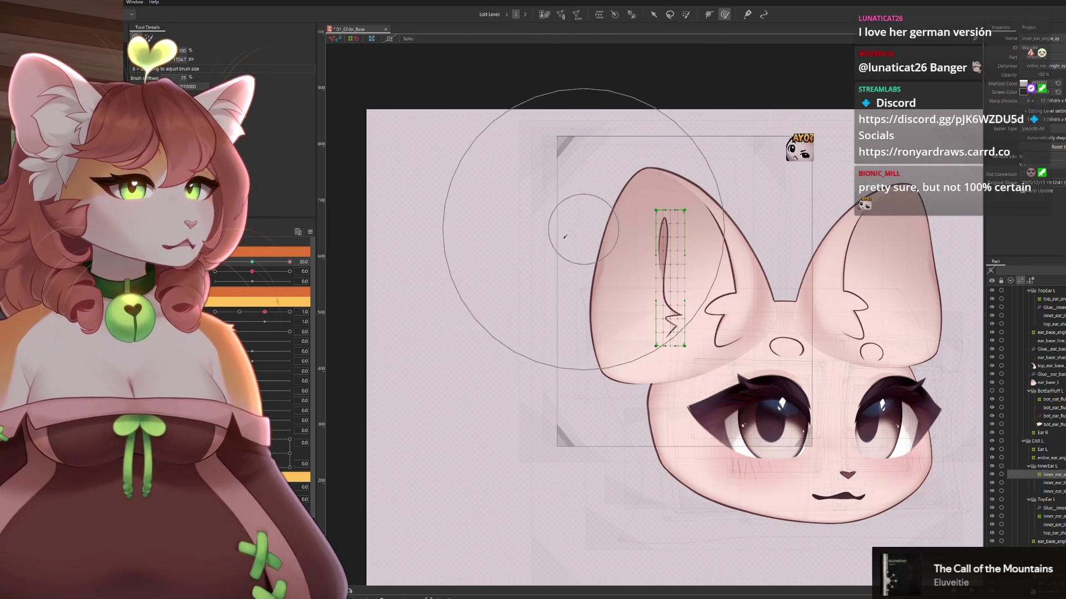
Widen the inner-ear warp deformer at neutral, move it right at angle 30, then preview without overlays
left_click(251, 261)
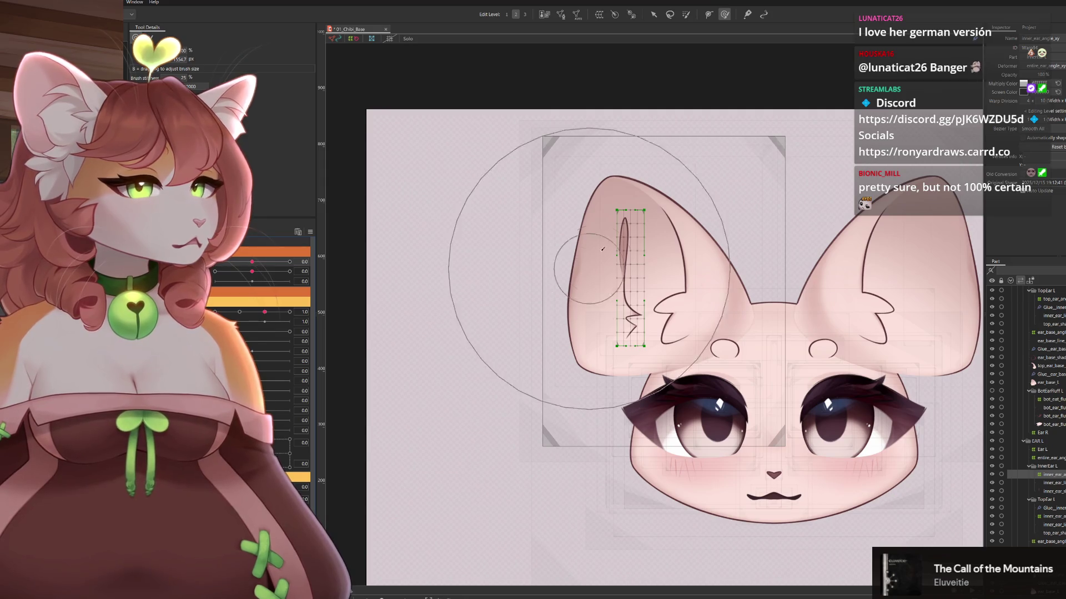
left_click(653, 14)
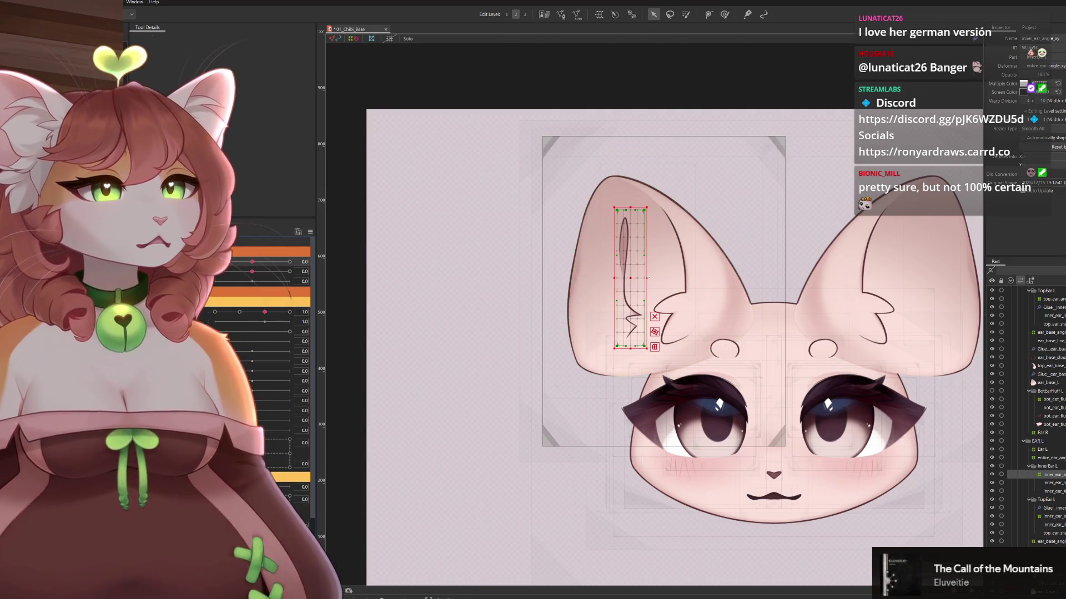
left_click_drag(647, 278, 647, 278)
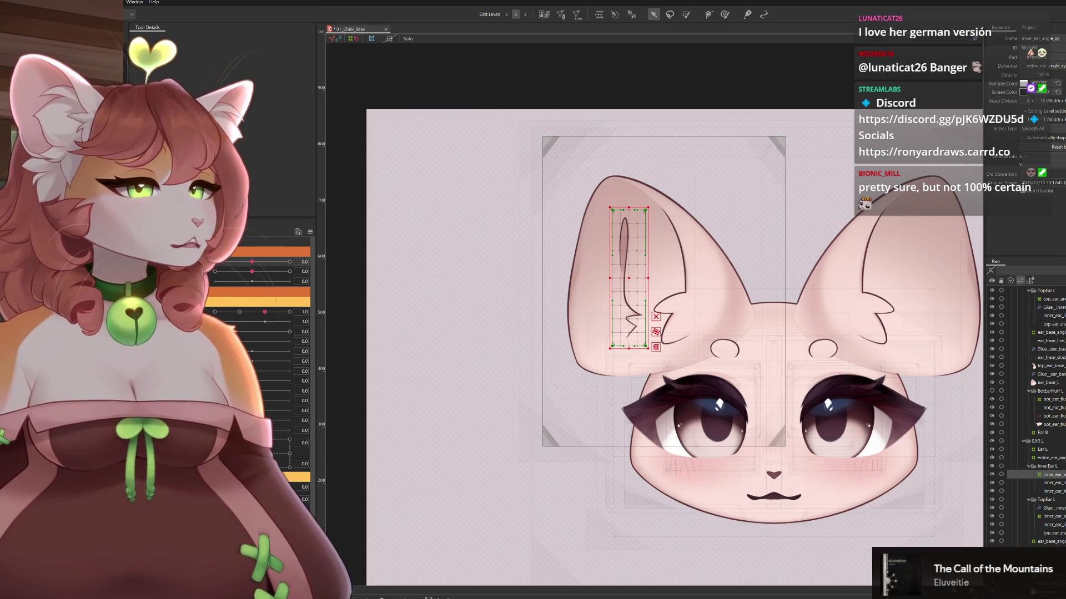
left_click_drag(251, 261, 445, 272)
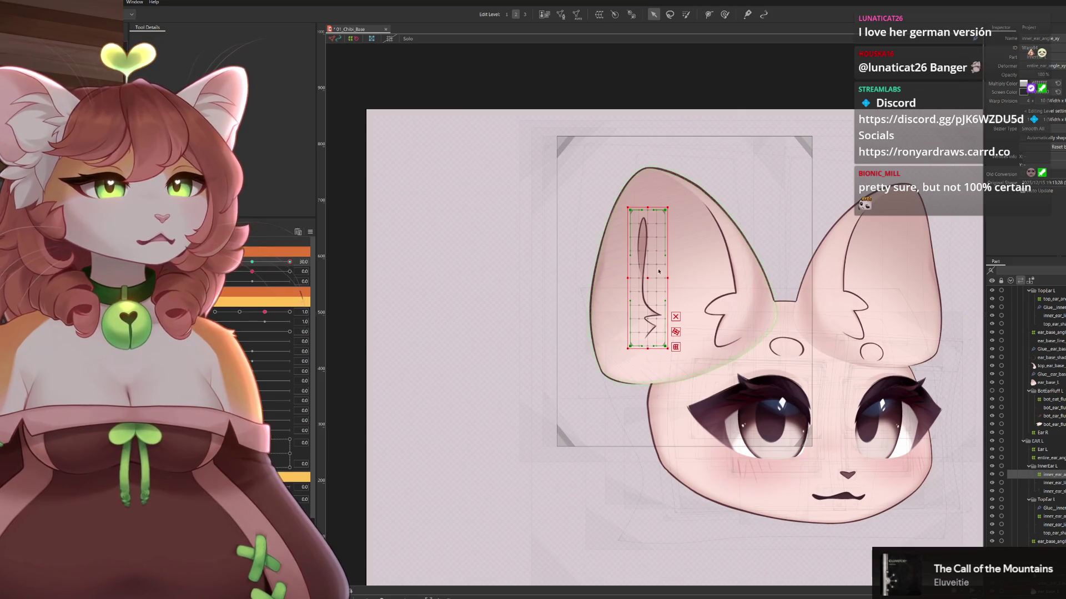
left_click_drag(647, 279, 668, 280)
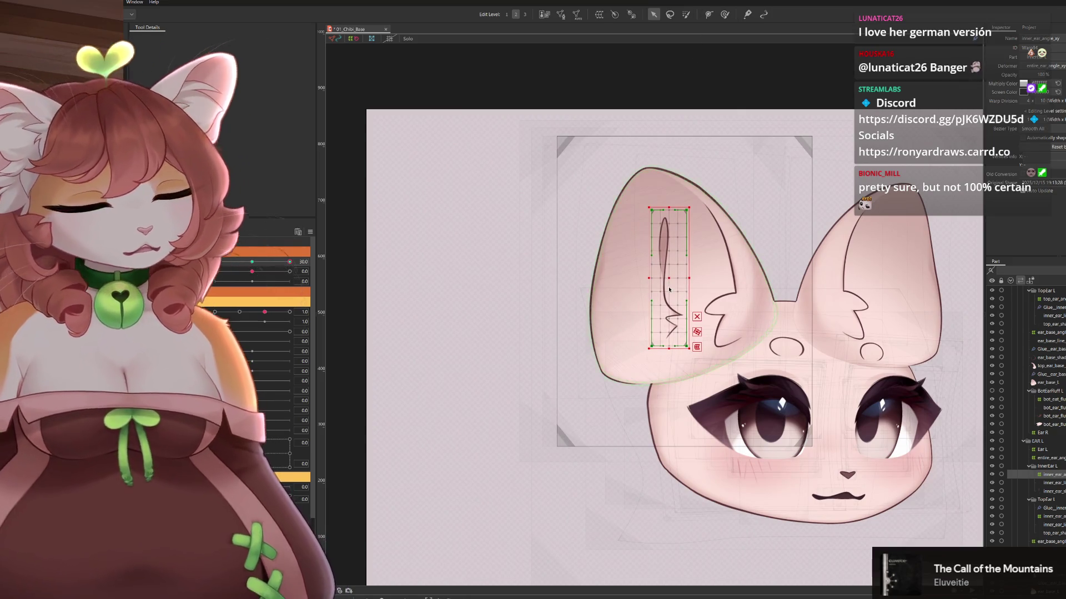
key("ctrl+h")
left_click_drag(289, 261, 215, 261)
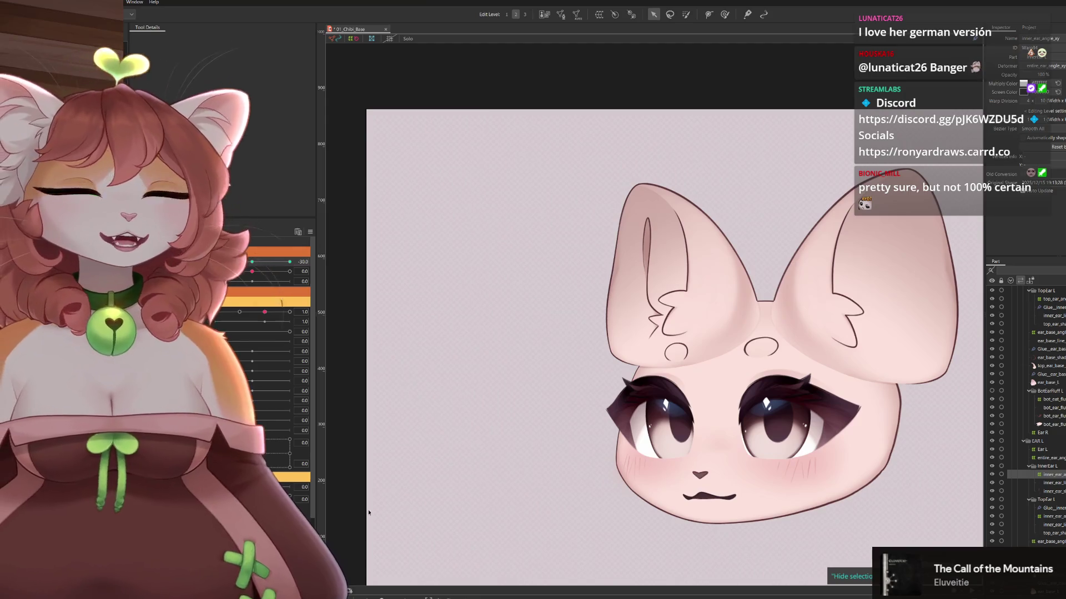
scroll(755, 534, "up", 3)
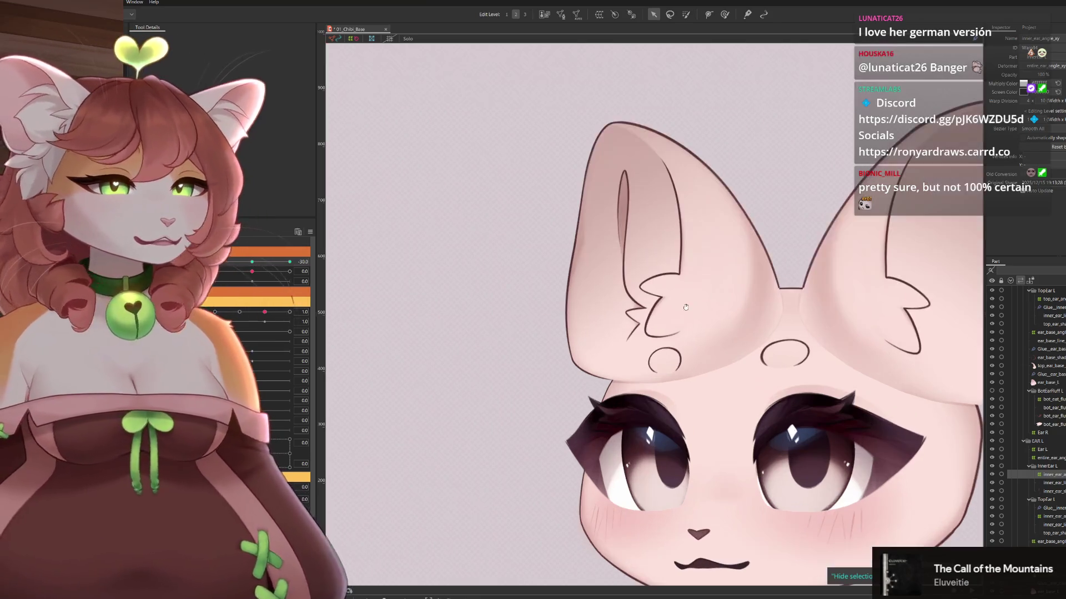
At angle 30, stretch the warp box's left edge and brush the grid along the ear
scroll(380, 264, "down", 1)
left_click_drag(215, 262, 331, 283)
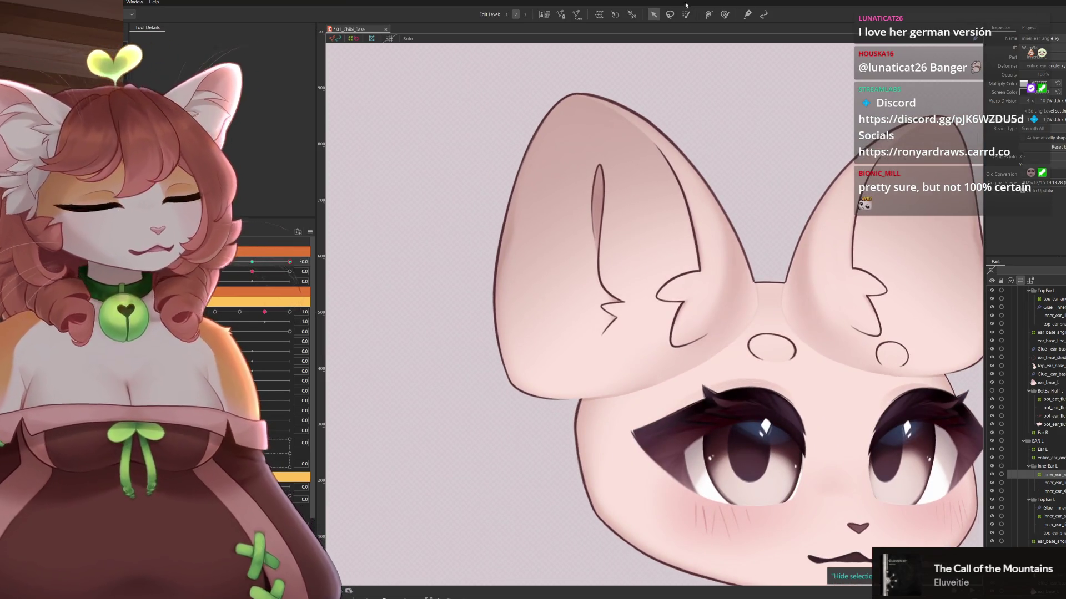
key("ctrl+h")
left_click_drag(579, 249, 571, 249)
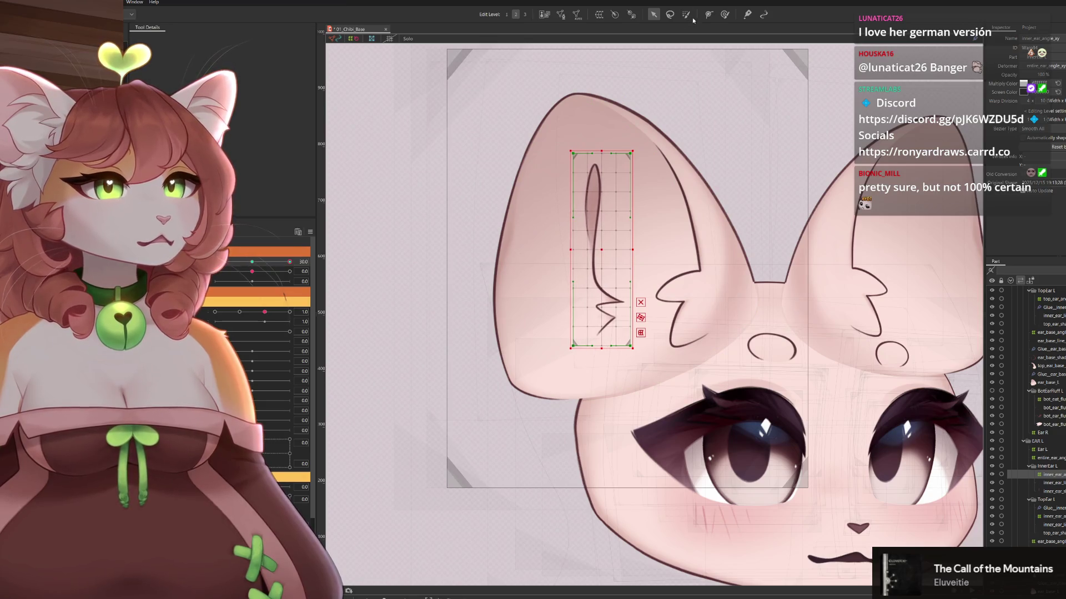
left_click(725, 15)
mouse_move(465, 177)
left_mouse_down()
mouse_move(694, 184)
mouse_move(649, 144)
mouse_move(637, 108)
left_mouse_up()
mouse_move(586, 73)
left_mouse_down()
mouse_move(610, 124)
mouse_move(616, 103)
mouse_move(691, 108)
mouse_move(722, 139)
left_mouse_up()
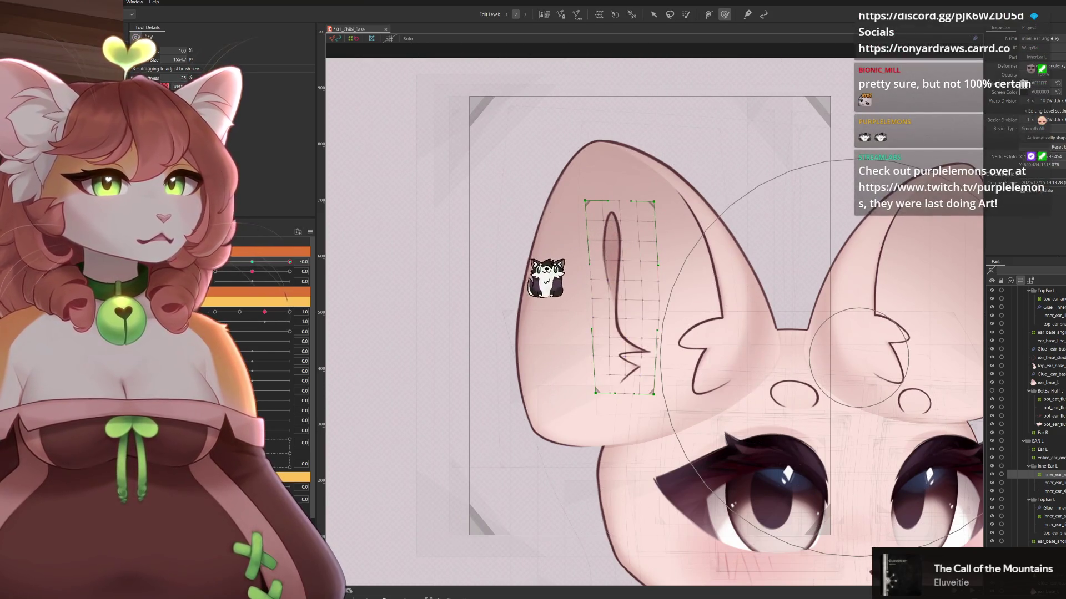
Turn the head to -30 and narrow the inner-ear warp deformer slightly
left_click(653, 14)
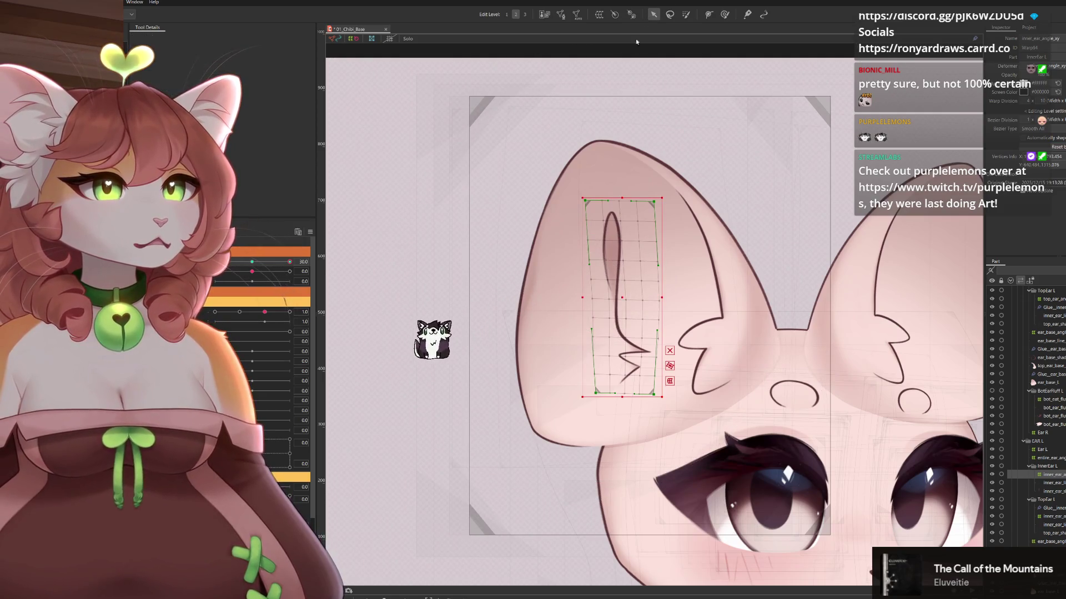
left_click(724, 14)
left_click(136, 39)
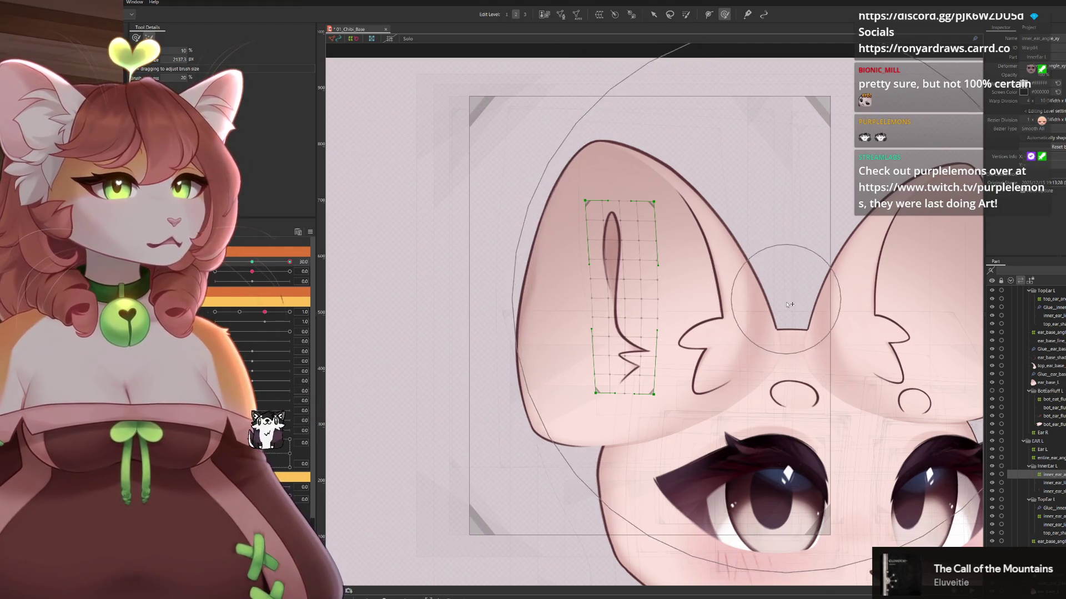
left_click_drag(288, 263, 217, 262)
left_click(136, 38)
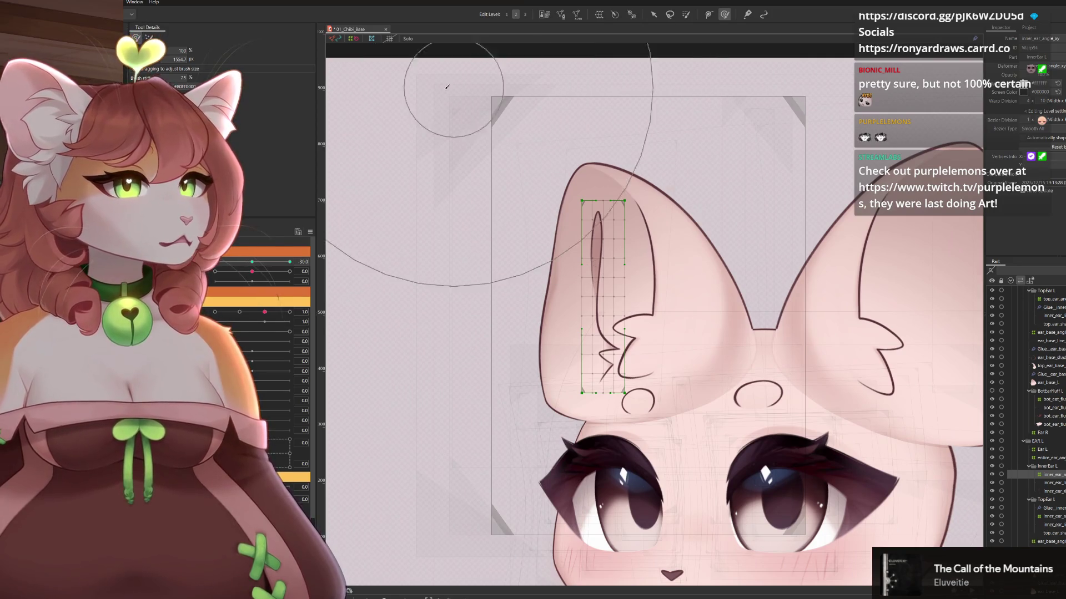
left_click(653, 15)
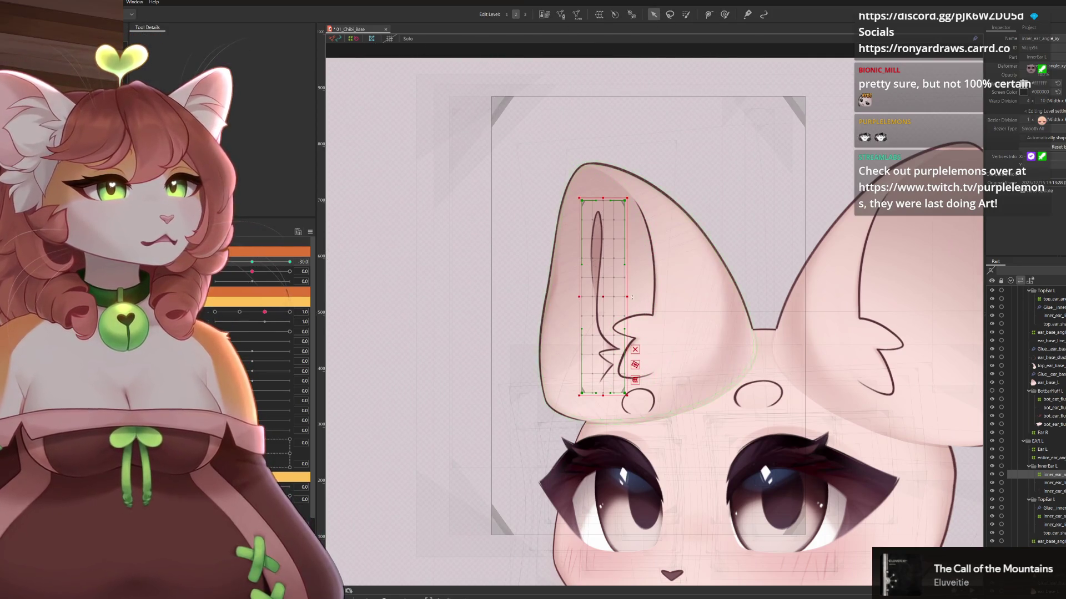
left_click_drag(628, 297, 625, 296)
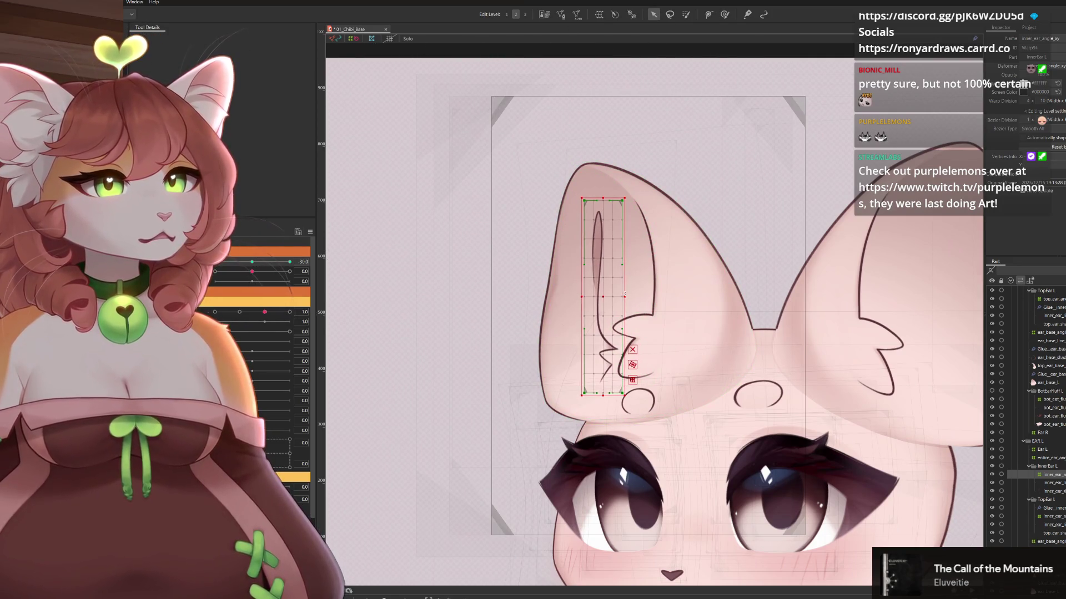
left_click(730, 15)
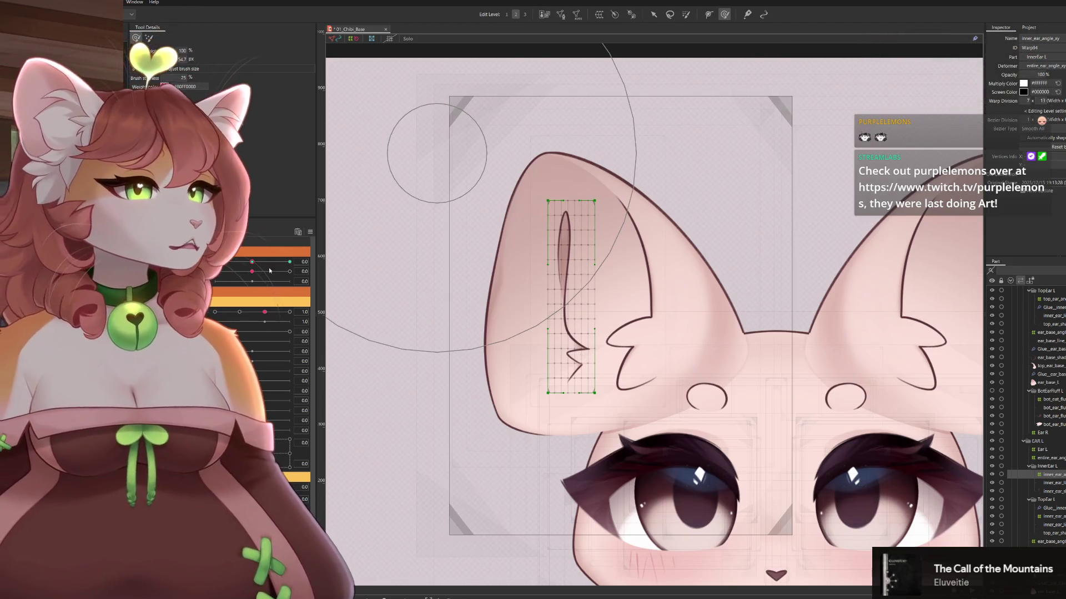
At -30, bend the upper inner-ear grid and nudge the lower grid points right
left_click(215, 262)
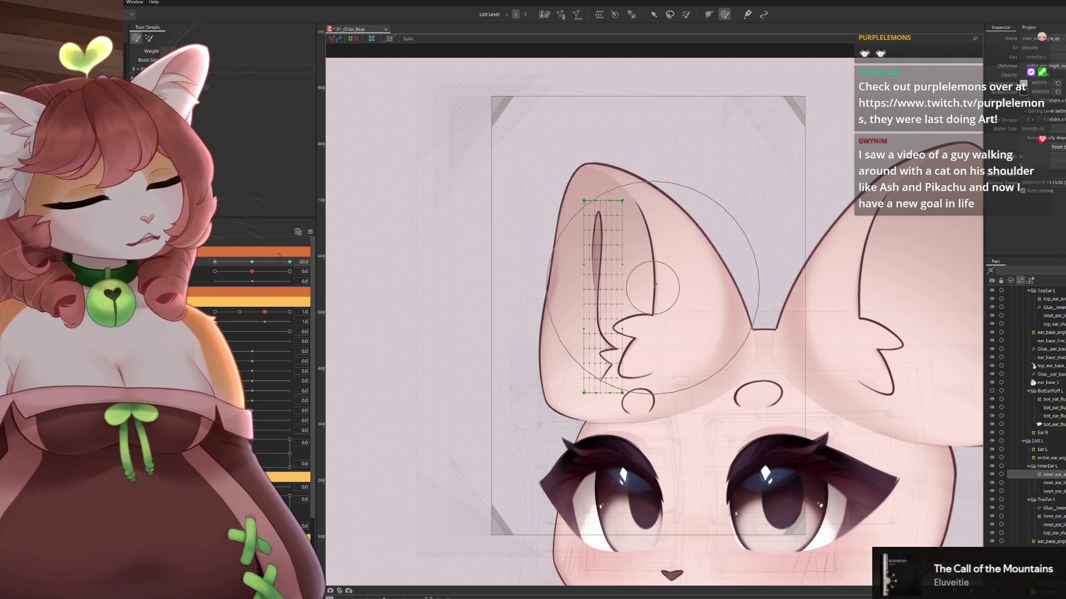
mouse_move(642, 273)
left_mouse_down()
mouse_move(611, 266)
mouse_move(601, 282)
mouse_move(610, 274)
left_mouse_up()
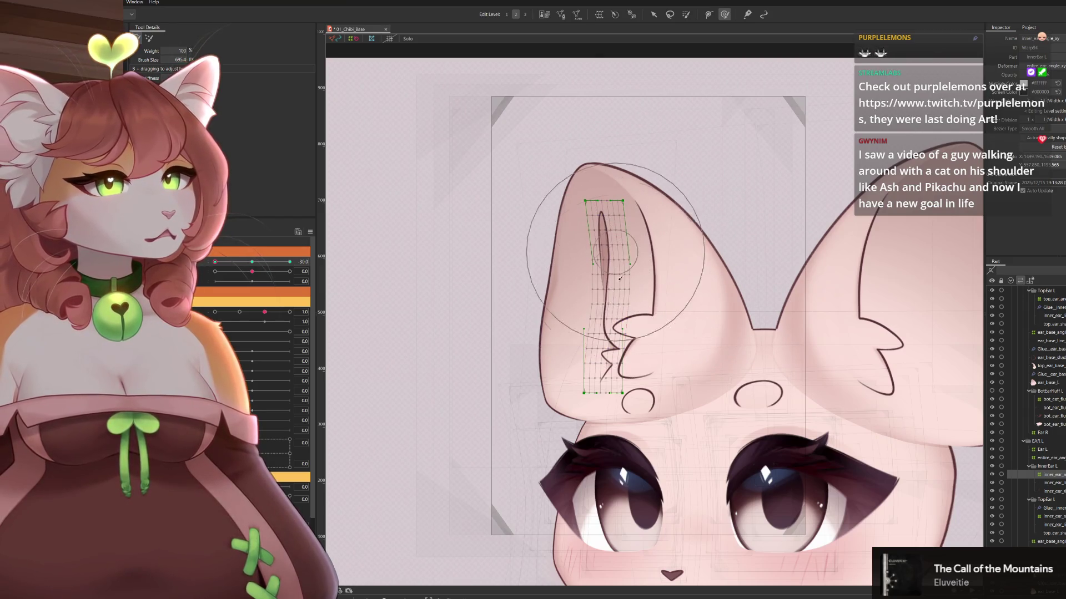
left_click_drag(616, 383, 627, 377)
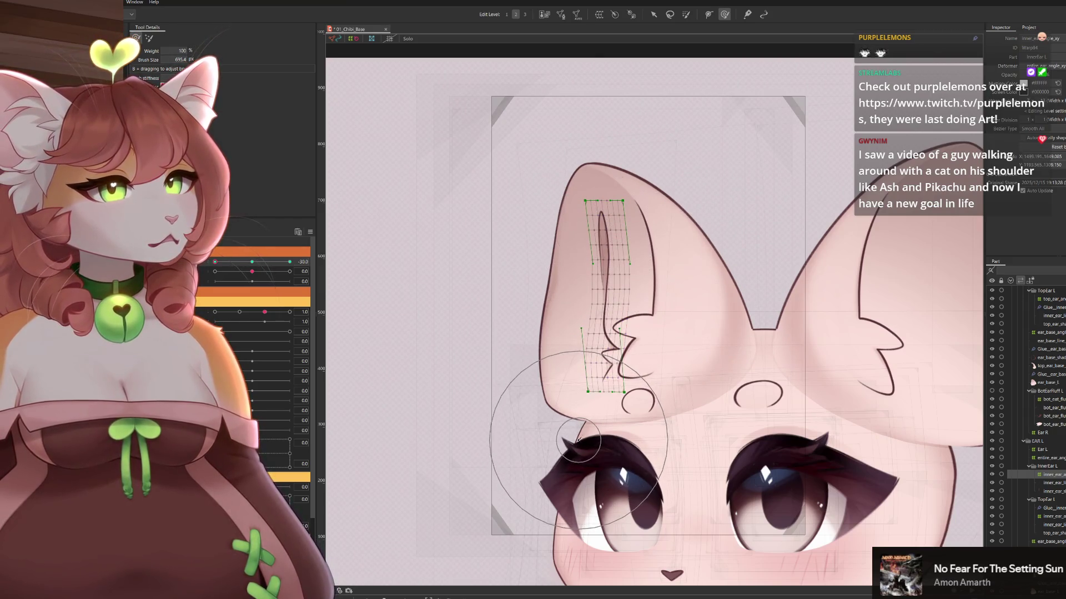
left_click_drag(578, 438, 584, 427)
At angle 30, reshape the lower inner-ear grid and refine the deformation
left_click_drag(217, 266, 289, 266)
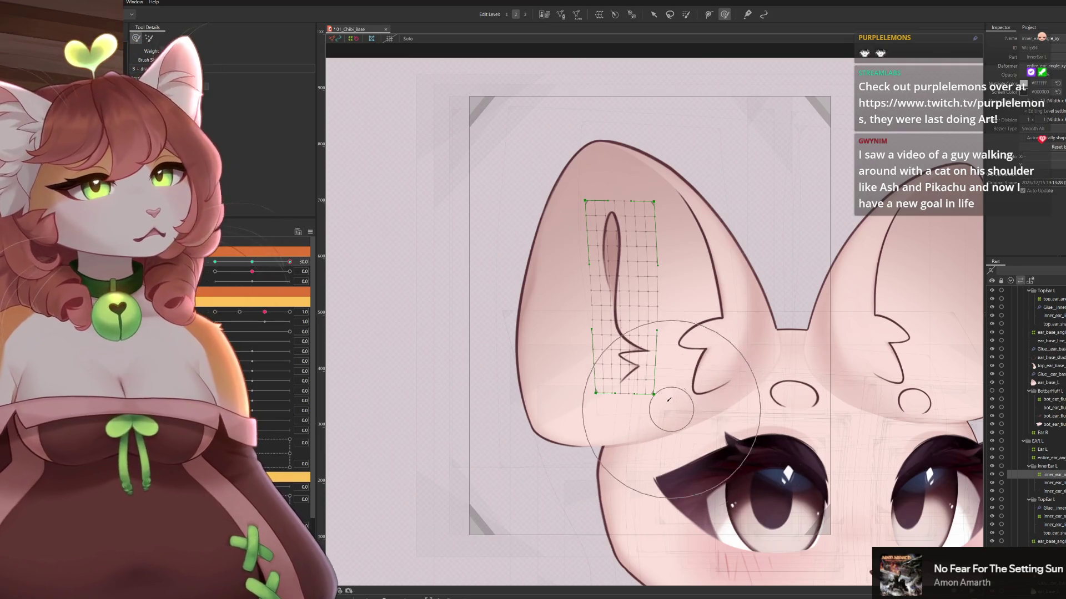
mouse_move(655, 400)
left_mouse_down()
mouse_move(638, 378)
mouse_move(683, 413)
left_mouse_up()
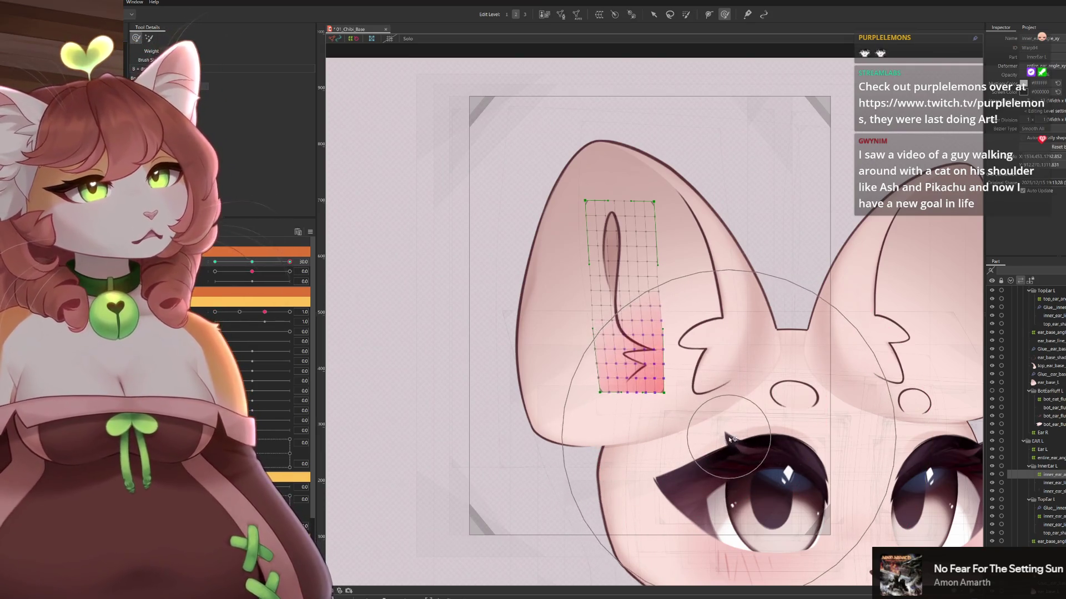
left_click_drag(477, 466, 568, 463)
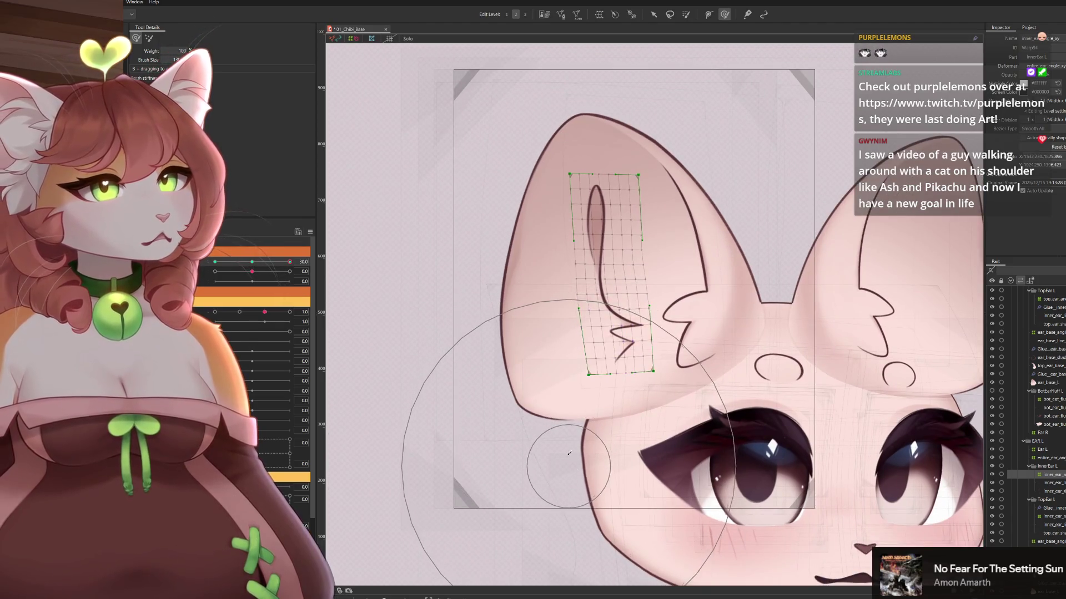
left_click_drag(621, 166, 627, 211)
scroll(628, 211, "down", 3)
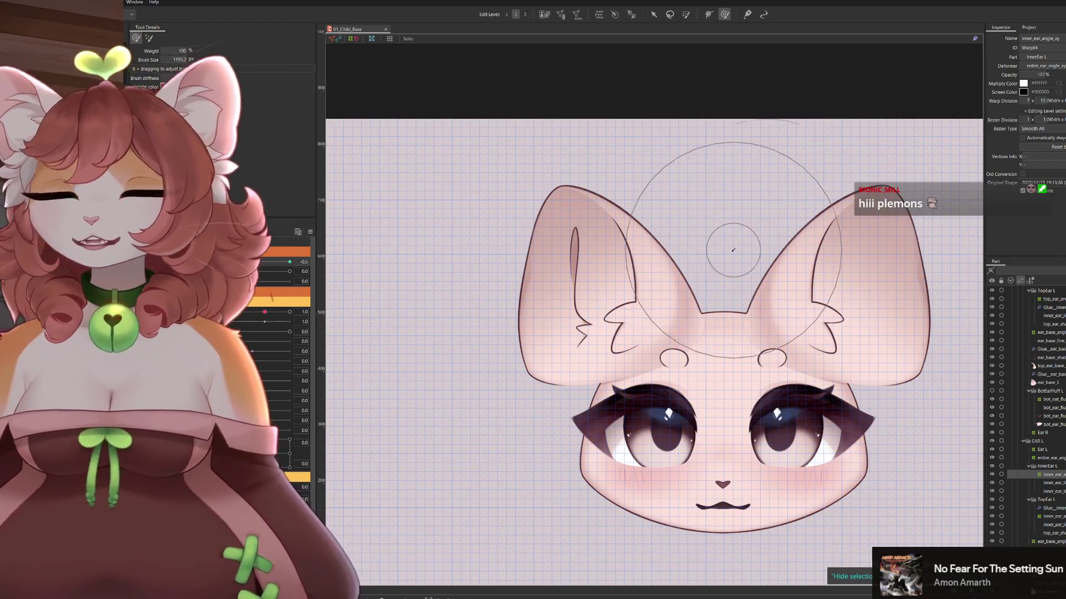
Scrub the head angles between -30 and 30 to preview the ear bending
left_click_drag(252, 270, 267, 262)
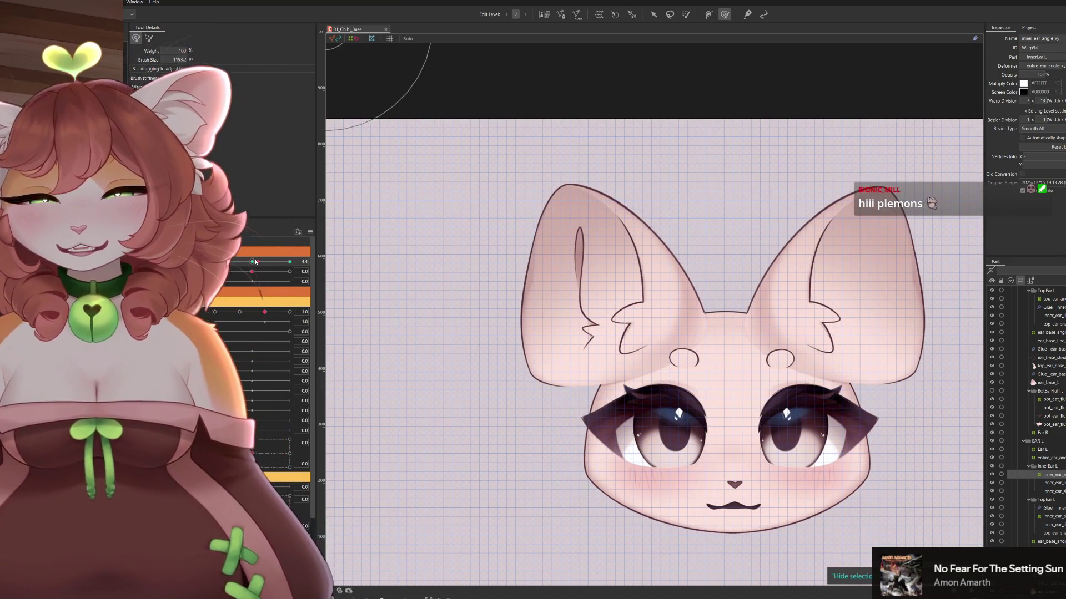
mouse_move(256, 258)
left_mouse_down()
mouse_move(218, 262)
mouse_move(253, 256)
left_mouse_up()
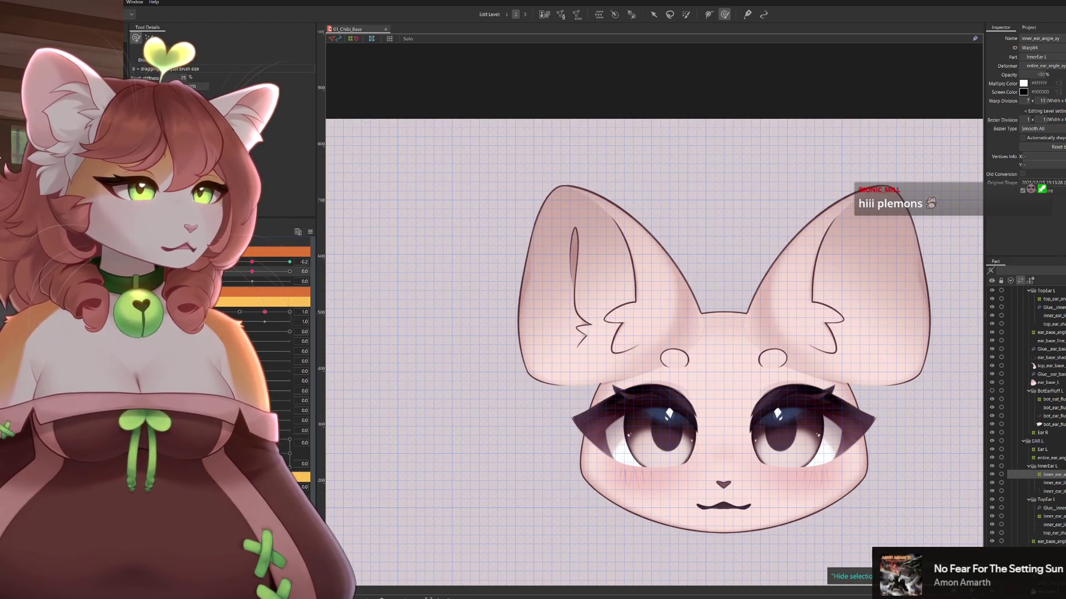
left_click_drag(248, 271, 290, 272)
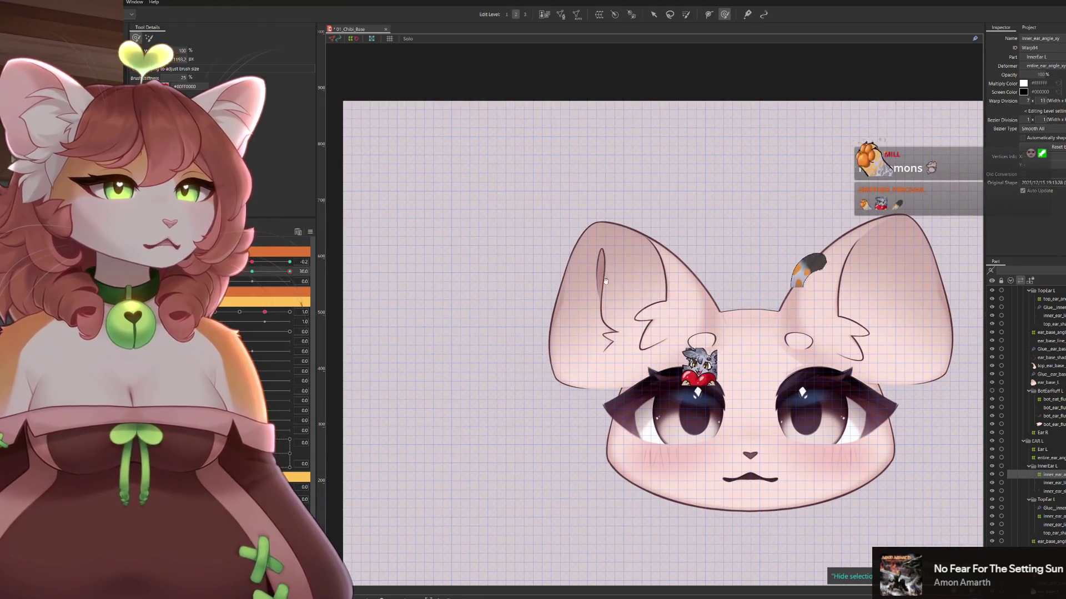
scroll(629, 287, "up", 1)
scroll(638, 340, "up", 1)
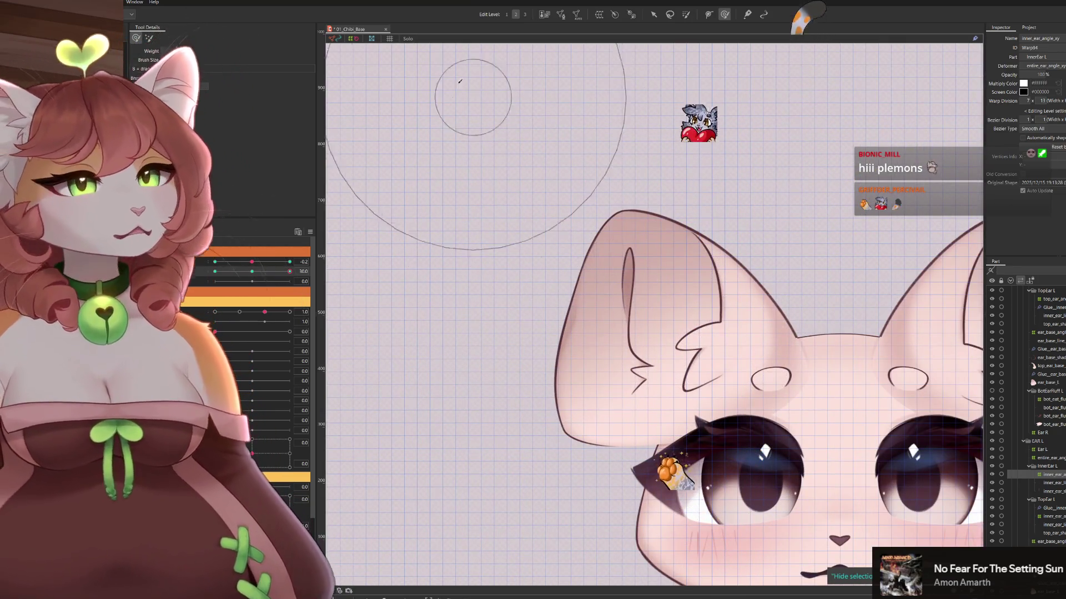
Nudge the inner-ear lines to the right and start a temporary deformation of the warp
key("v")
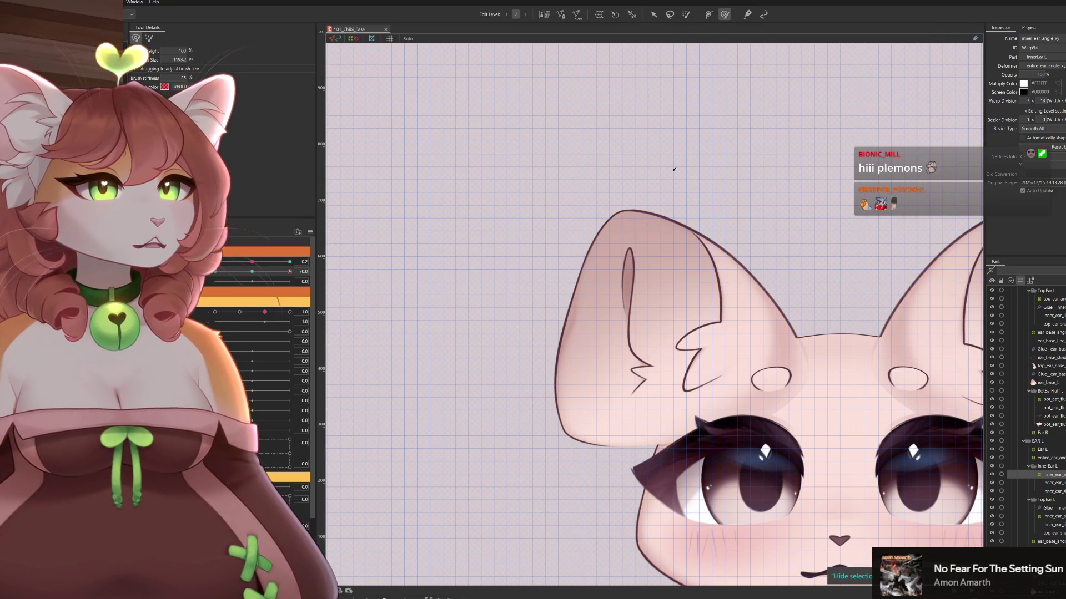
left_click_drag(631, 338, 648, 299)
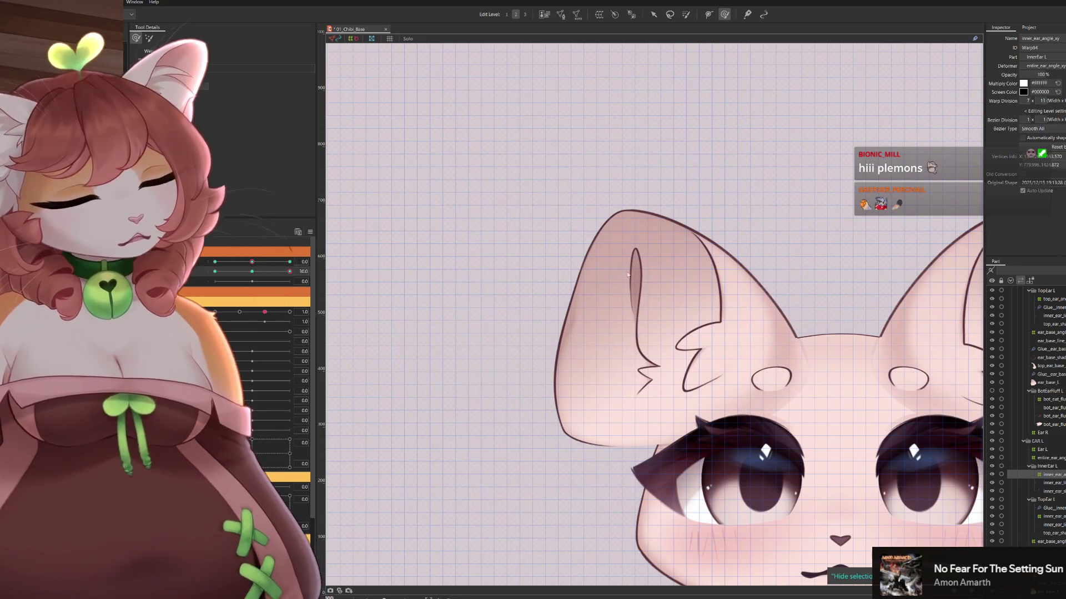
left_click(439, 81)
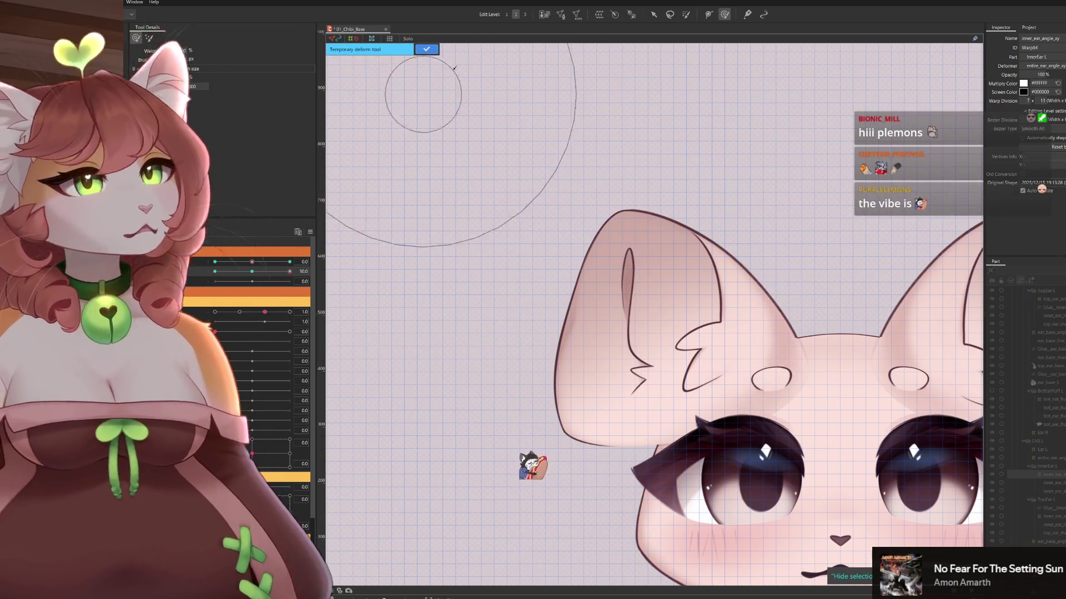
Select the inner-ear warp mesh and confirm the temporary deformation
left_click(655, 15)
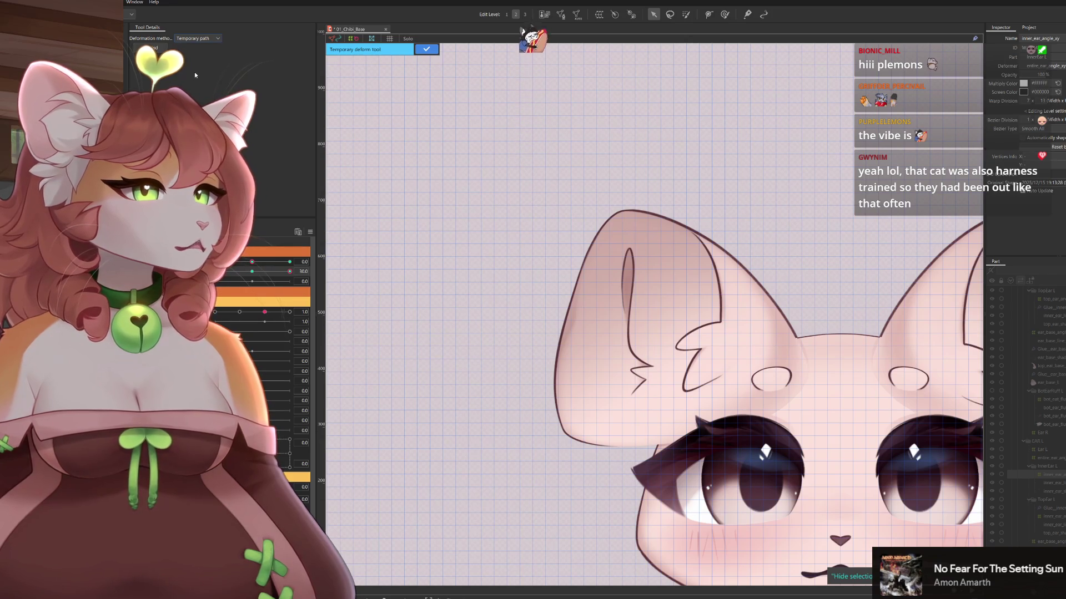
left_click(650, 268)
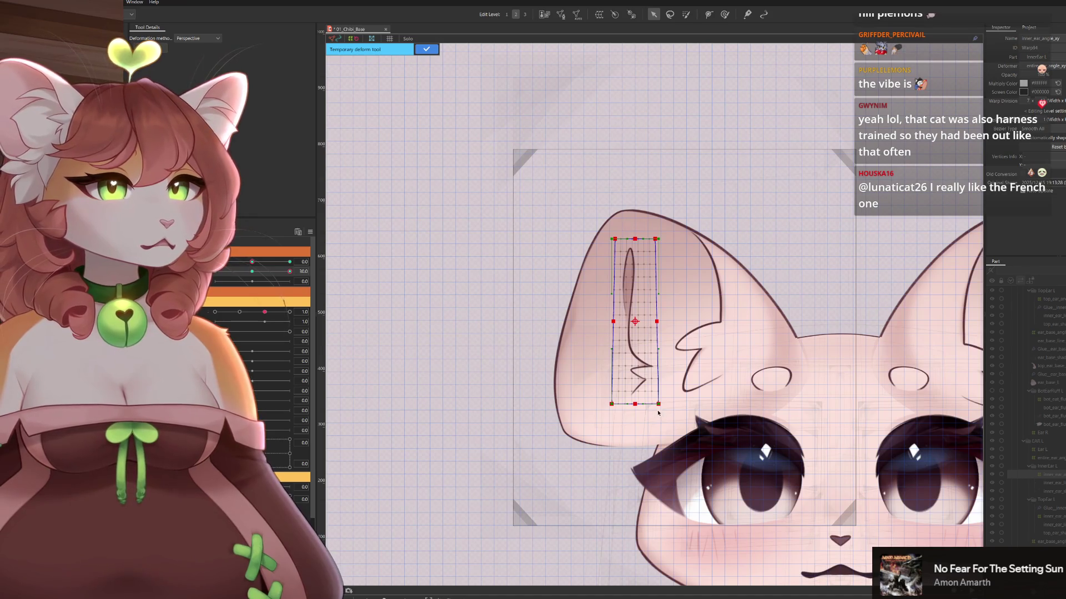
left_click(427, 49)
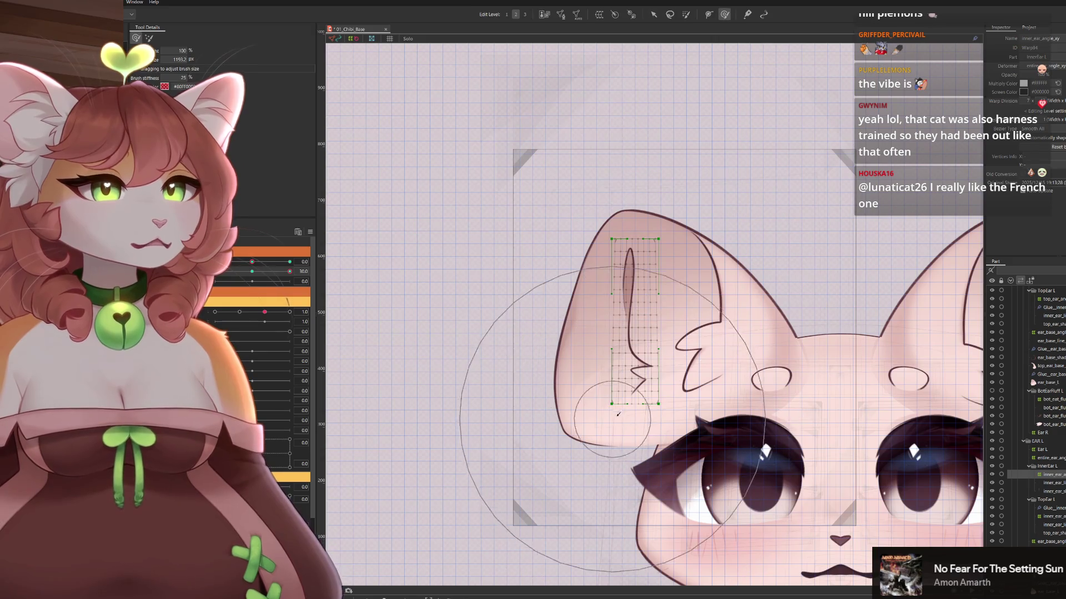
Brush the inner-ear mesh slightly right, then set the second parameter to 1.7
left_click_drag(669, 485, 679, 488)
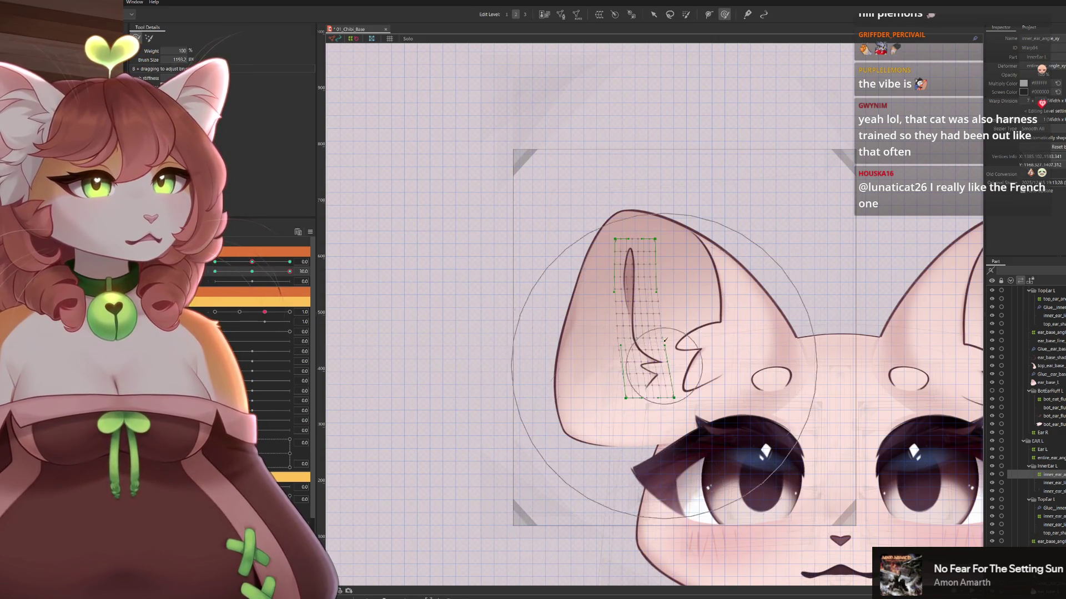
key("Escape")
key("b")
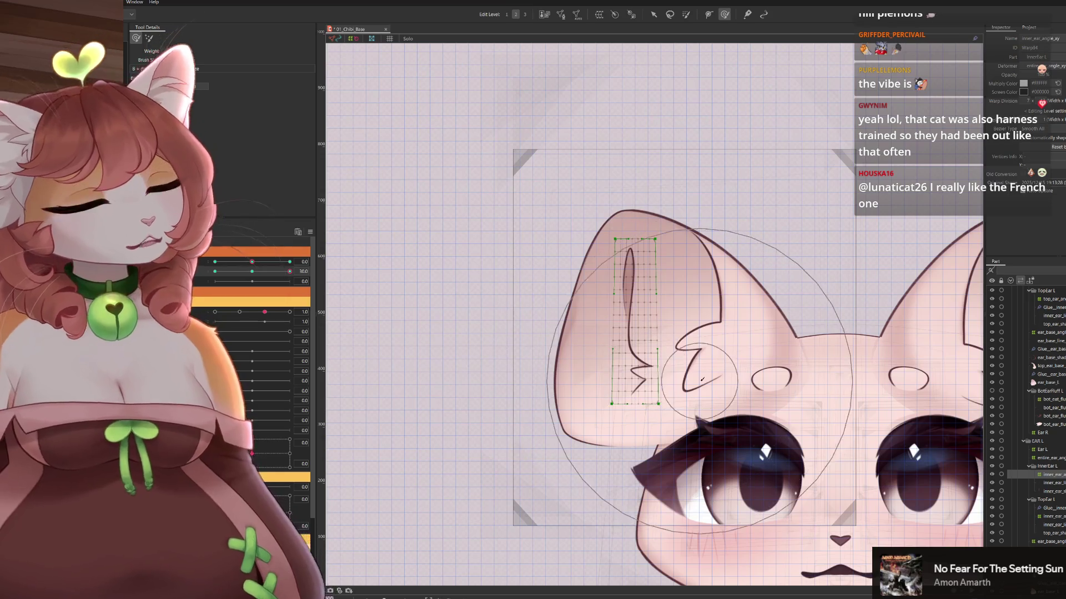
left_click_drag(633, 329, 646, 330)
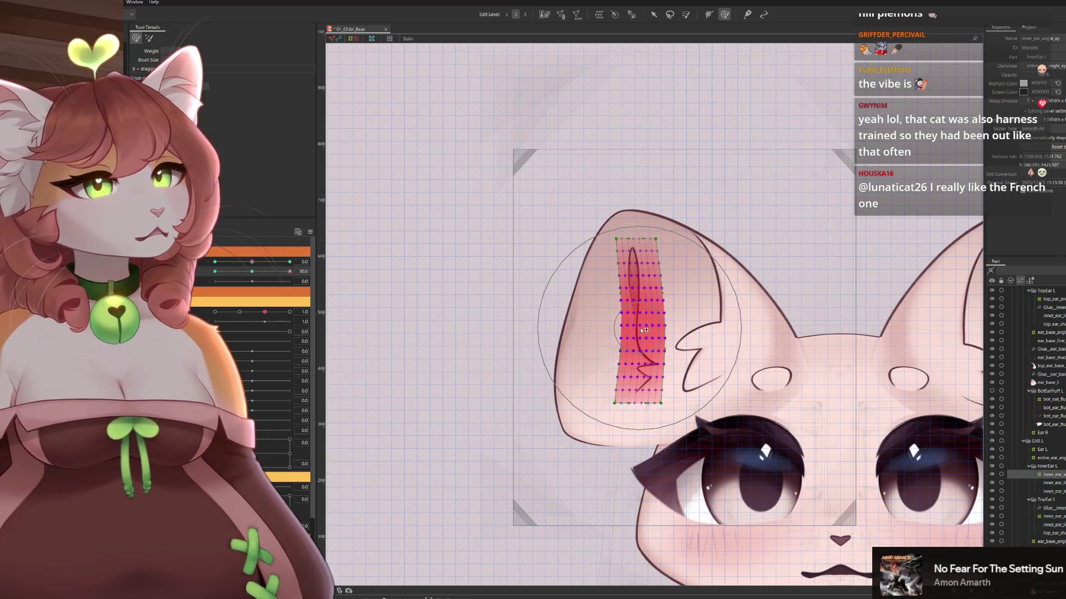
left_click_drag(285, 273, 256, 281)
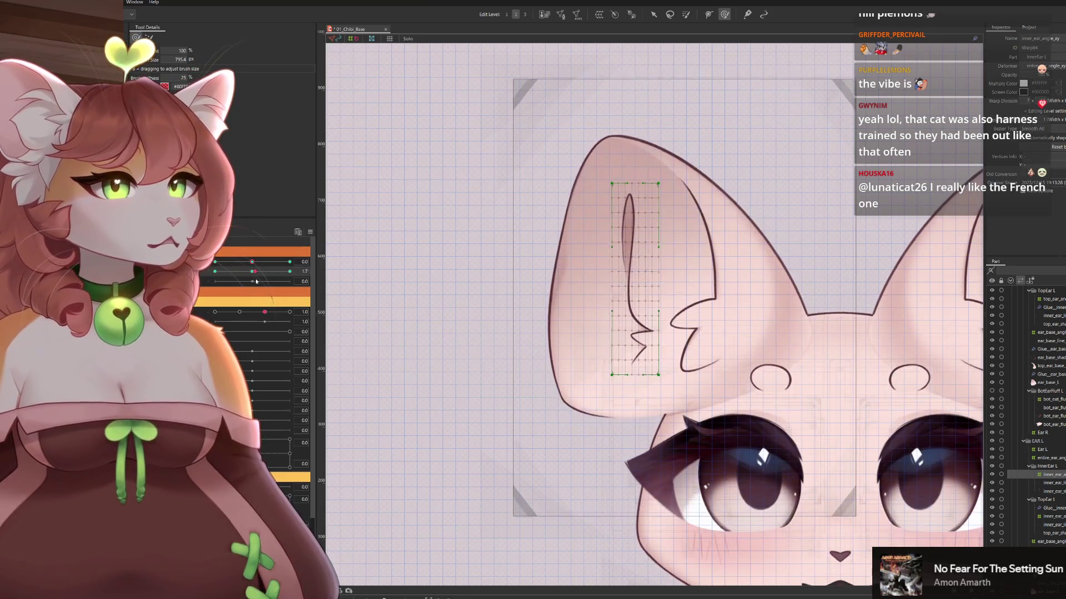
At the fully bent ear pose, lower the inner-ear mesh's top edge and preview the bend
left_click(290, 271)
scroll(647, 364, "up", 2)
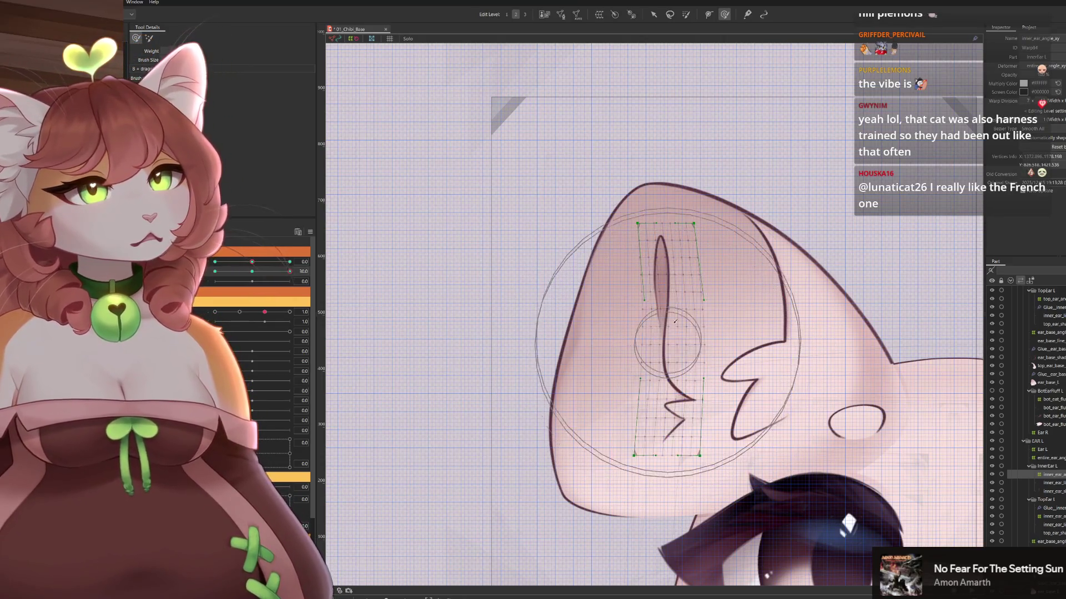
left_click_drag(638, 180, 665, 204)
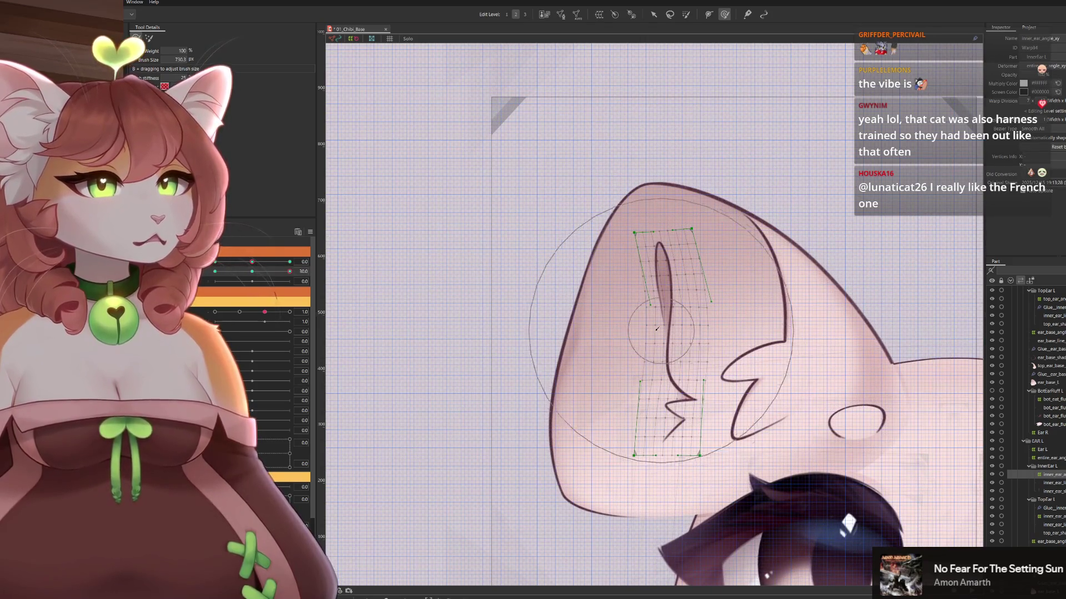
left_click_drag(685, 452, 664, 399)
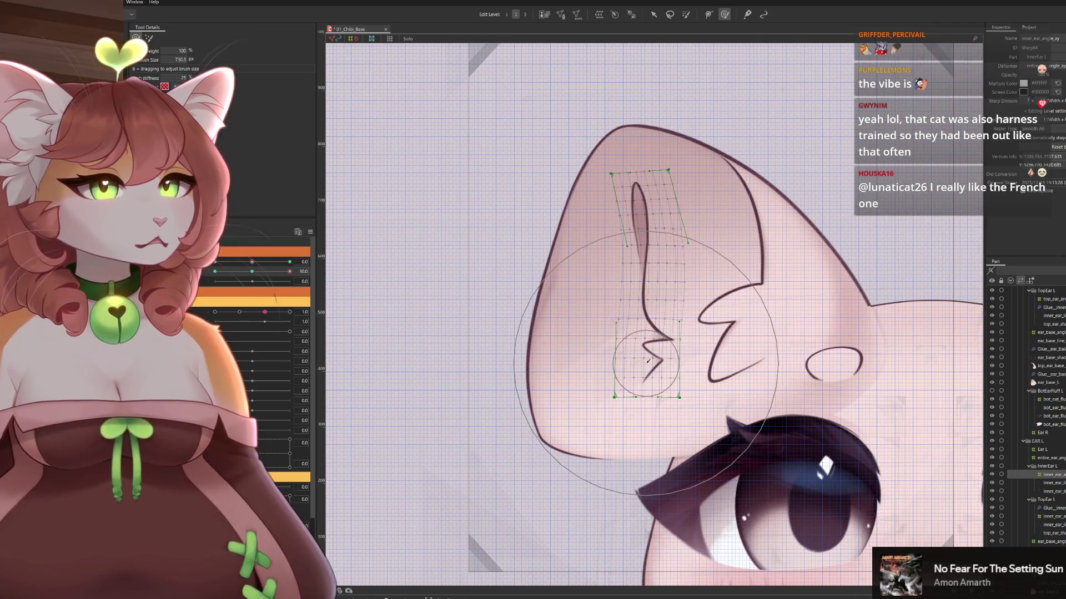
mouse_move(300, 269)
left_mouse_down()
mouse_move(260, 271)
mouse_move(321, 257)
mouse_move(242, 283)
mouse_move(215, 272)
left_mouse_up()
Widen the top of the inner-ear mesh into a trapezoid with a Perspective temporary deform
left_click(710, 209)
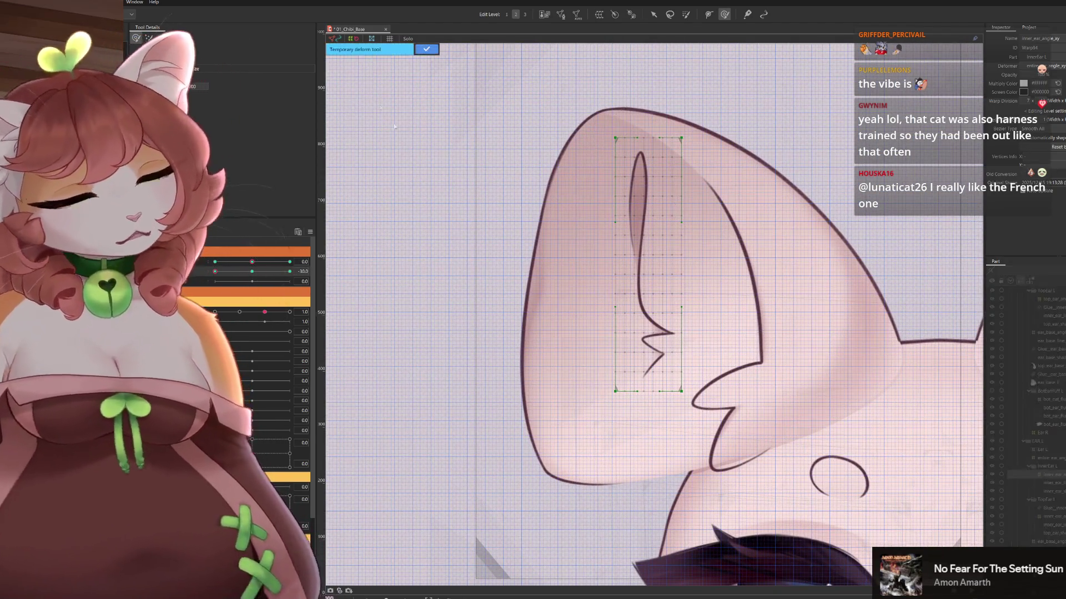
left_click(654, 14)
left_click(197, 39)
left_click(188, 56)
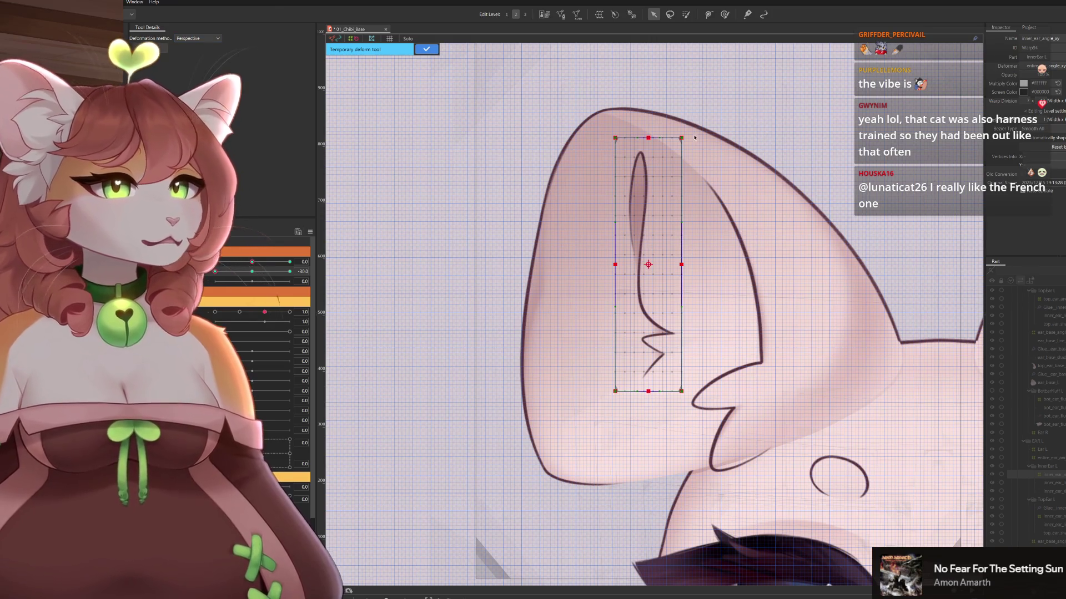
left_click_drag(687, 140, 695, 140)
left_click(427, 49)
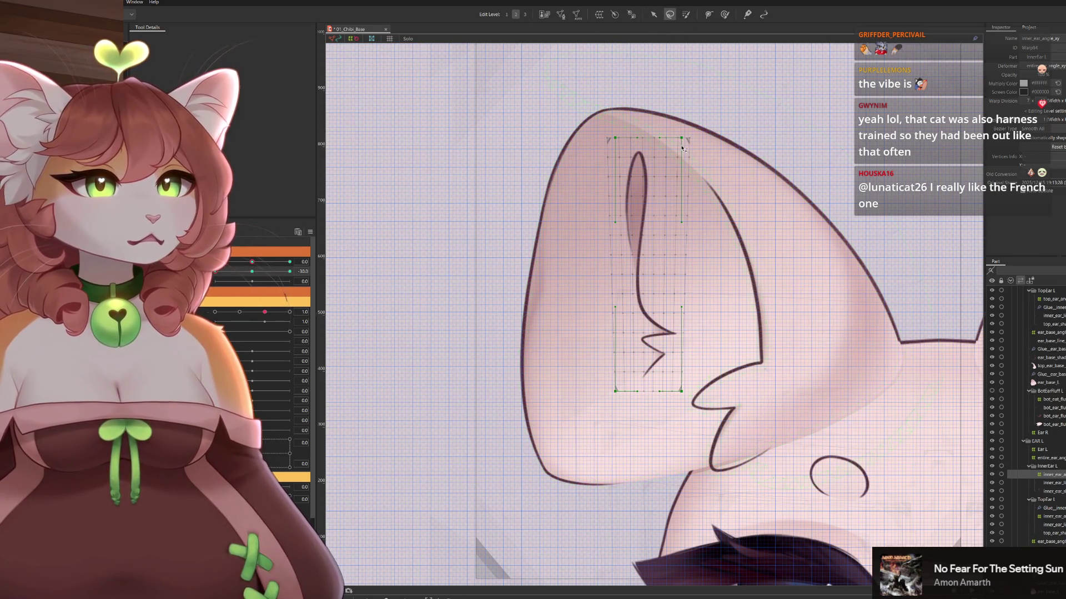
Move the inner-ear warp mesh down, then brush it wider and reshape its top
left_click(653, 15)
left_click_drag(649, 261, 648, 296)
left_click(724, 15)
key("ctrl+z")
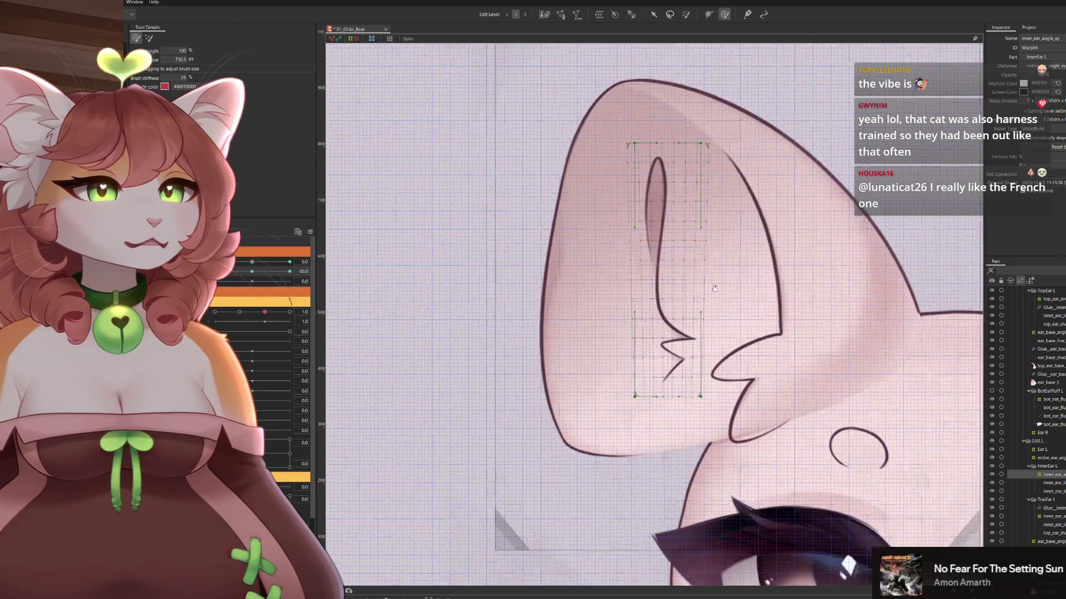
left_click_drag(715, 366, 720, 366)
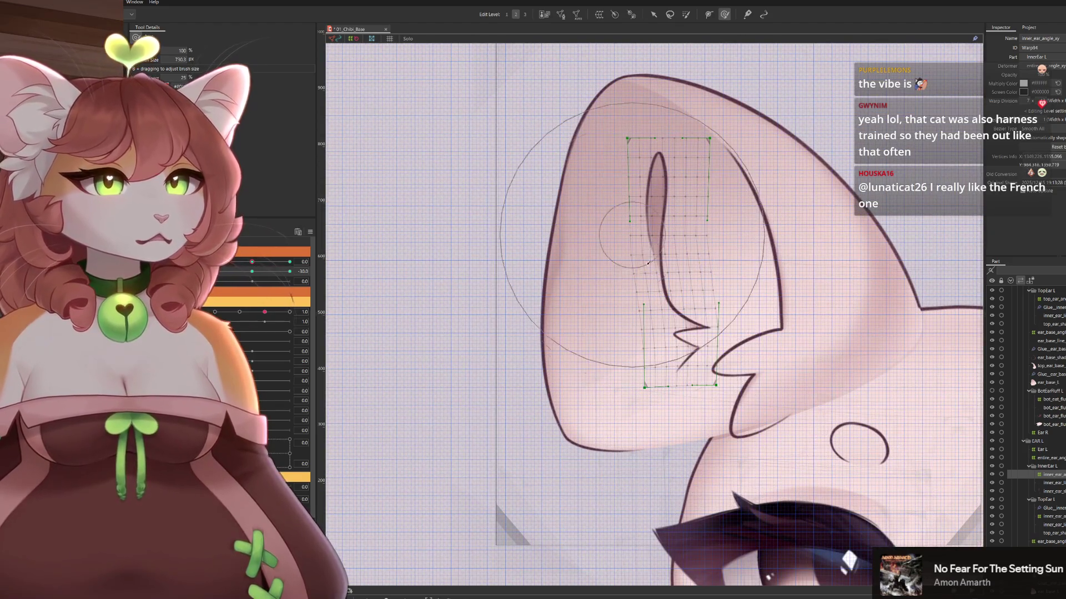
mouse_move(657, 241)
left_mouse_down()
mouse_move(654, 220)
mouse_move(671, 333)
left_mouse_up()
mouse_move(642, 136)
left_mouse_down()
mouse_move(642, 124)
mouse_move(681, 114)
left_mouse_up()
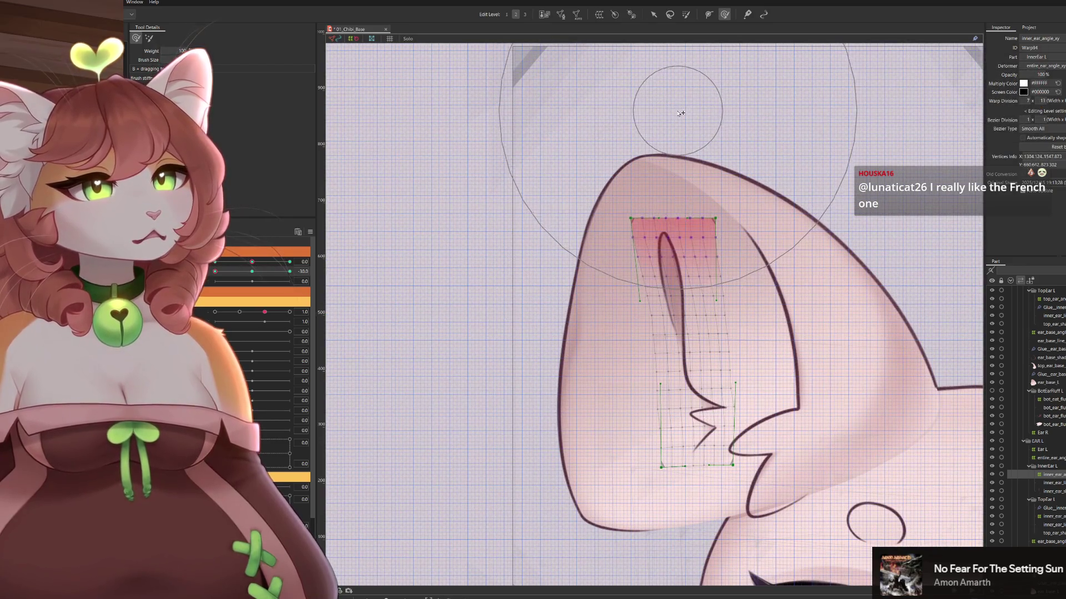
scroll(591, 202, "down", 3)
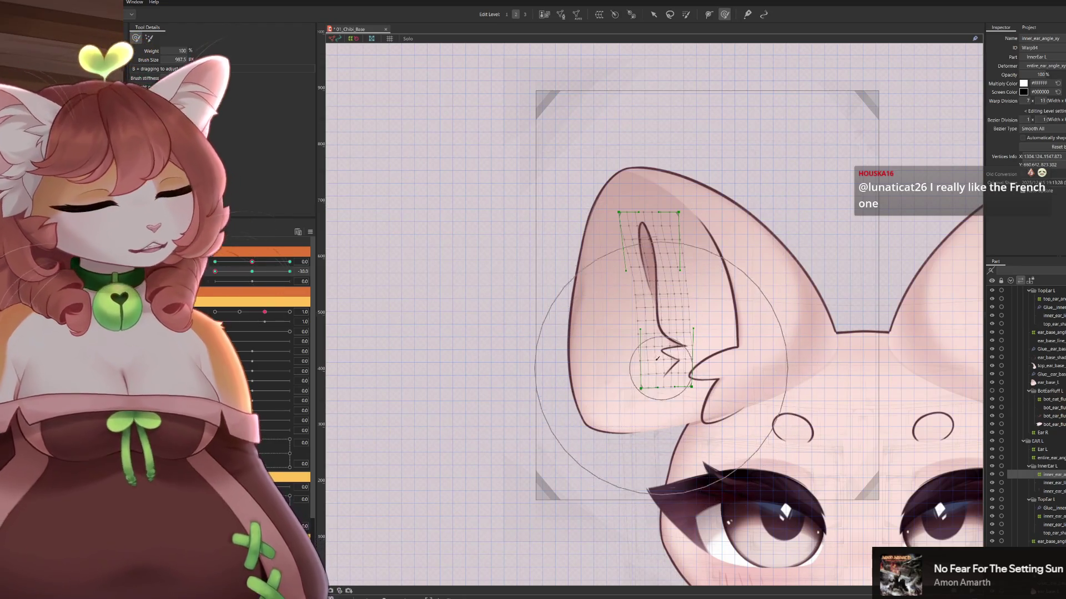
Pull the lower inner-ear mesh downward and nudge the whole warp mesh into place
left_click_drag(659, 361, 682, 388)
left_click_drag(675, 439, 649, 459)
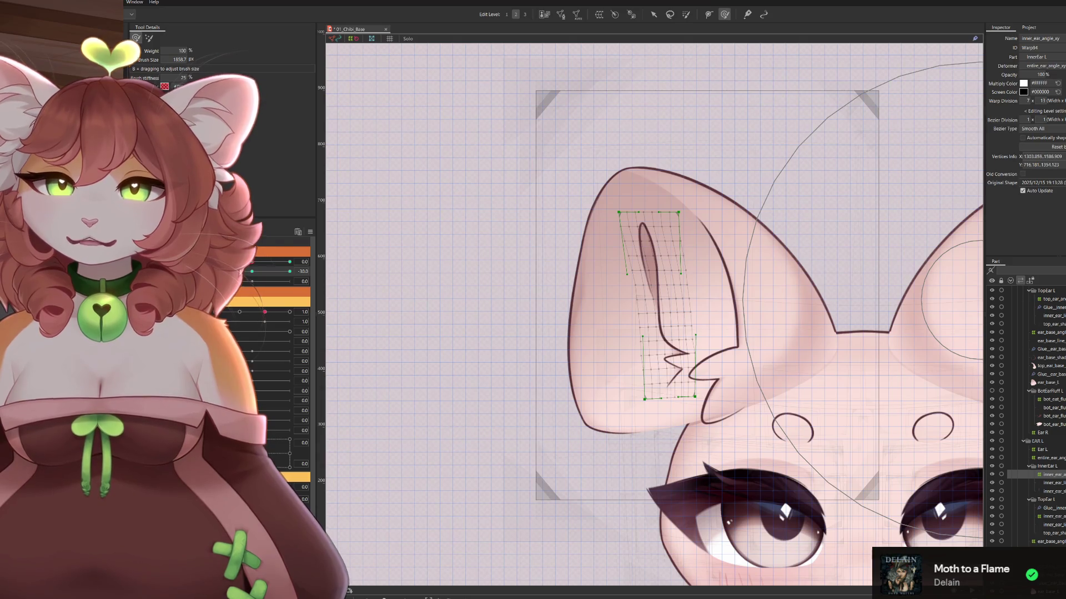
mouse_move(737, 287)
left_mouse_down()
mouse_move(634, 261)
mouse_move(499, 202)
mouse_move(547, 210)
mouse_move(522, 244)
left_mouse_up()
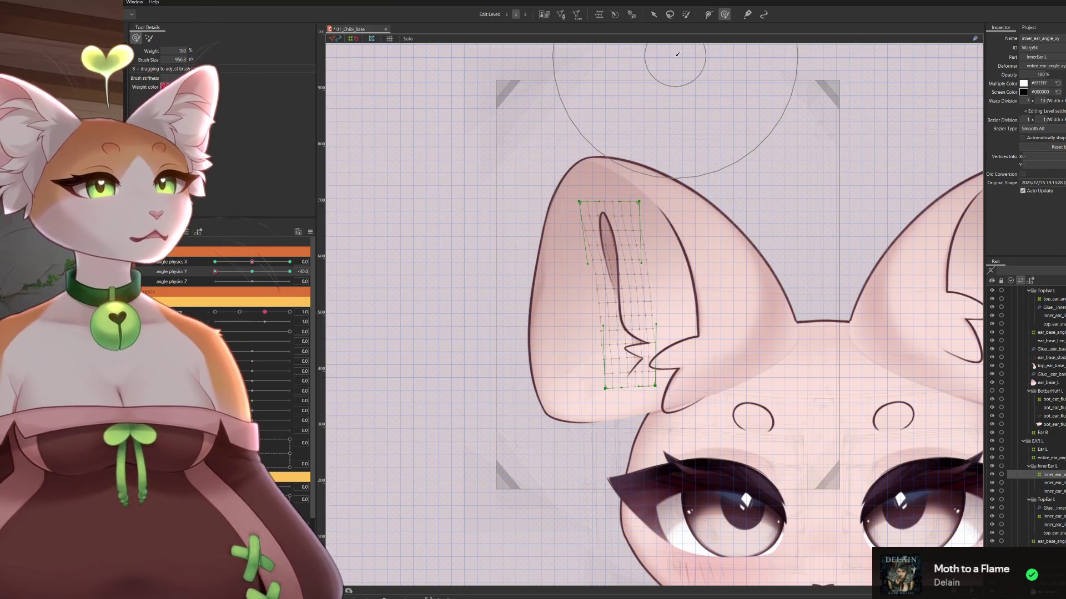
left_click_drag(677, 54, 676, 59)
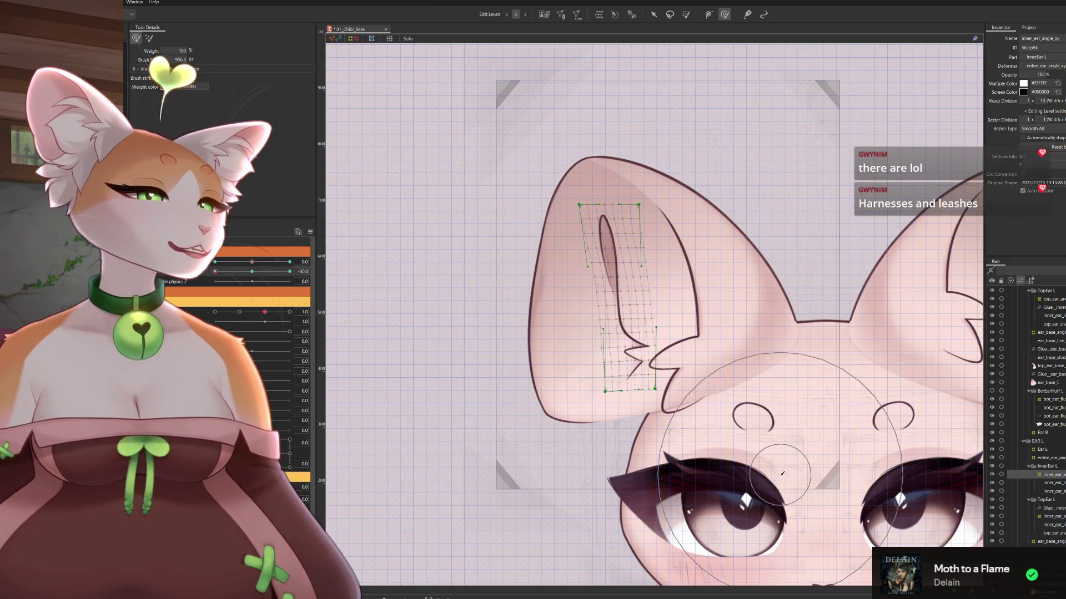
left_click_drag(624, 292, 622, 294)
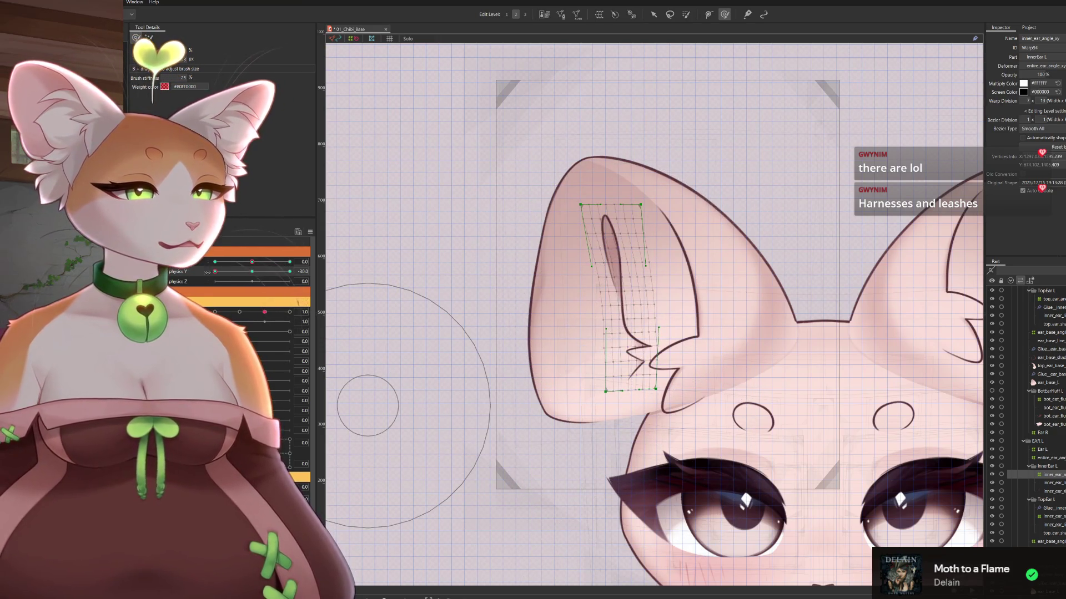
At angle physics Y -30, shift and refine the lower inner-ear mesh, then return to 2.3
left_click_drag(215, 271, 214, 271)
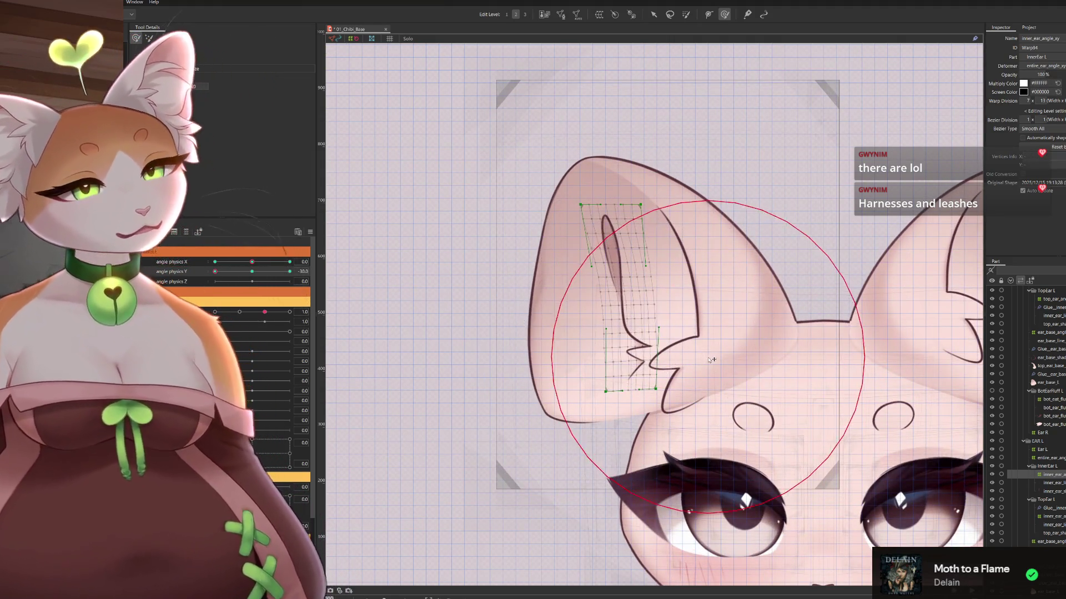
left_click_drag(653, 358, 644, 362)
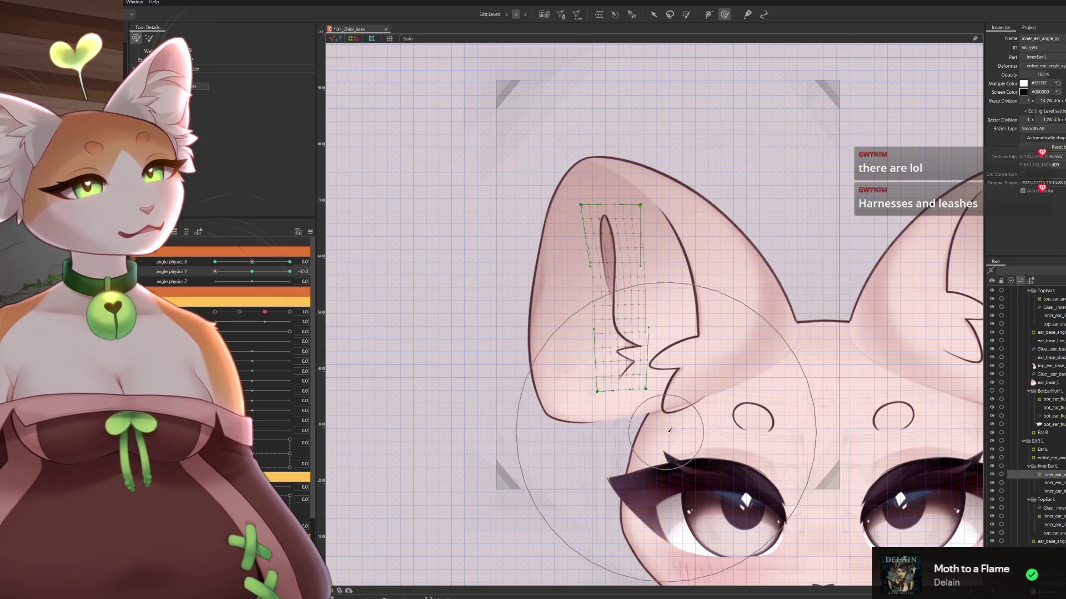
left_click_drag(705, 396, 696, 397)
left_click_drag(514, 450, 552, 439)
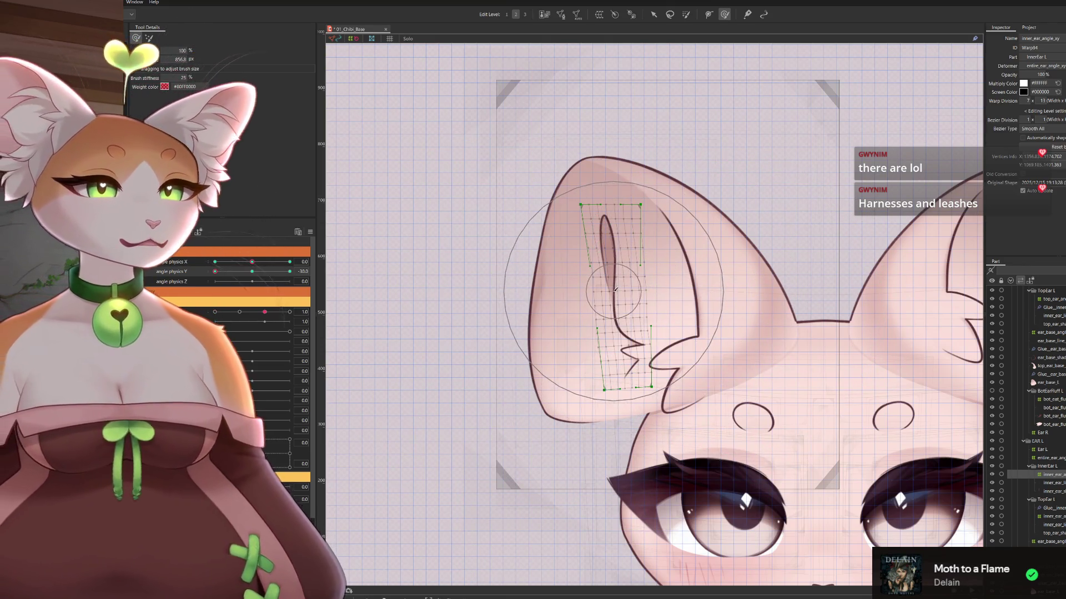
left_click_drag(624, 288, 620, 290)
mouse_move(215, 271)
left_mouse_down()
mouse_move(256, 283)
mouse_move(214, 281)
left_mouse_up()
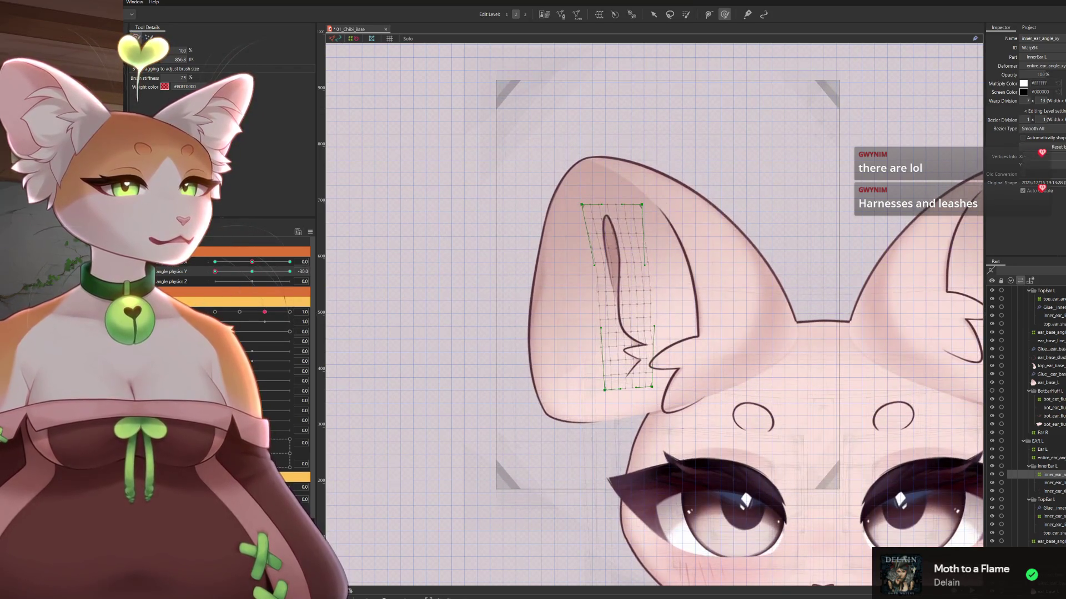
left_click_drag(705, 284, 700, 365)
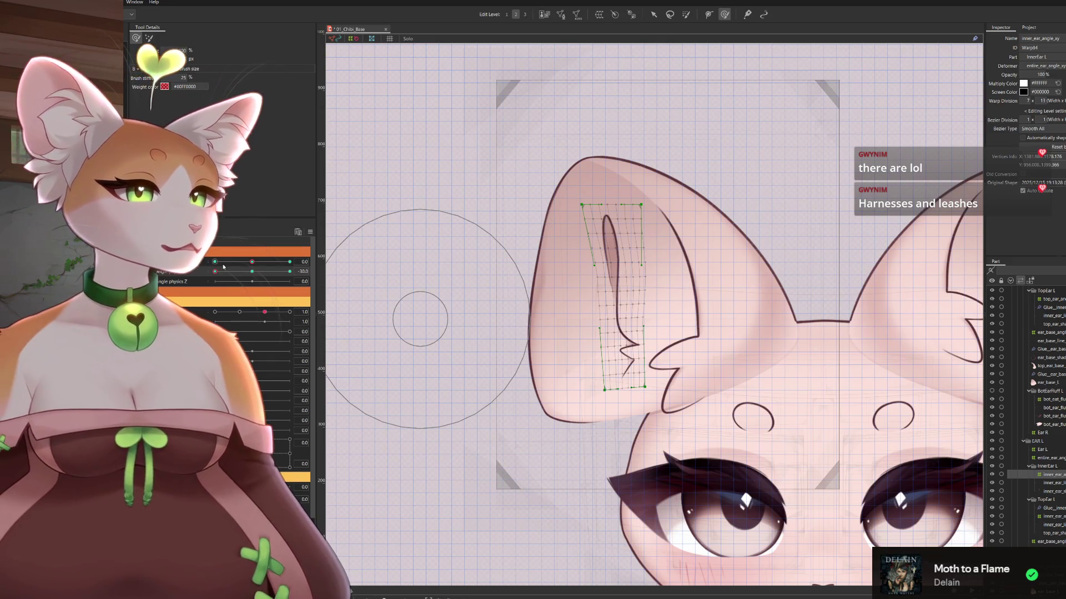
At the opposite angle extreme, shift the inner-ear warp grid up slightly, then swing back
left_click_drag(214, 272, 331, 273)
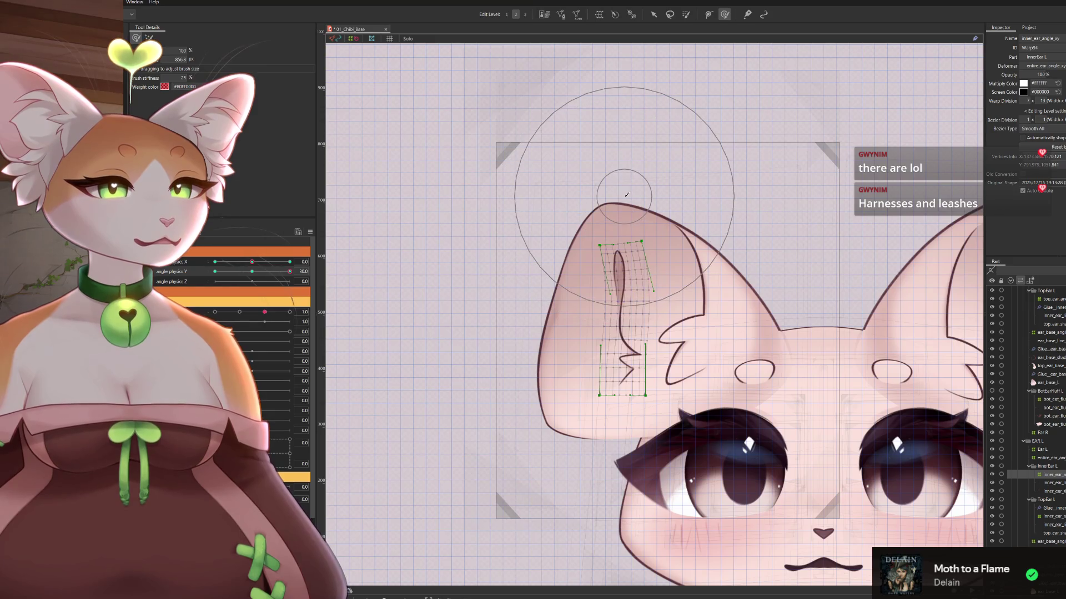
left_click_drag(624, 196, 617, 188)
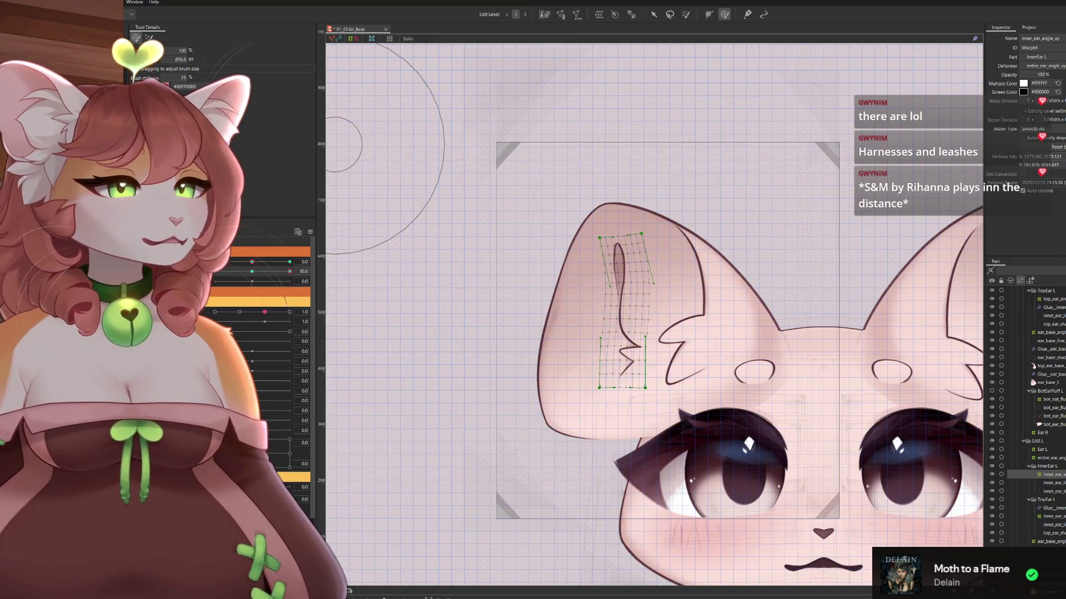
mouse_move(289, 272)
left_mouse_down()
mouse_move(215, 272)
mouse_move(245, 293)
mouse_move(281, 293)
mouse_move(215, 293)
left_mouse_up()
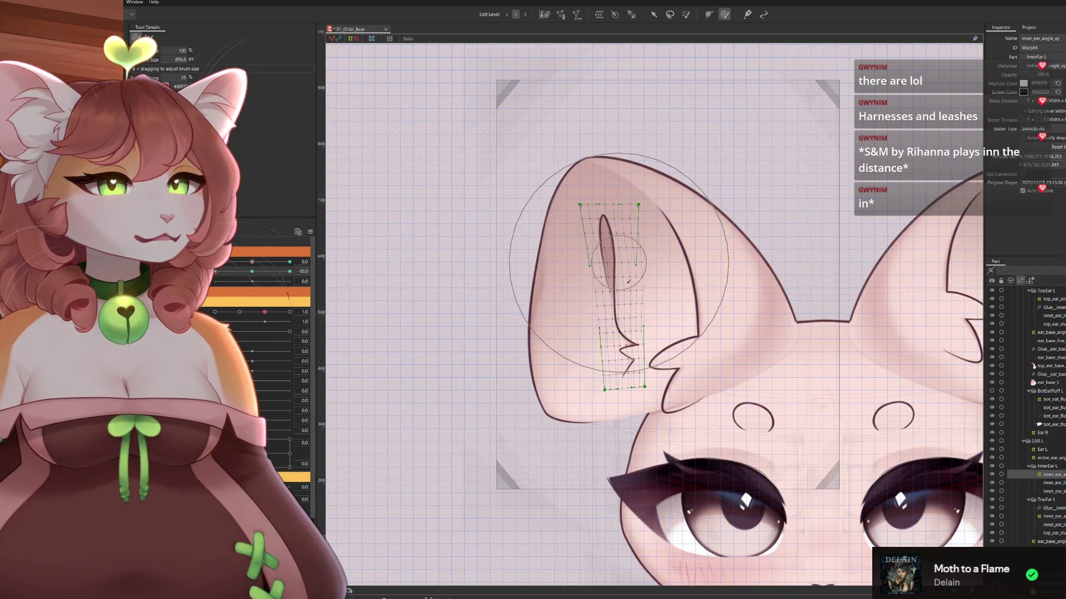
scroll(671, 361, "down", 3)
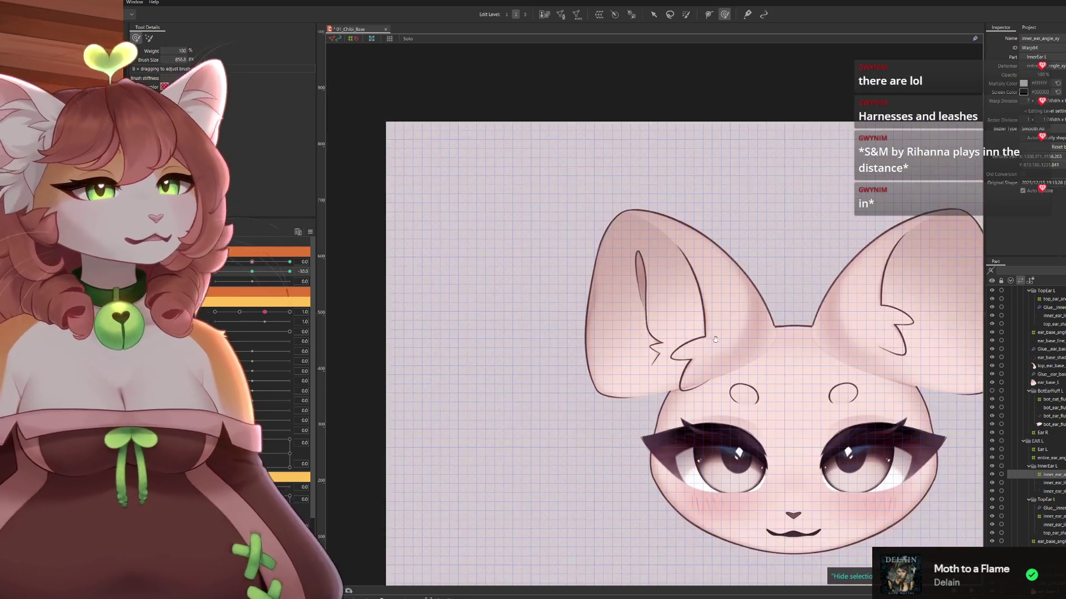
Hide the canvas grid and sweep the head angle to check the left ear
mouse_move(214, 271)
left_mouse_down()
mouse_move(323, 292)
mouse_move(213, 273)
mouse_move(277, 274)
mouse_move(305, 331)
left_mouse_up()
left_click(389, 39)
left_click_drag(289, 271, 215, 272)
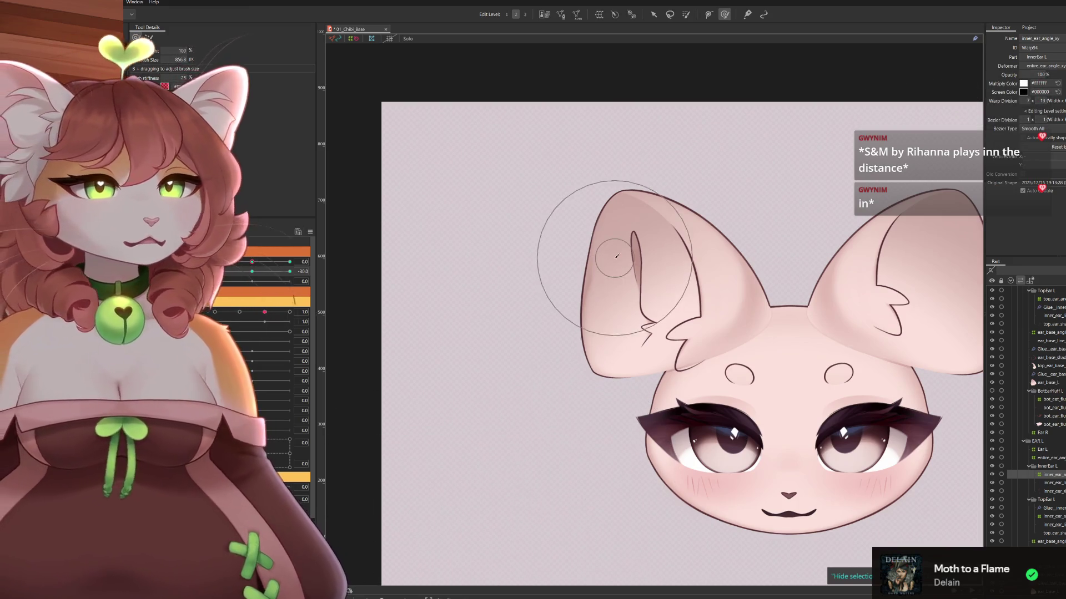
scroll(613, 260, "up", 2)
left_click_drag(670, 276, 712, 276)
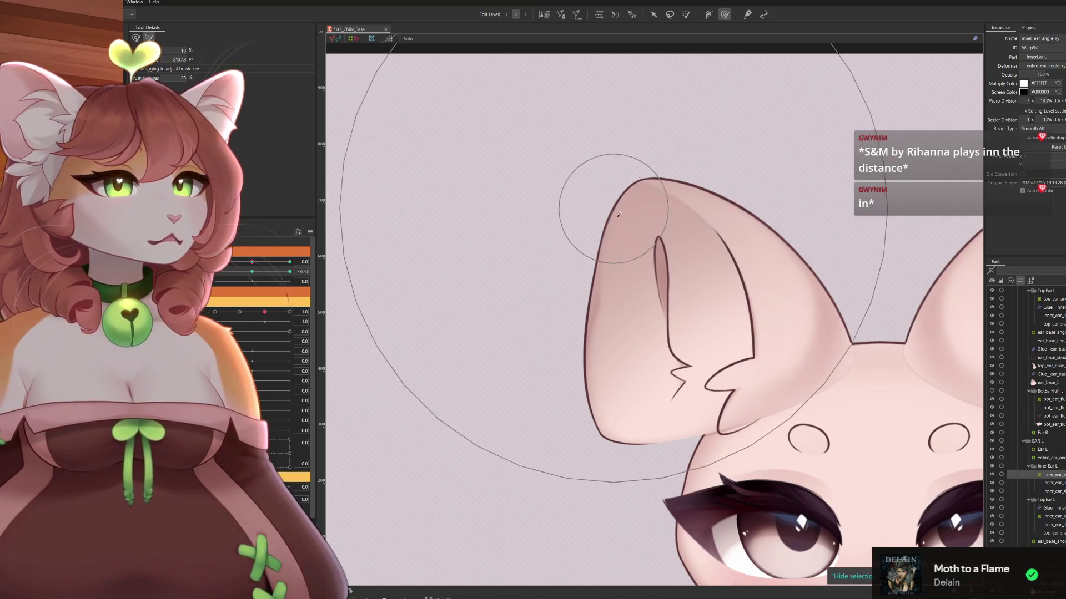
left_click_drag(223, 279, 327, 288)
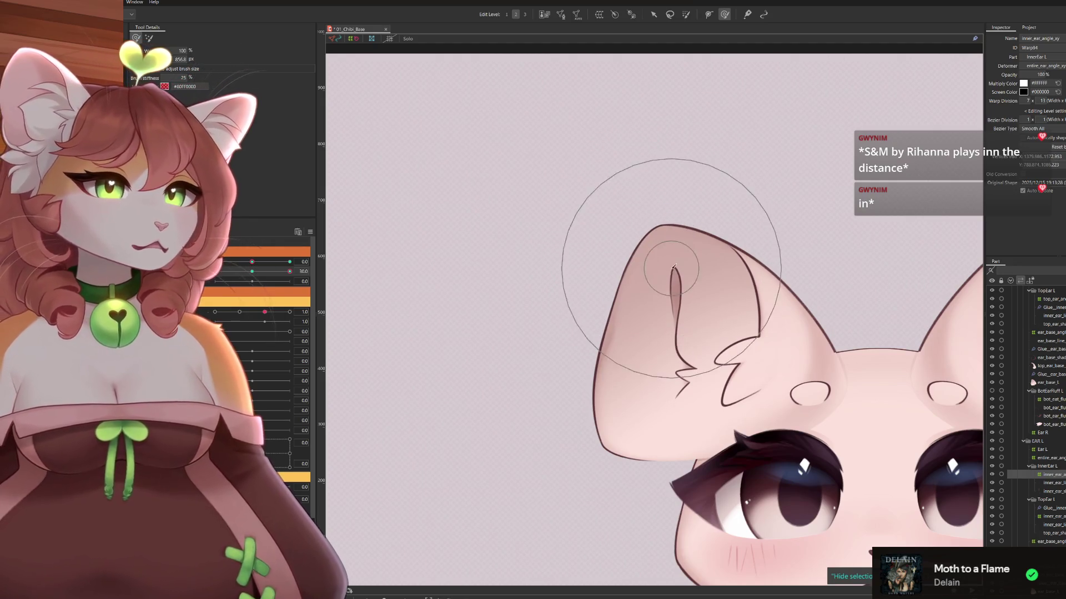
left_click_drag(286, 273, 252, 271)
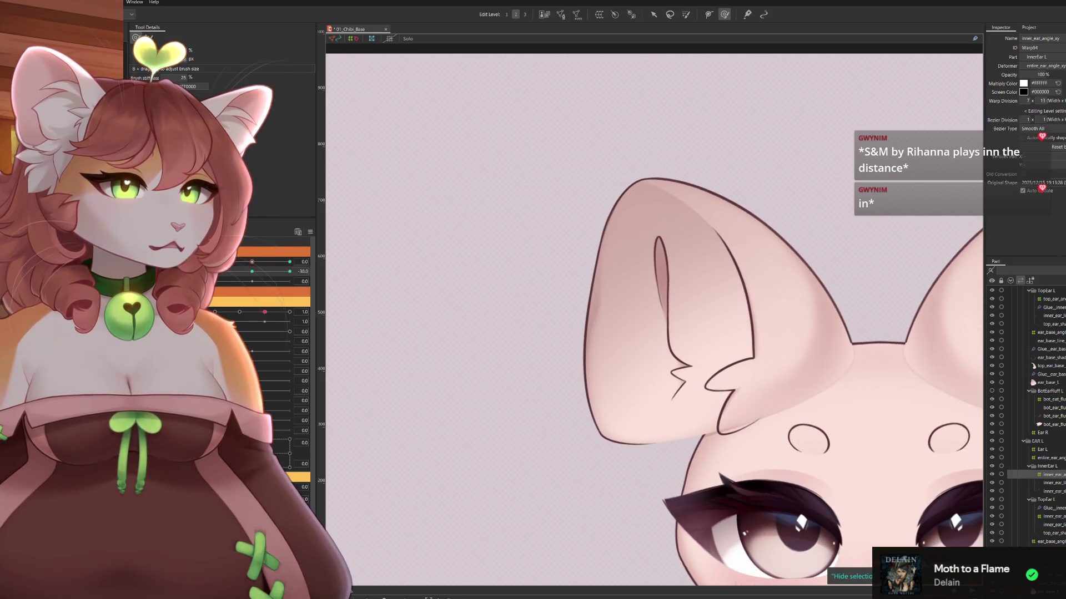
Brush the inner-ear line up toward the ear tip, undoing a bad downward stroke
left_click_drag(643, 190, 643, 214)
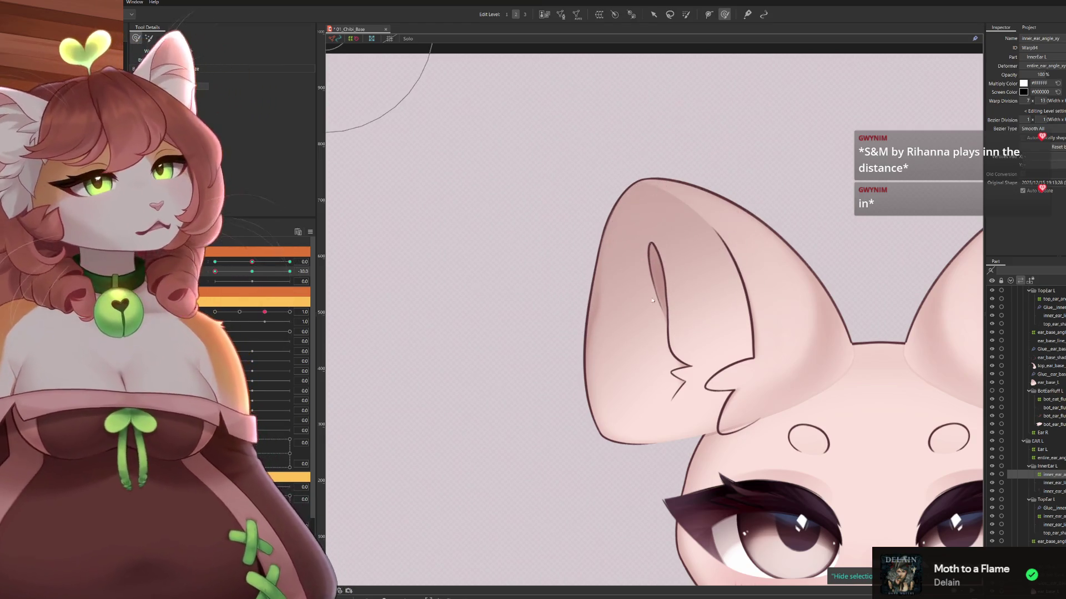
key("ctrl+z")
left_click_drag(610, 284, 604, 228)
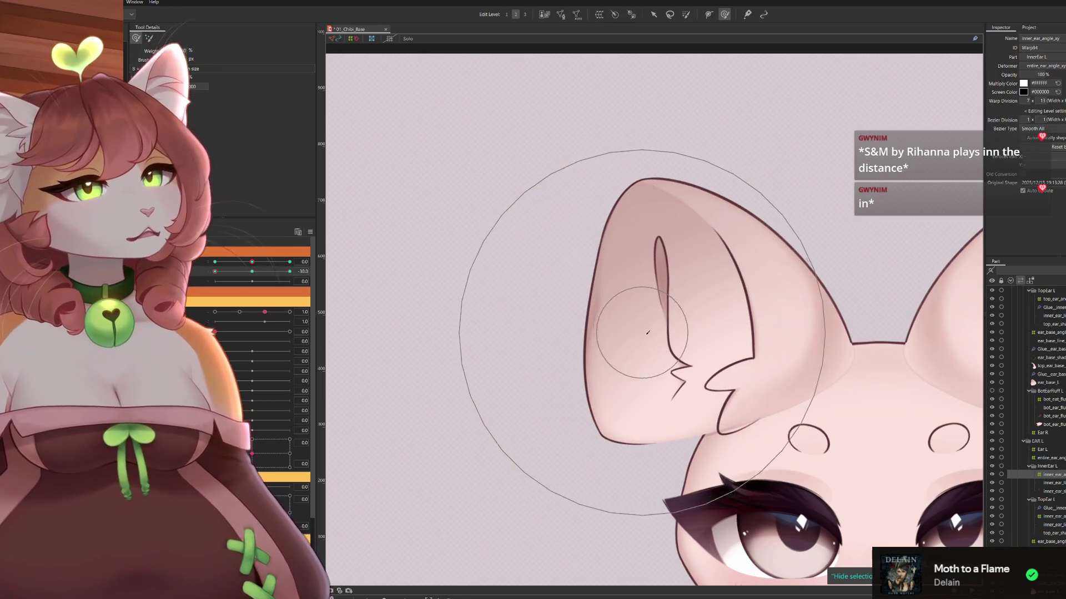
left_click_drag(663, 198, 671, 167)
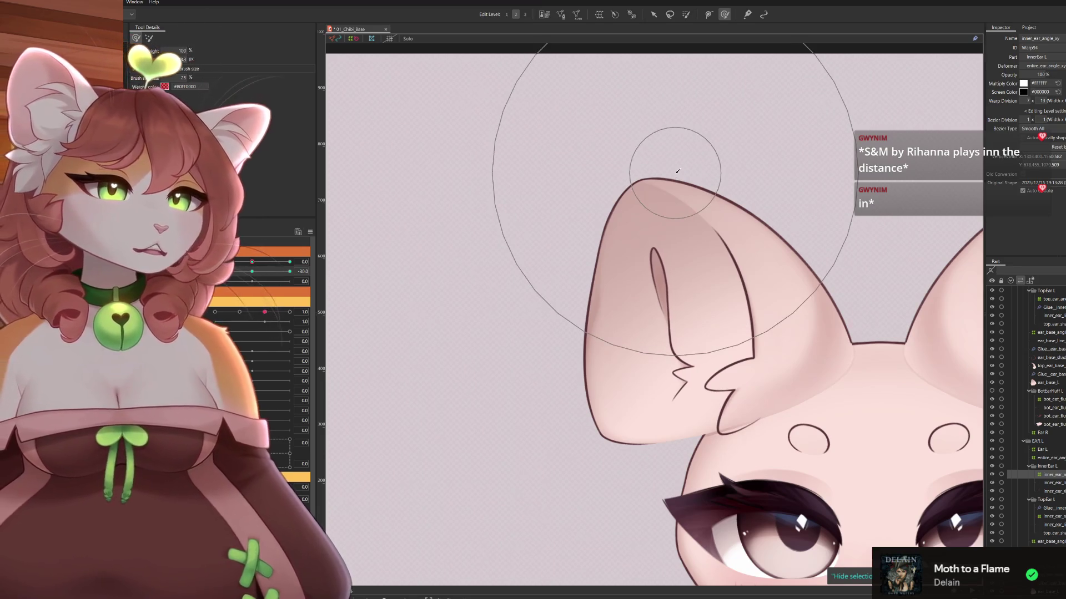
mouse_move(252, 271)
left_mouse_down()
mouse_move(258, 290)
mouse_move(306, 298)
mouse_move(249, 295)
mouse_move(272, 272)
mouse_move(245, 272)
left_mouse_up()
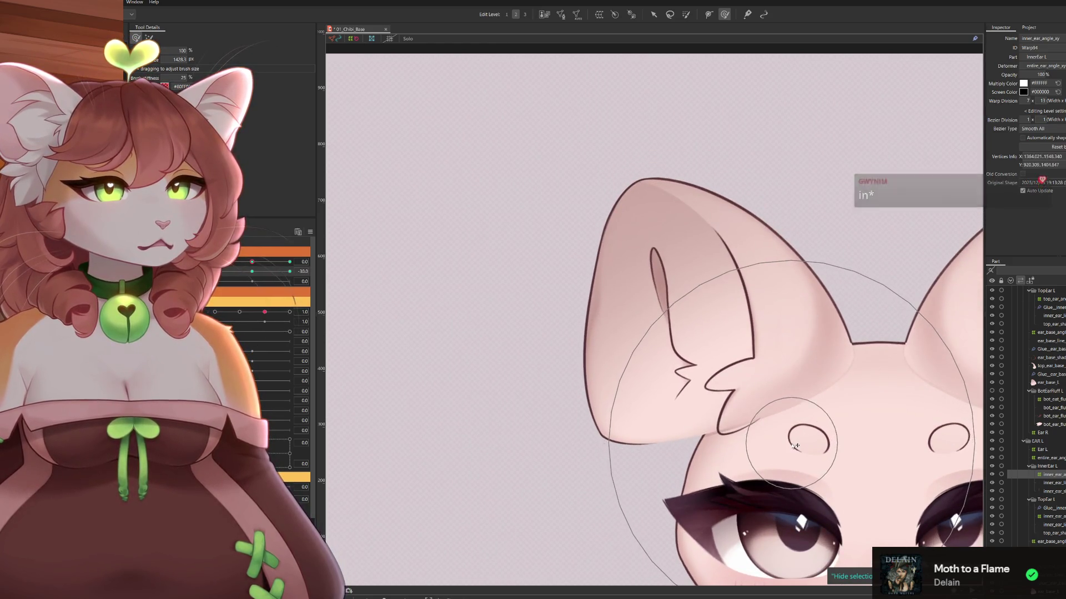
Nudge the inner-ear line near the ear tip and re-test the head angle
scroll(684, 250, "up", 1)
left_click_drag(682, 272, 654, 214)
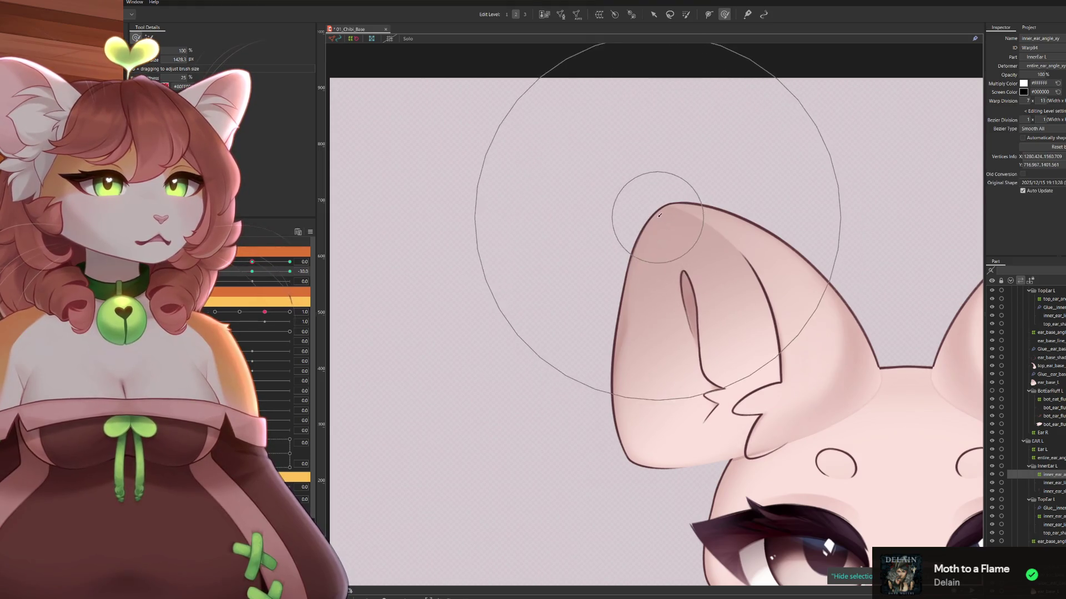
mouse_move(221, 272)
left_mouse_down()
mouse_move(277, 273)
mouse_move(279, 283)
mouse_move(221, 272)
left_mouse_up()
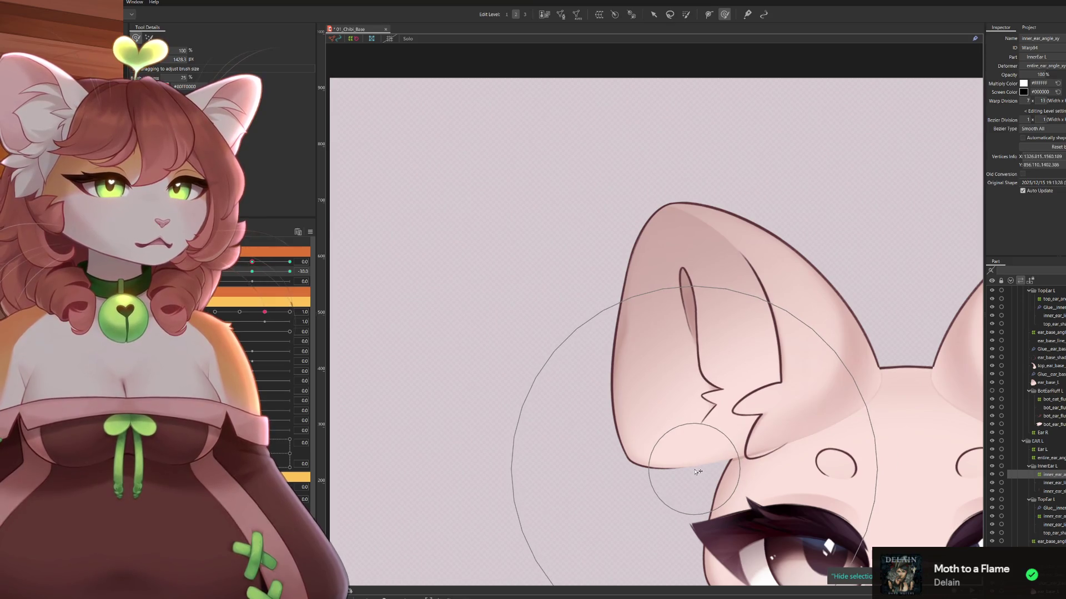
scroll(744, 406, "down", 2)
left_click_drag(743, 406, 663, 343)
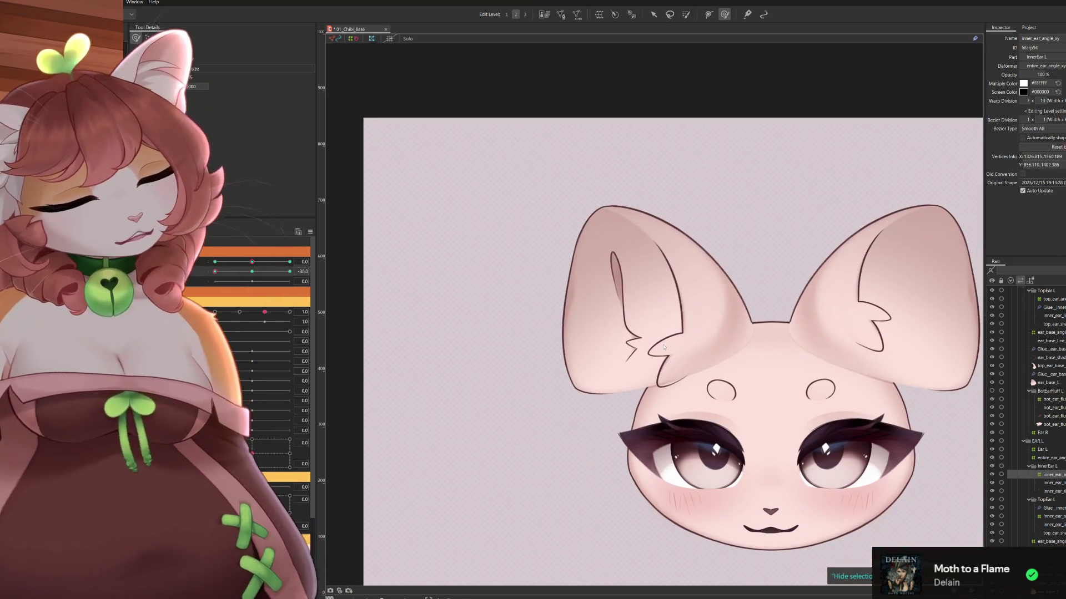
Sweep the head through its full Angle X/Y range, checking the left inner-ear line stays inside the ear
left_click_drag(226, 271, 209, 303)
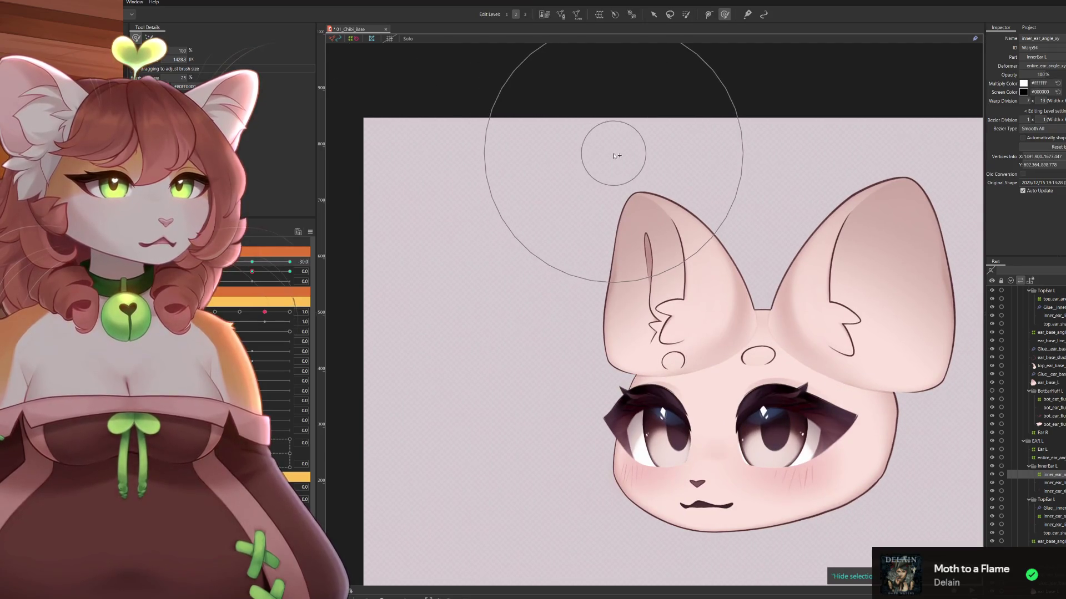
mouse_move(222, 261)
left_mouse_down()
mouse_move(296, 273)
mouse_move(222, 264)
left_mouse_up()
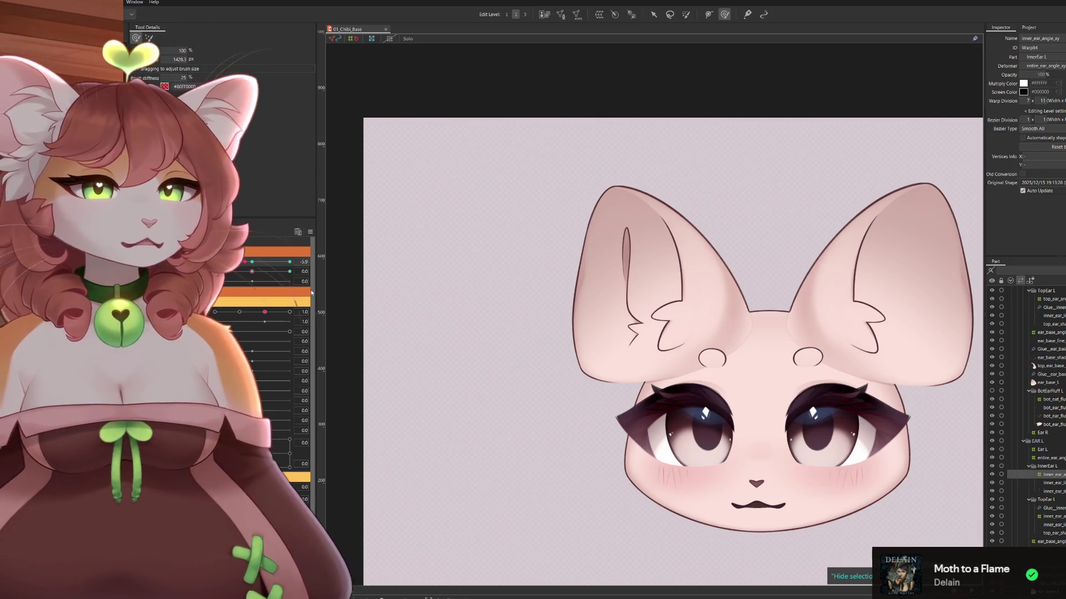
left_click_drag(254, 263, 365, 265)
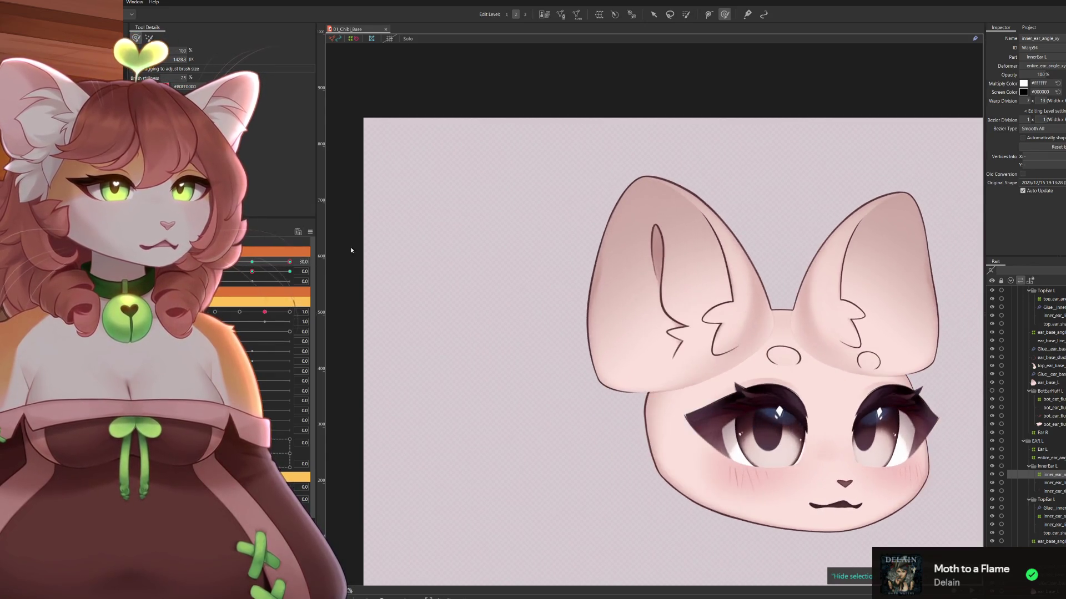
mouse_move(290, 262)
left_mouse_down()
mouse_move(254, 266)
mouse_move(357, 269)
left_mouse_up()
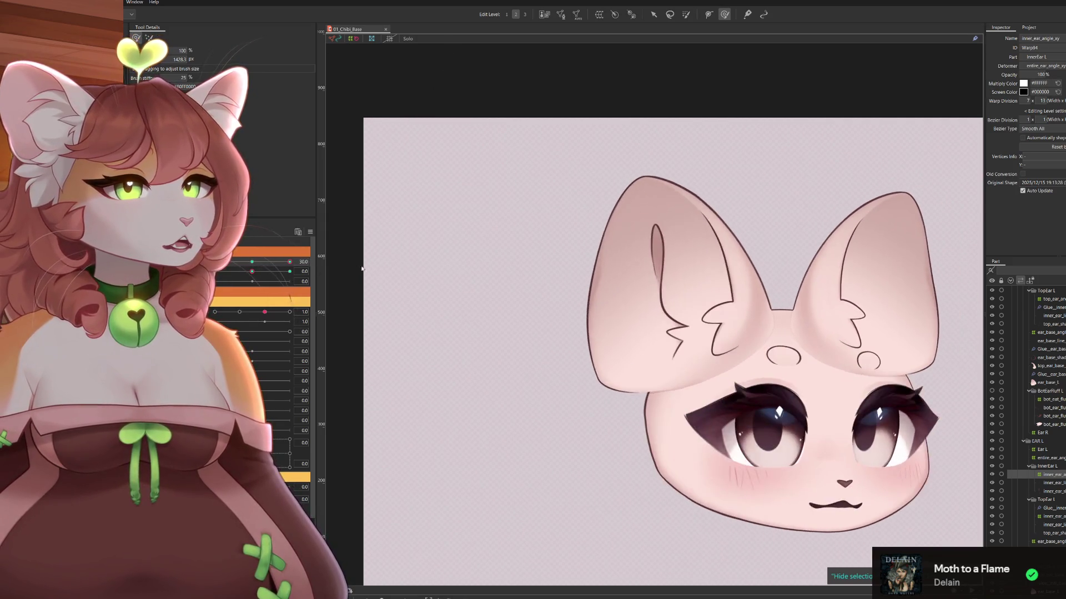
left_click_drag(252, 276, 213, 272)
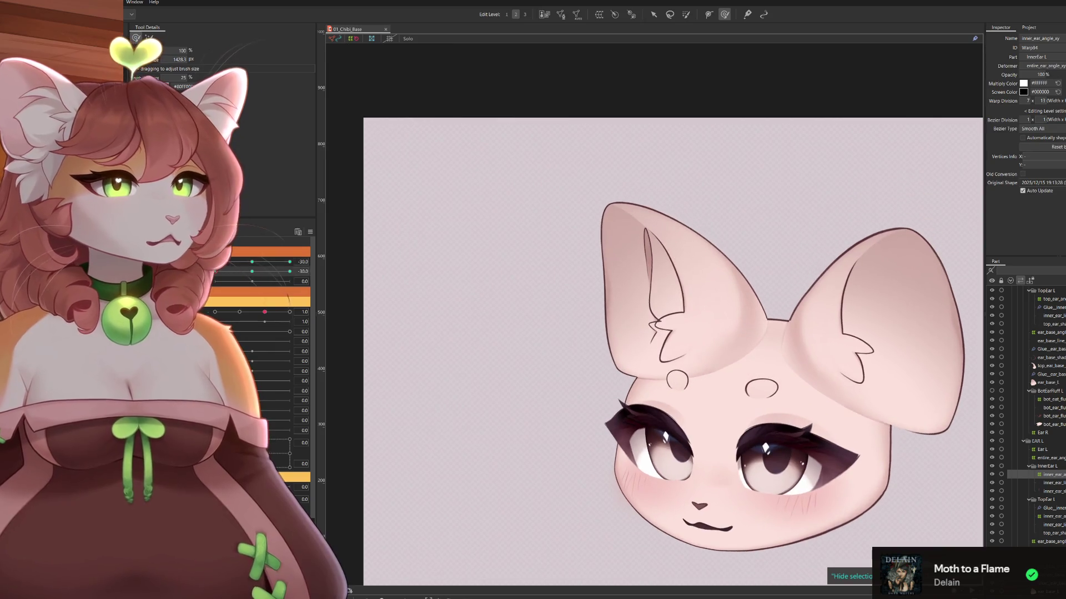
left_click_drag(600, 245, 597, 227)
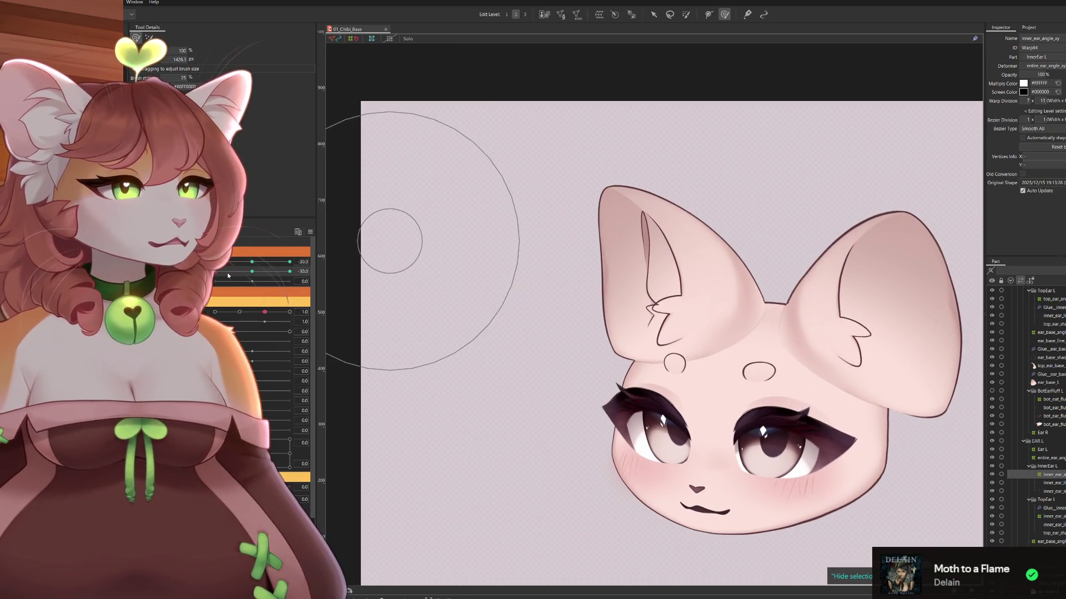
mouse_move(215, 277)
left_mouse_down()
mouse_move(297, 278)
mouse_move(215, 271)
mouse_move(284, 304)
left_mouse_up()
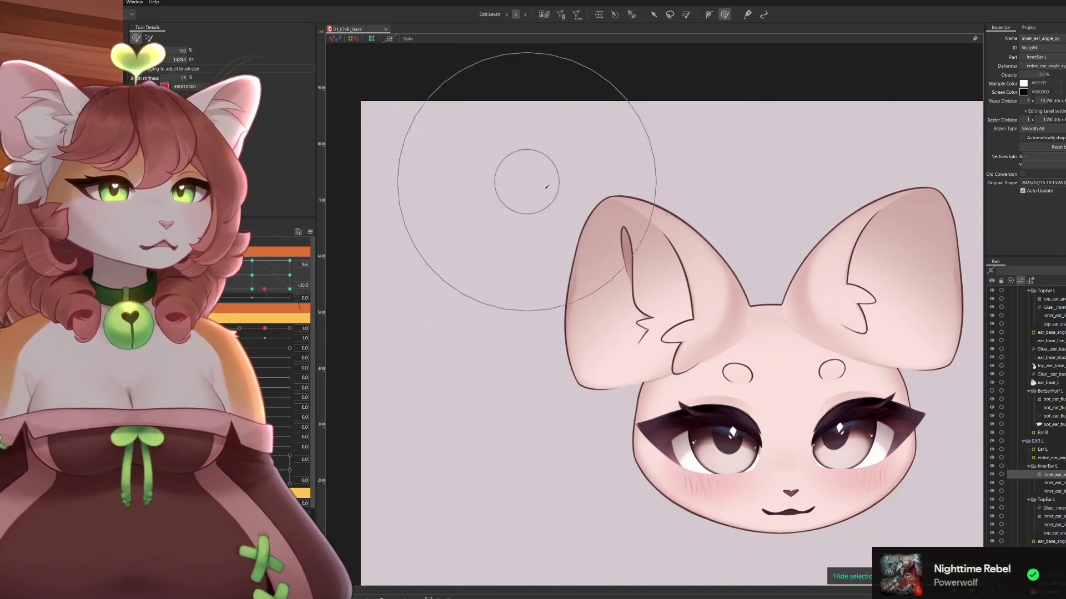
At the lower-left head extreme, enlarge the brush and nudge the left inner-ear line up-left into place
mouse_move(264, 289)
left_mouse_down()
mouse_move(236, 305)
mouse_move(252, 299)
left_mouse_up()
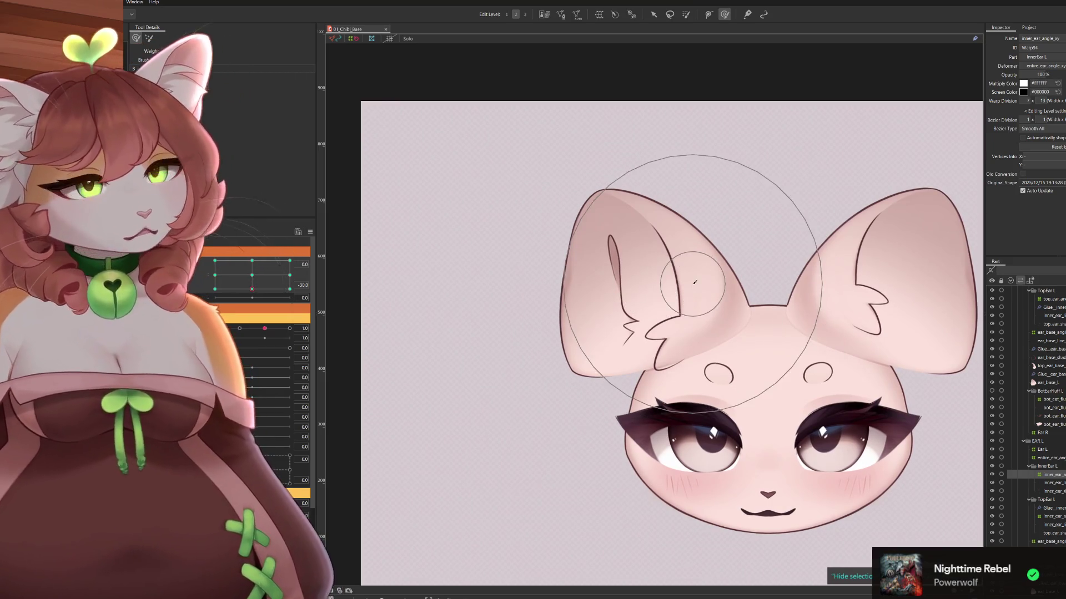
left_click_drag(252, 289, 215, 289)
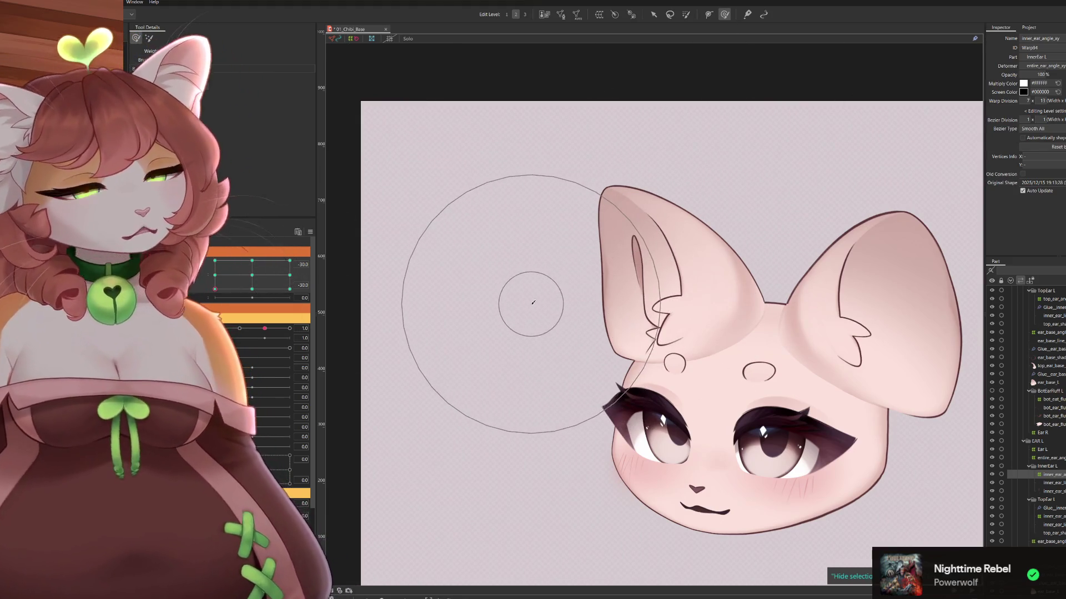
left_click_drag(530, 300, 607, 353)
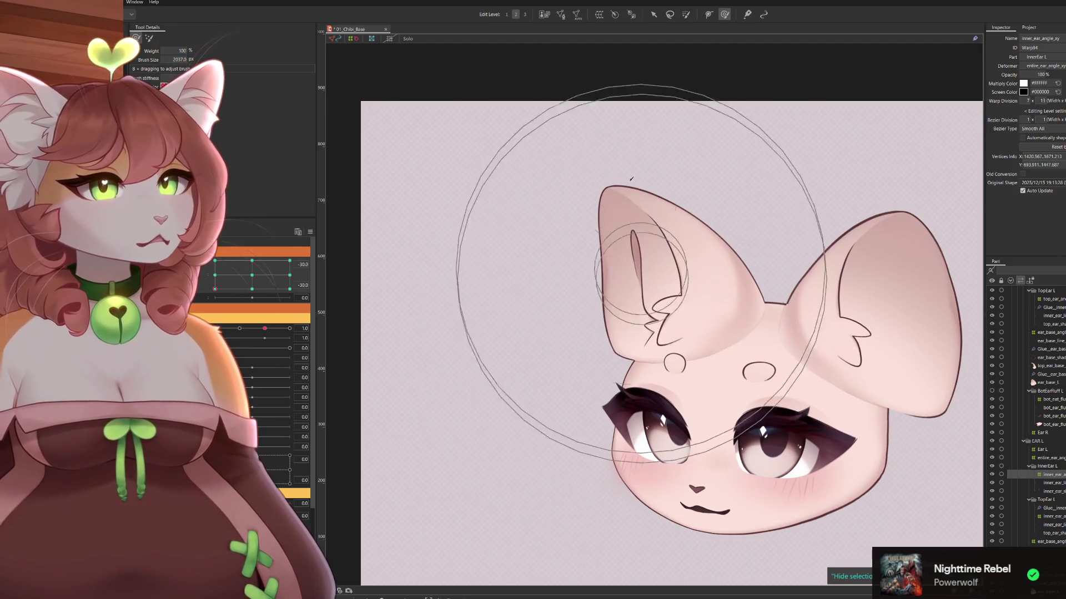
mouse_move(638, 108)
left_mouse_down()
mouse_move(203, 298)
mouse_move(252, 289)
mouse_move(215, 289)
left_mouse_up()
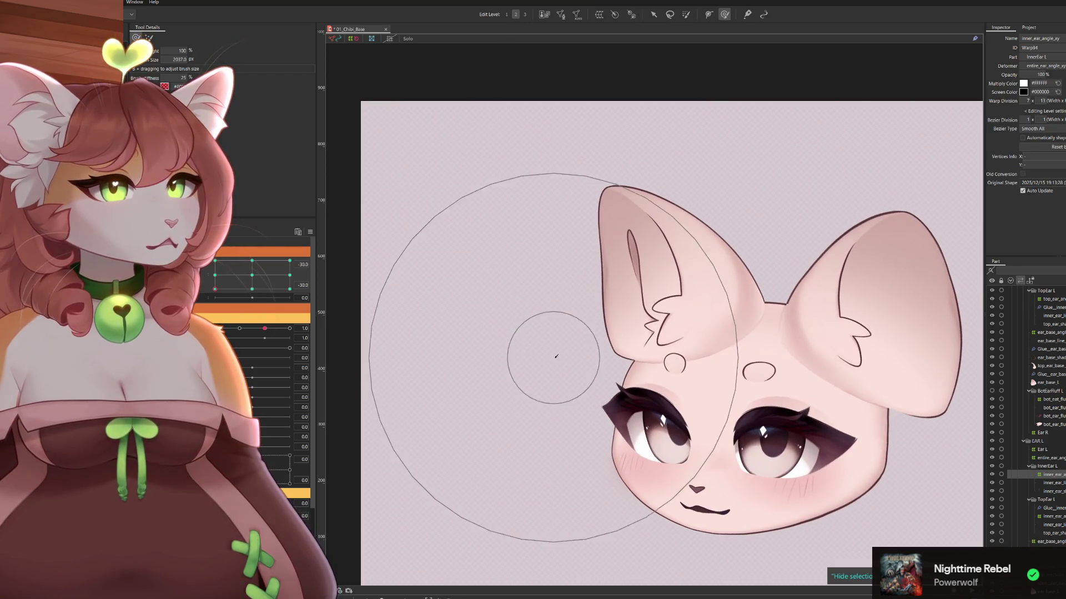
mouse_move(773, 171)
left_mouse_down()
mouse_move(706, 152)
mouse_move(717, 156)
left_mouse_up()
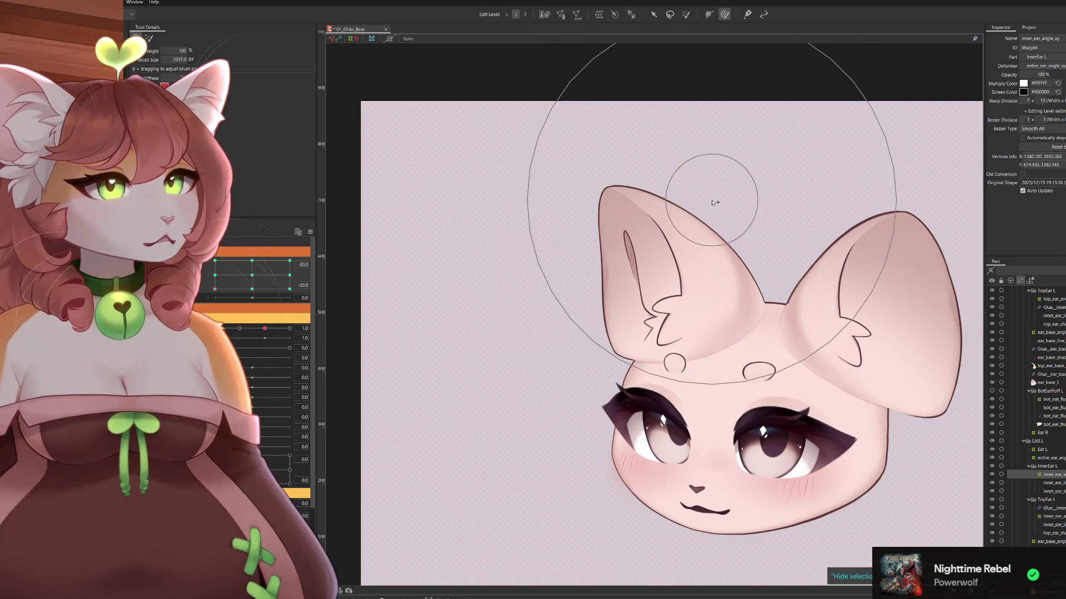
left_click_drag(720, 131, 716, 136)
Turn the head to the opposite side, brush-reshape the left inner ear, and select the InnerEar L part
mouse_move(218, 292)
left_mouse_down()
mouse_move(277, 315)
mouse_move(253, 315)
left_mouse_up()
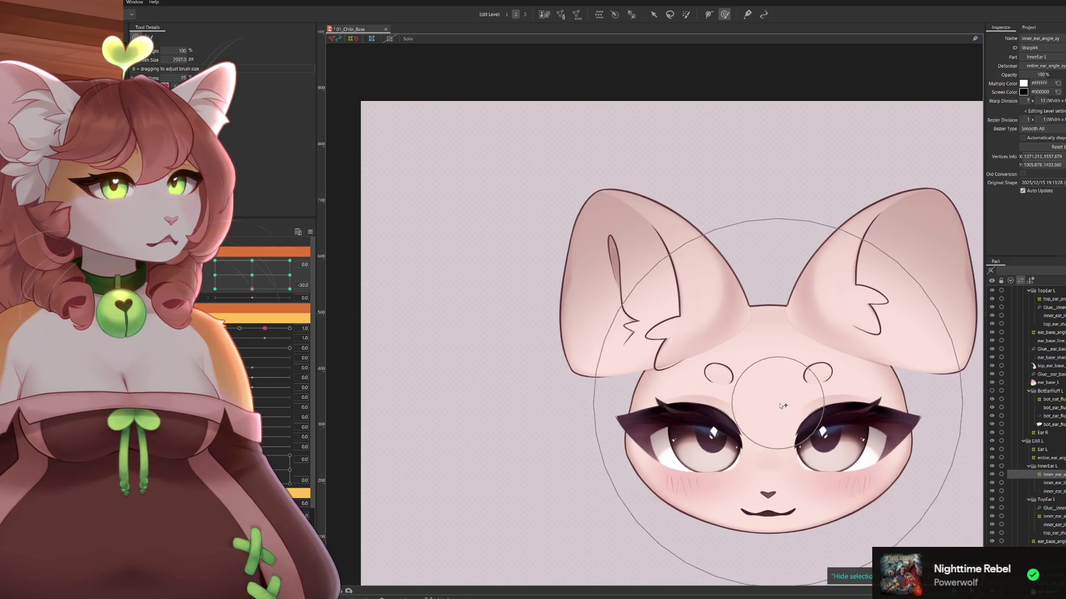
mouse_move(252, 289)
left_mouse_down()
mouse_move(212, 303)
mouse_move(201, 286)
left_mouse_up()
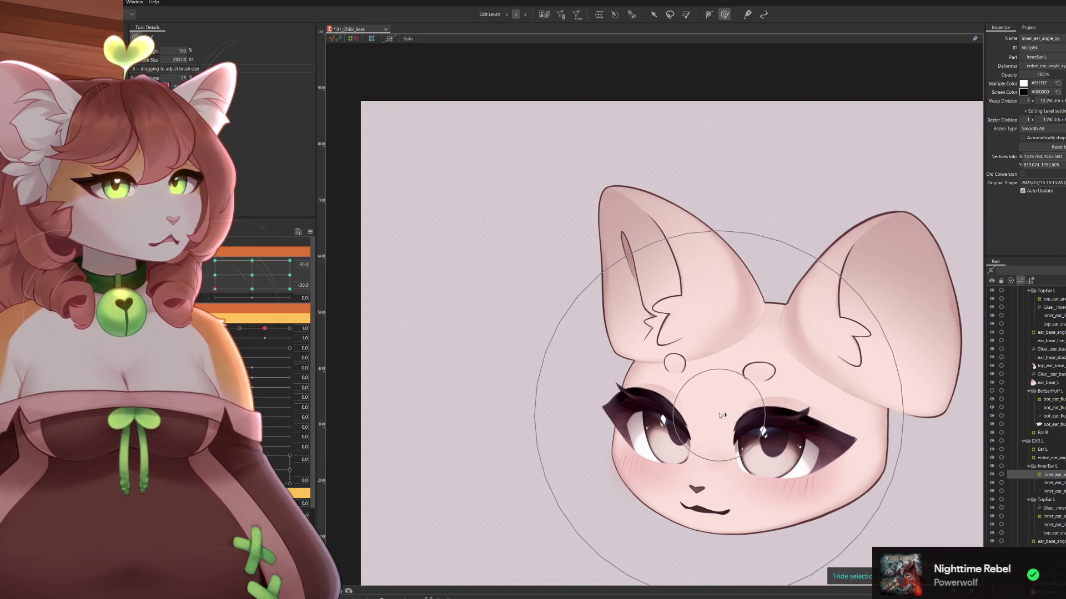
left_click(727, 320)
left_click_drag(727, 320, 673, 238)
left_click(715, 333)
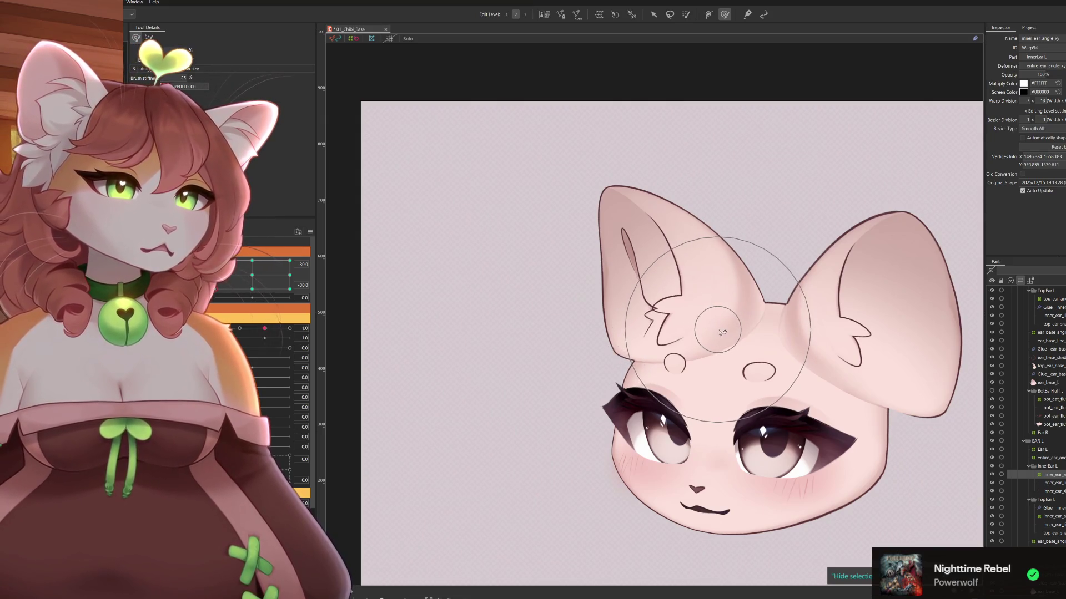
left_click(1026, 468)
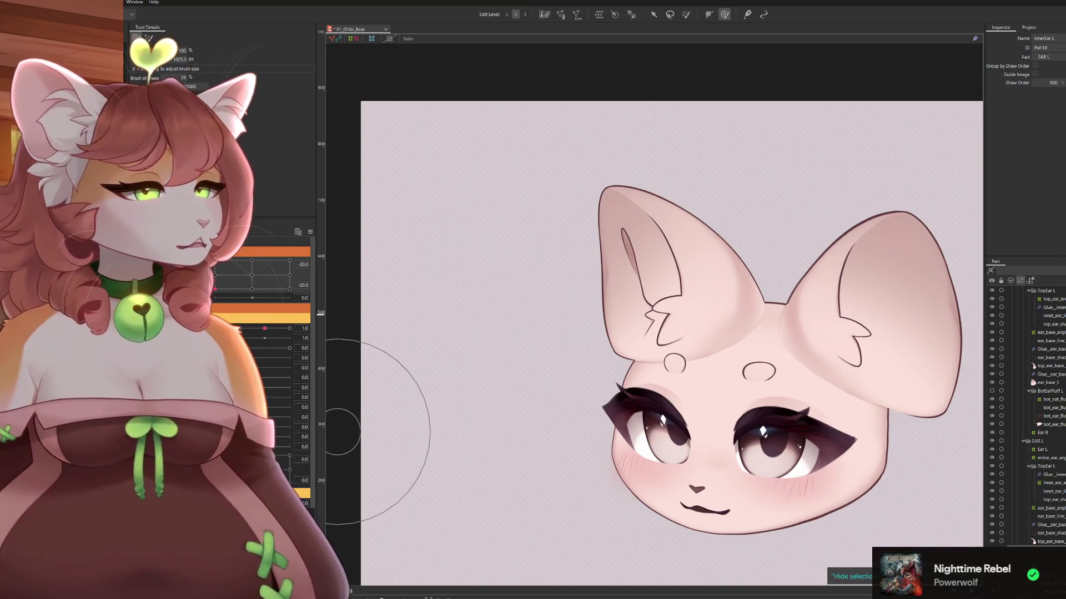
With inner_ear_line_L selected, set the head angle to 9.2 and bend the inner-ear line leftward
left_click(702, 356)
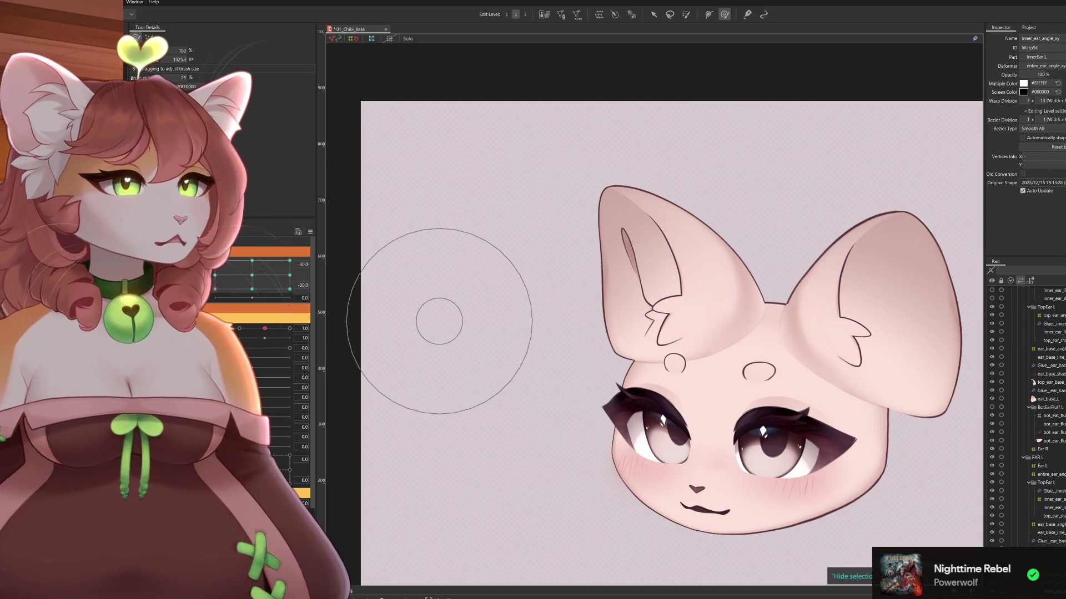
mouse_move(225, 277)
left_mouse_down()
mouse_move(219, 286)
mouse_move(213, 270)
mouse_move(215, 289)
mouse_move(290, 288)
left_mouse_up()
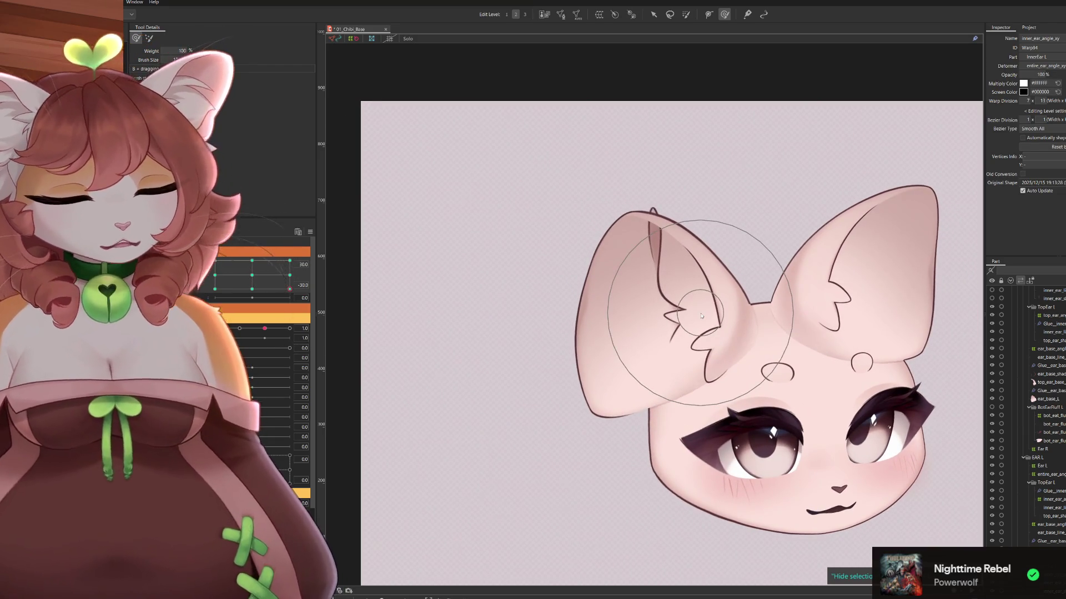
left_click_drag(701, 316, 702, 311)
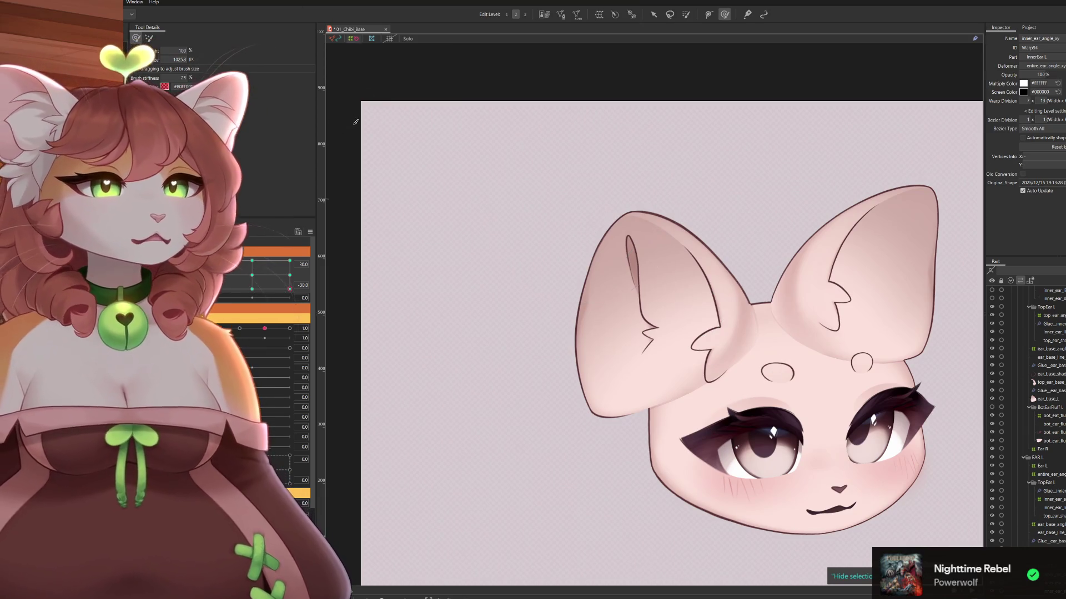
Select the left inner-ear warp deformer through a temporary deformation and commit it
left_click(405, 216)
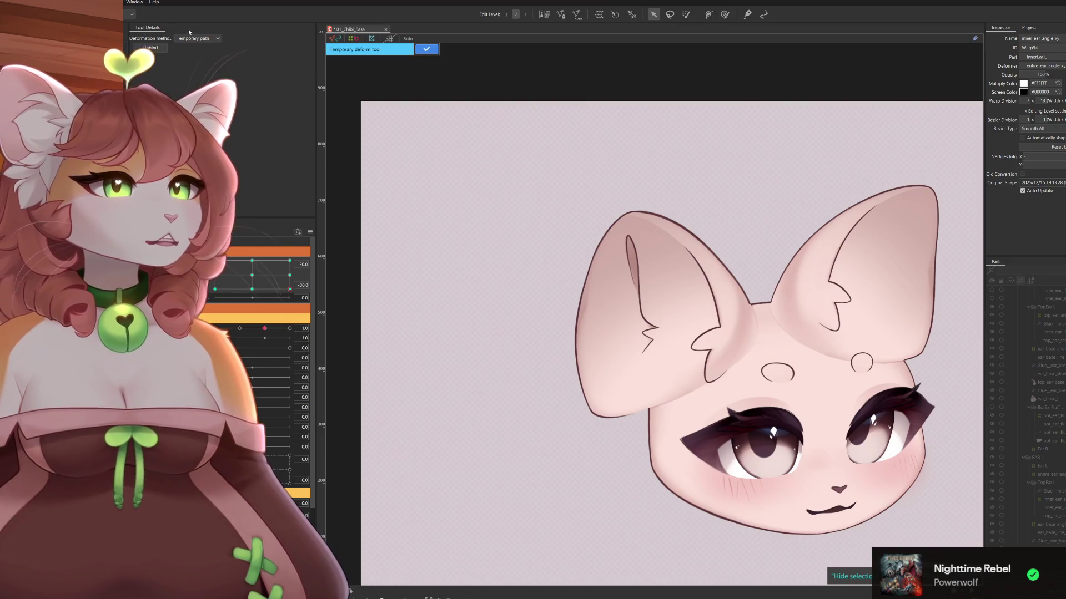
left_click(636, 248)
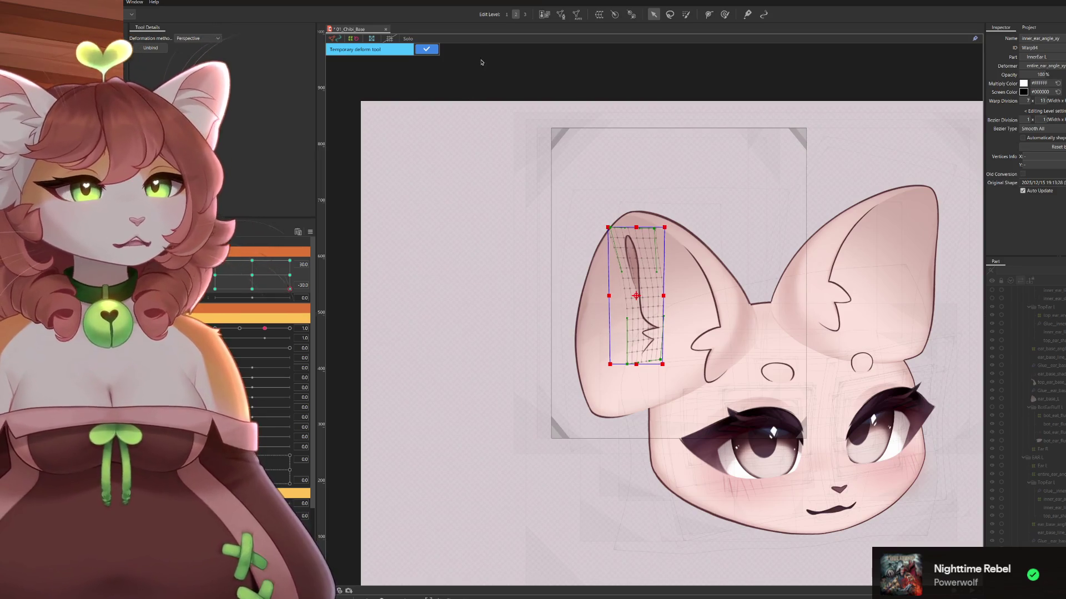
left_click(426, 50)
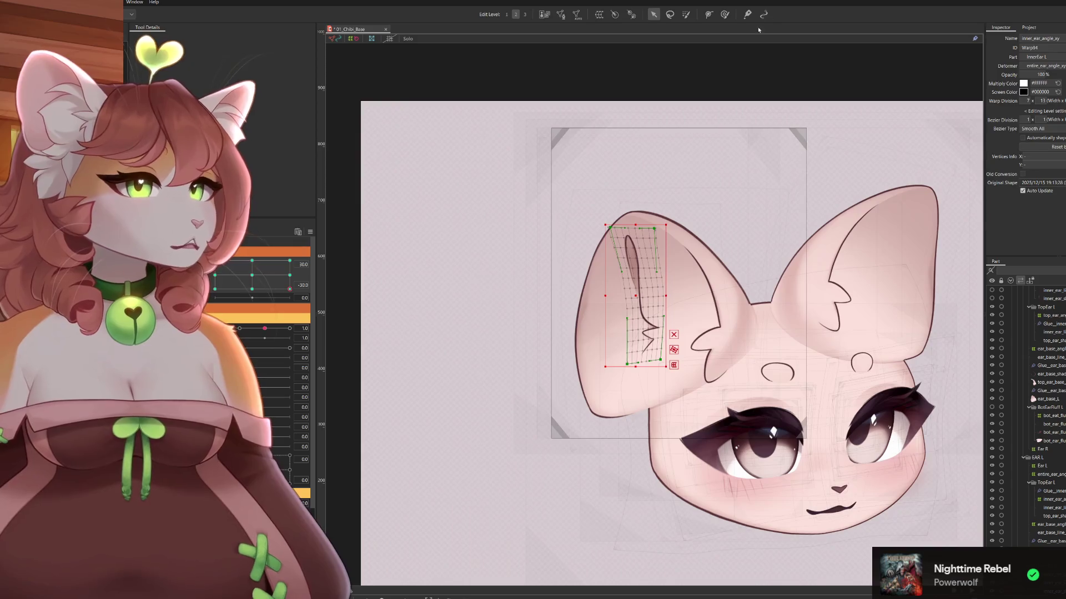
With the deform brush, preview partial head turns, reverting the angle to 30 each time
left_click(724, 16)
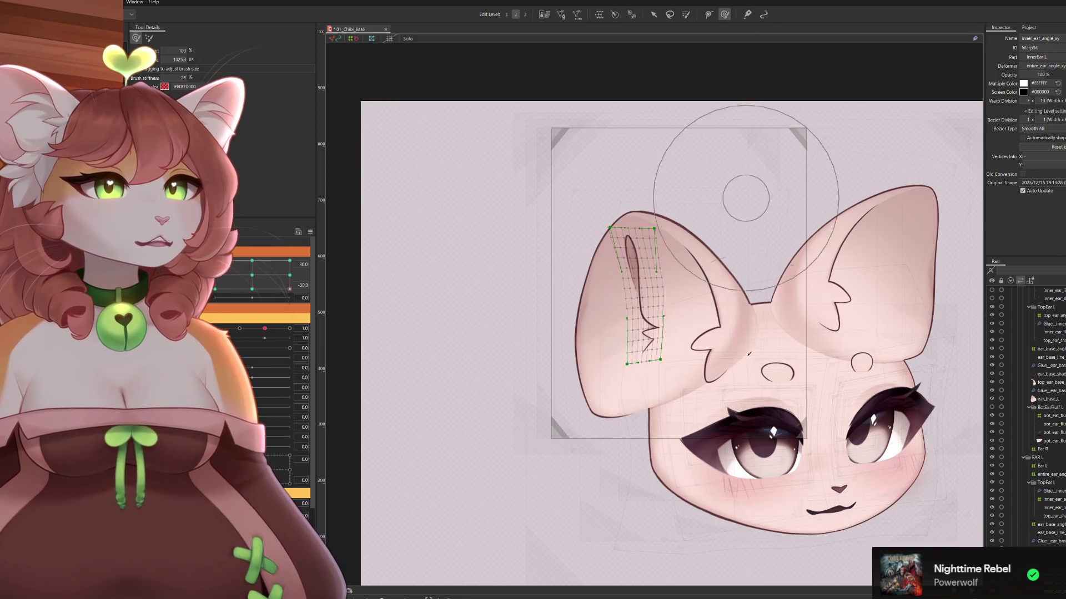
left_click_drag(286, 292, 271, 289)
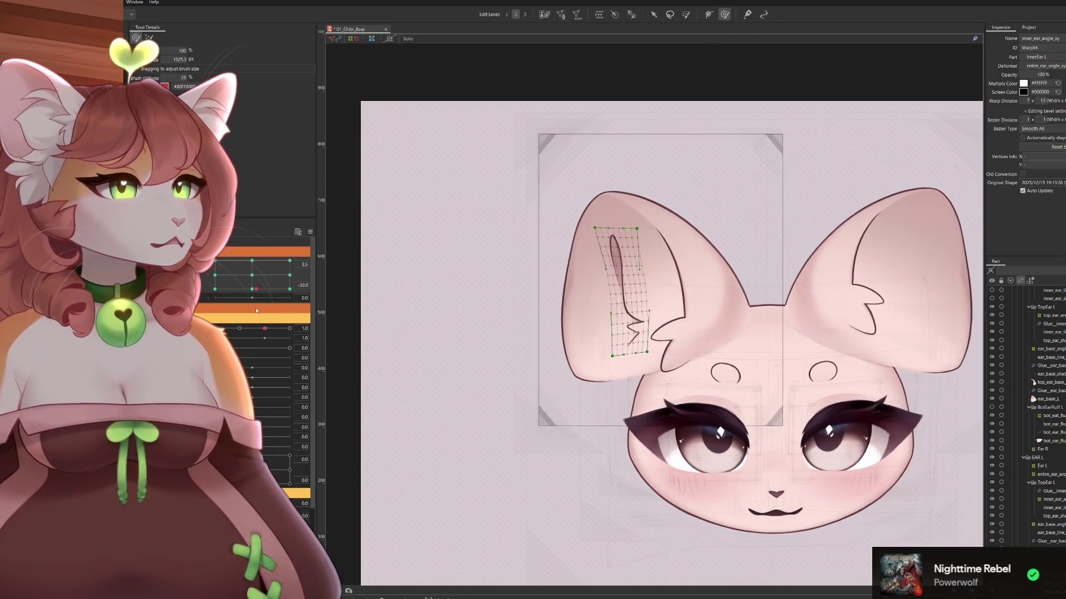
key("ctrl+z")
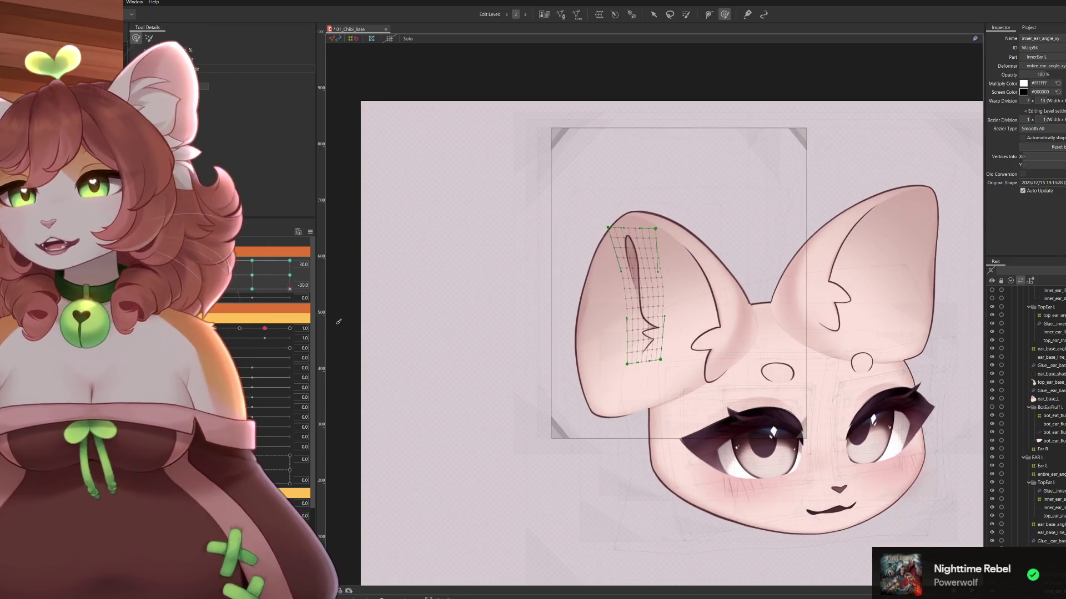
left_click_drag(284, 292, 246, 306)
key("ctrl+z")
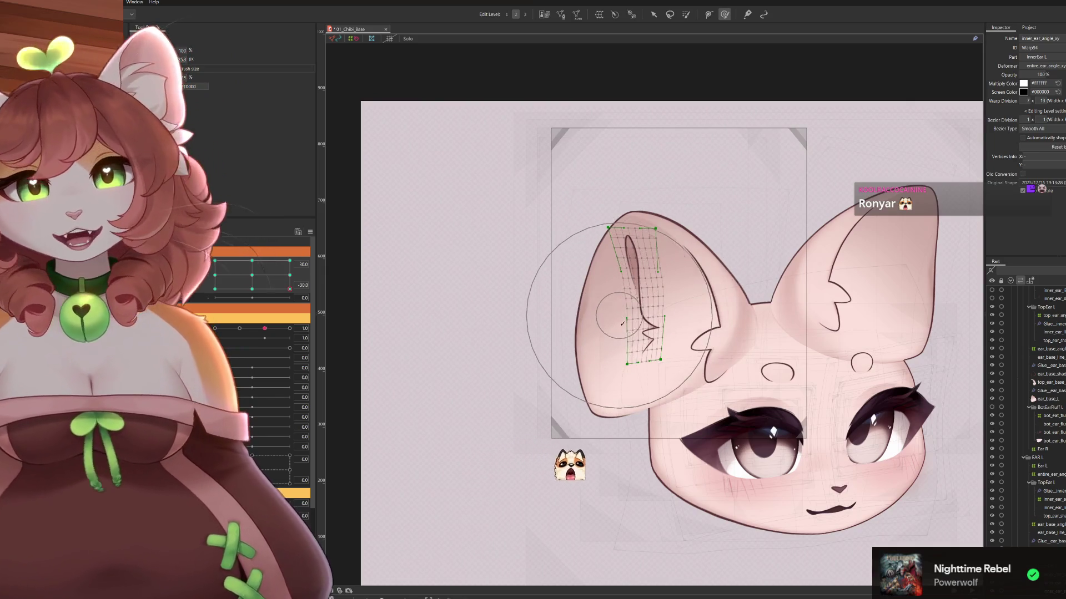
Enlarge the brush and reshape the upper ear warp mesh at head angles 17.2 and -9.3
left_click_drag(587, 376, 606, 386)
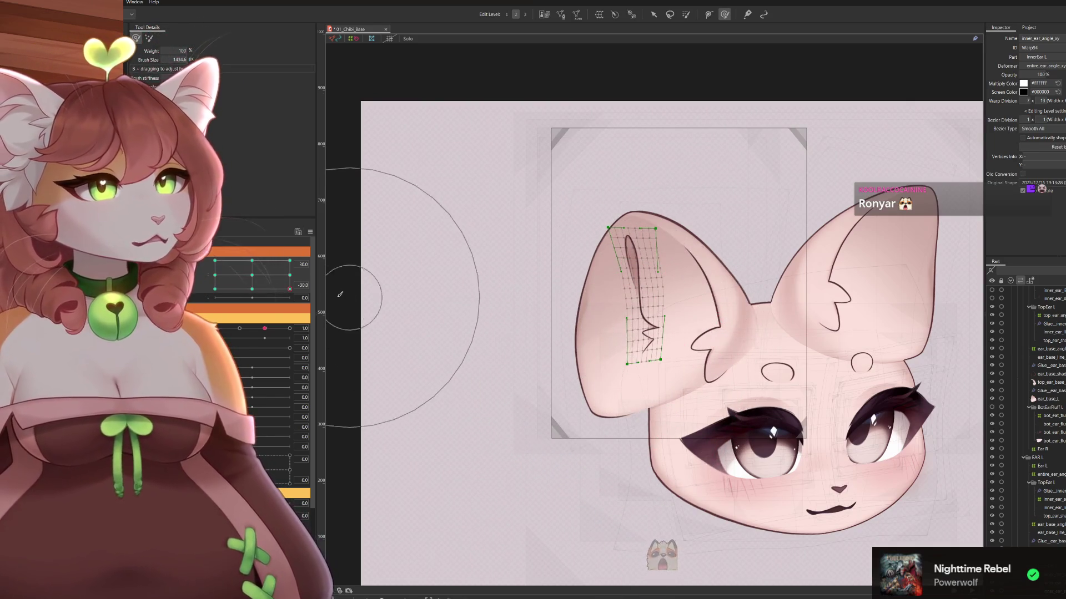
mouse_move(290, 289)
left_mouse_down()
mouse_move(273, 292)
mouse_move(289, 289)
left_mouse_up()
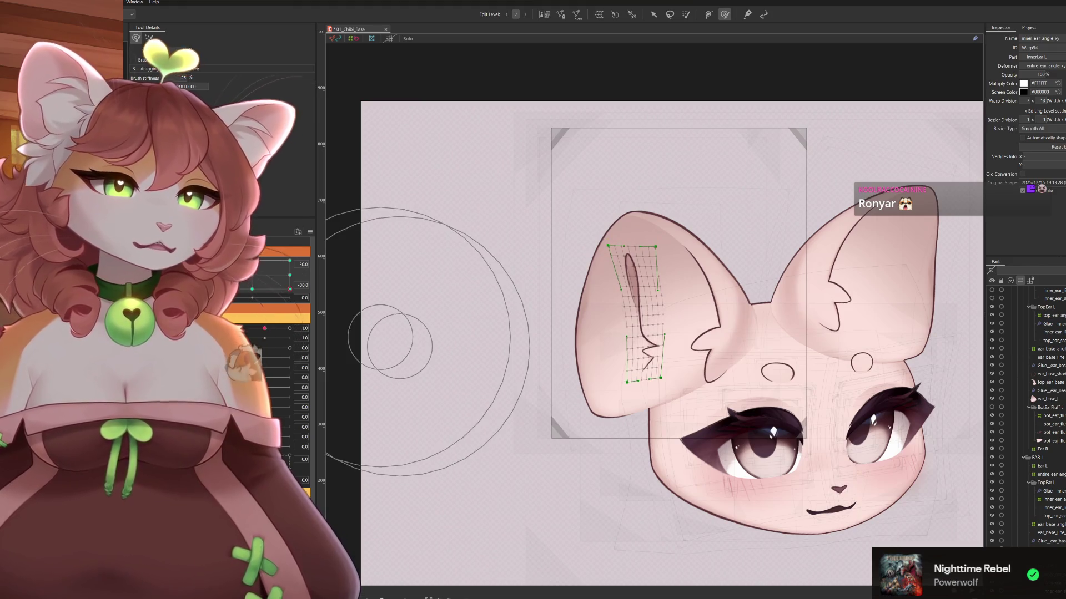
left_click_drag(467, 202, 485, 252)
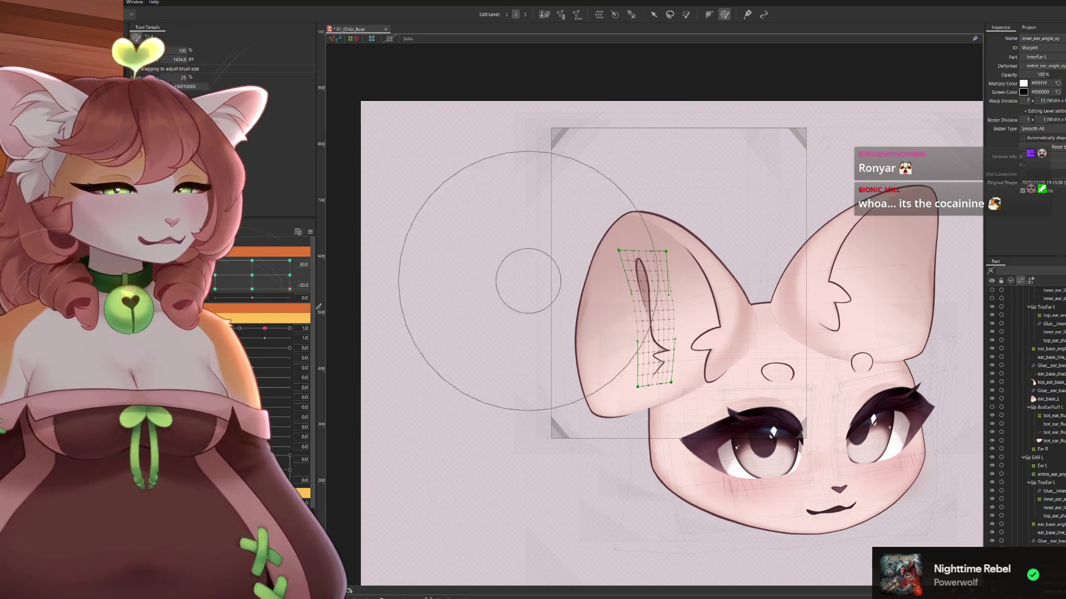
mouse_move(289, 289)
left_mouse_down()
mouse_move(241, 312)
mouse_move(320, 269)
mouse_move(317, 303)
left_mouse_up()
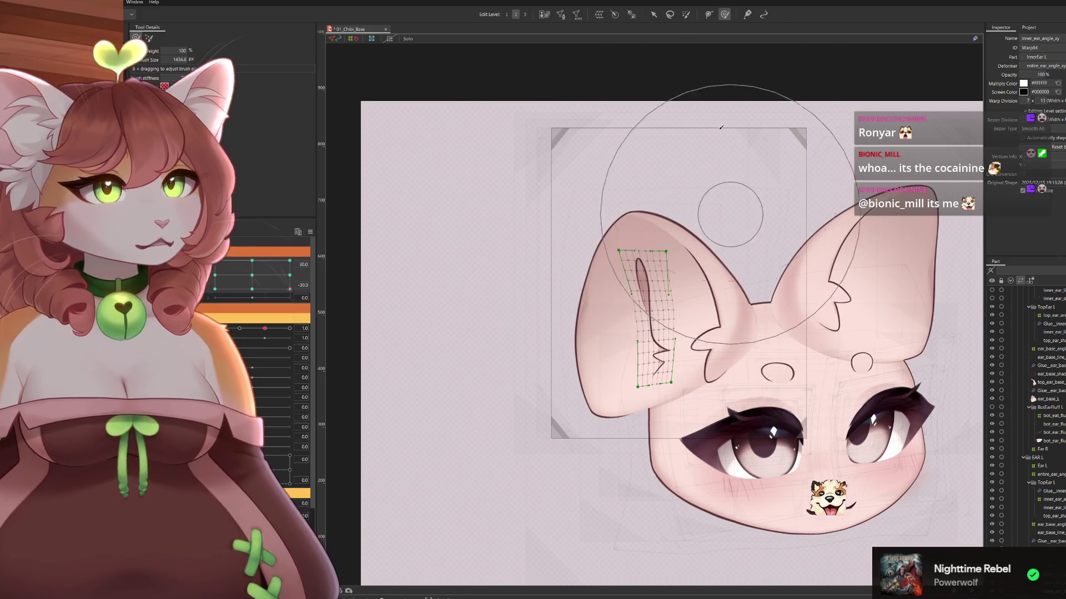
left_click_drag(588, 261, 610, 264)
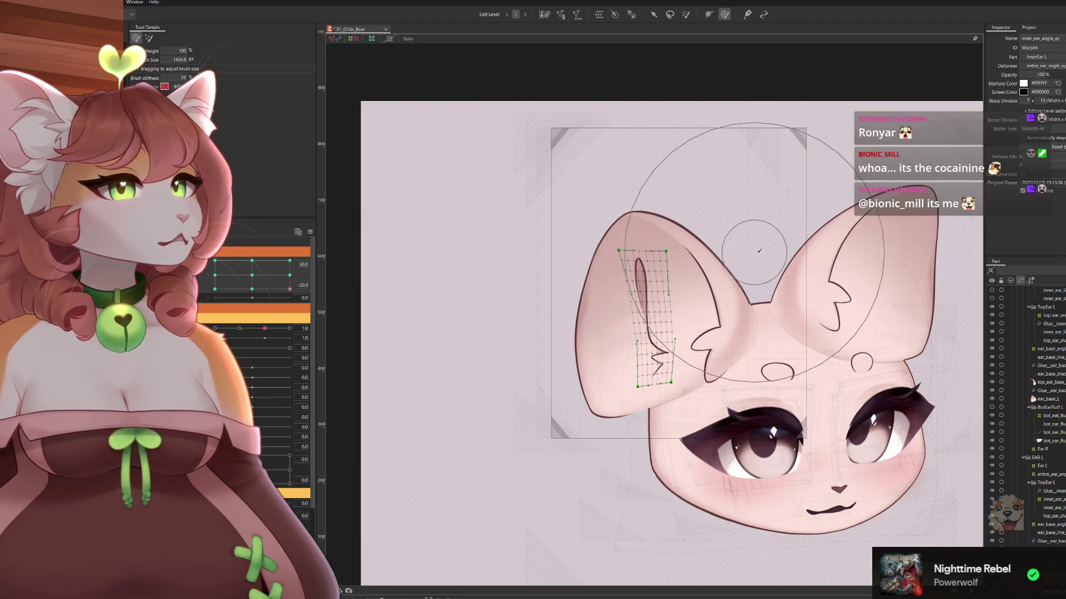
mouse_move(691, 192)
left_mouse_down()
mouse_move(685, 181)
mouse_move(745, 332)
left_mouse_up()
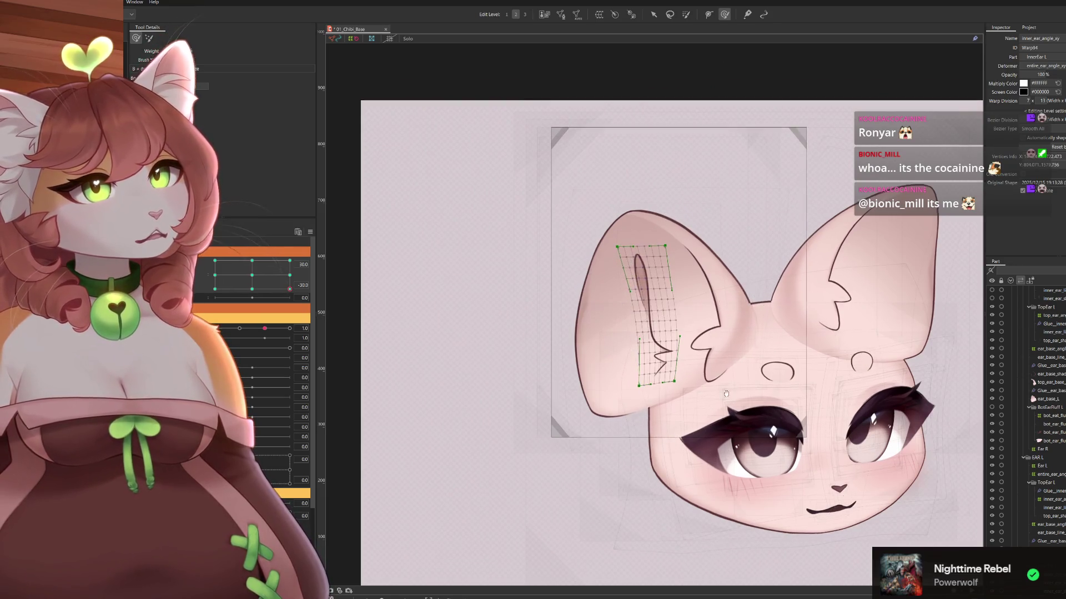
left_click_drag(678, 400, 660, 354)
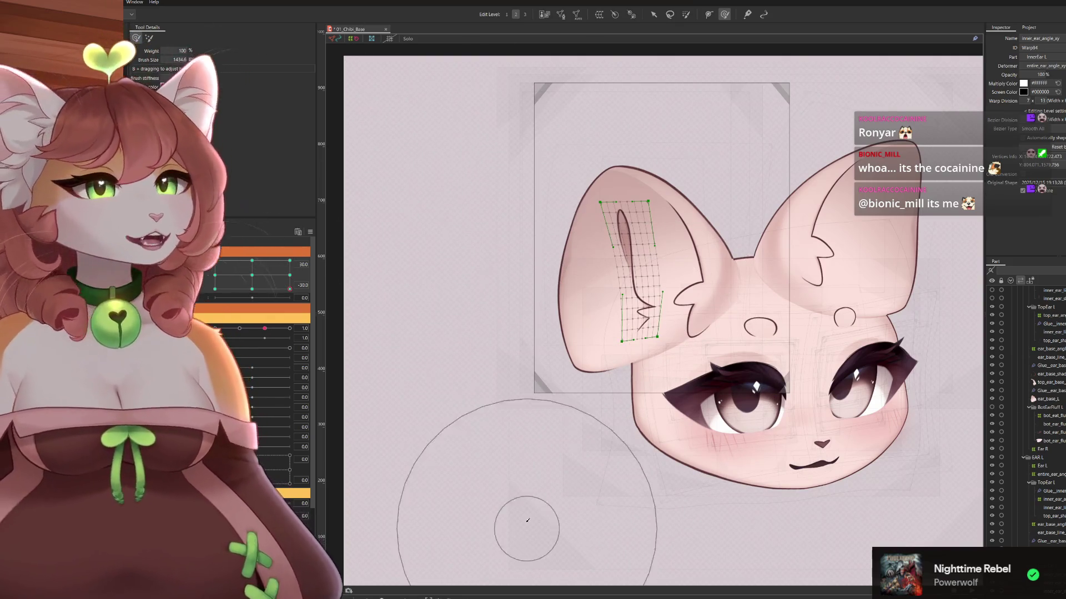
Select then clear the lower ear-mesh vertices and turn the head to angle 8.4
left_click_drag(643, 416, 649, 408)
left_click(652, 408)
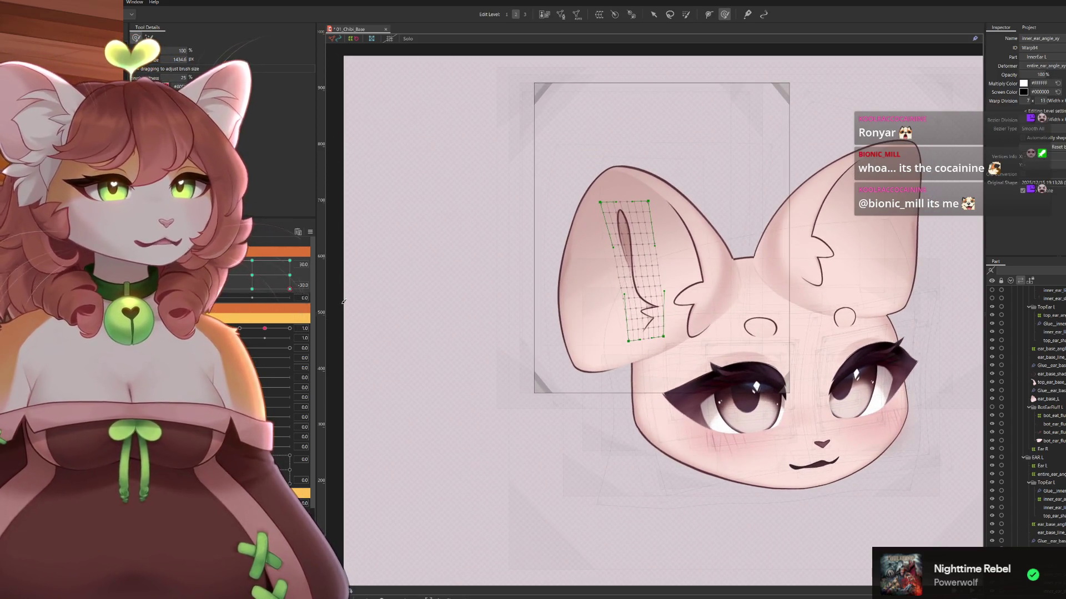
mouse_move(303, 282)
left_mouse_down()
mouse_move(303, 273)
mouse_move(303, 291)
left_mouse_up()
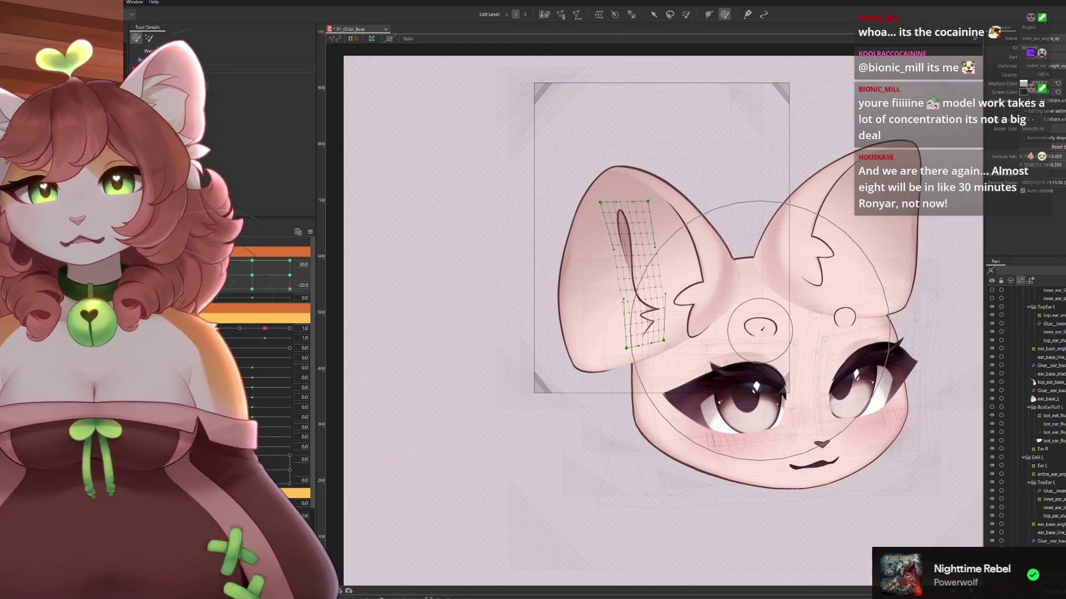
Resize the deform brush to about 1220 px, move the head to -24.4, then the corner keyform
left_click_drag(620, 314, 628, 301)
left_click_drag(652, 267, 681, 276)
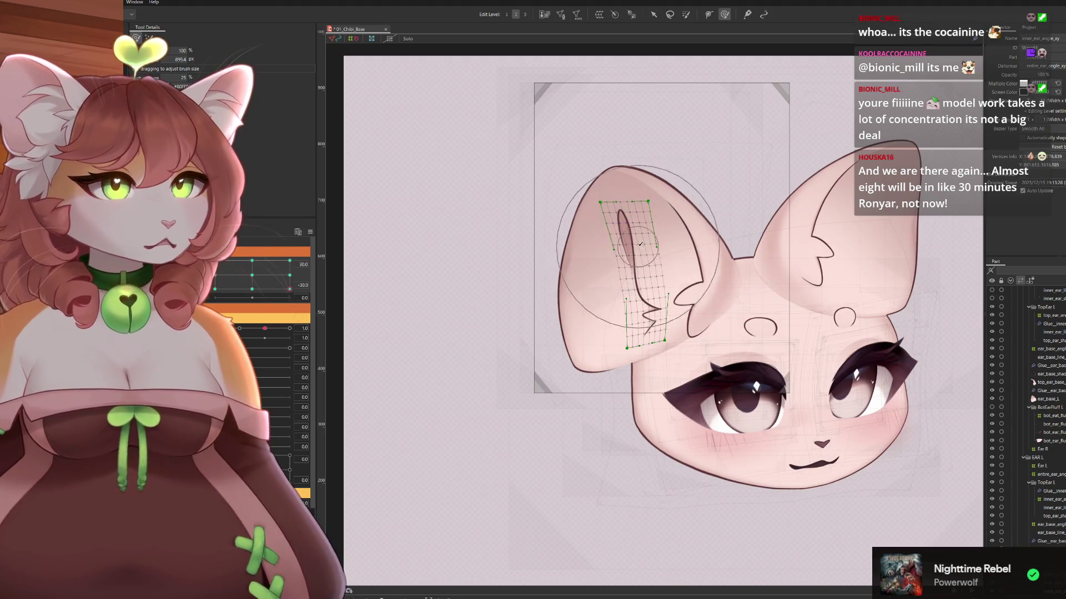
left_click_drag(635, 195, 650, 163)
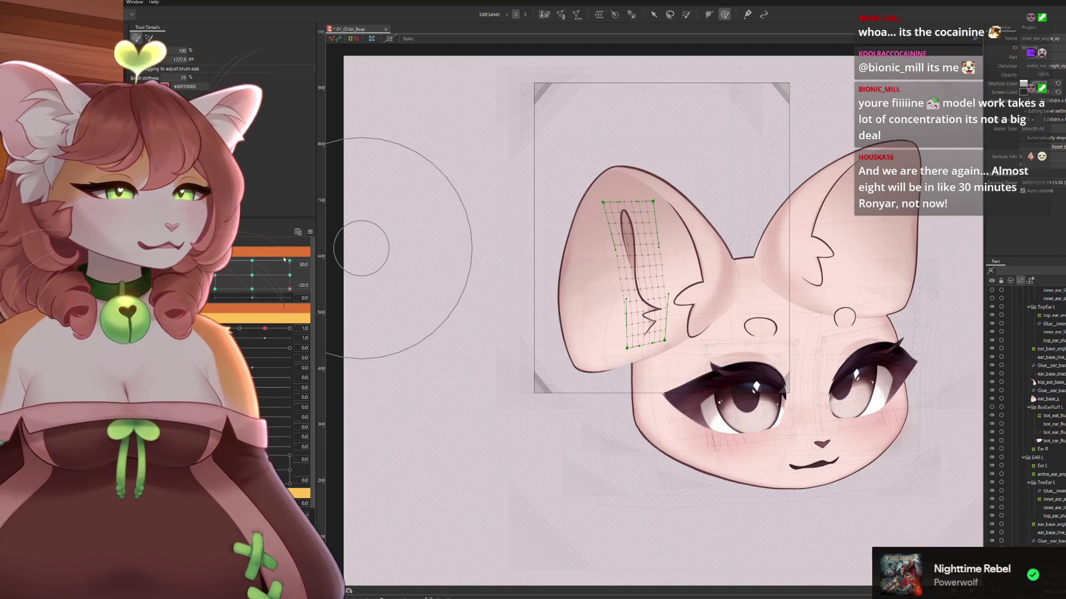
mouse_move(288, 290)
left_mouse_down()
mouse_move(305, 274)
mouse_move(312, 288)
mouse_move(245, 277)
mouse_move(280, 286)
mouse_move(345, 345)
left_mouse_up()
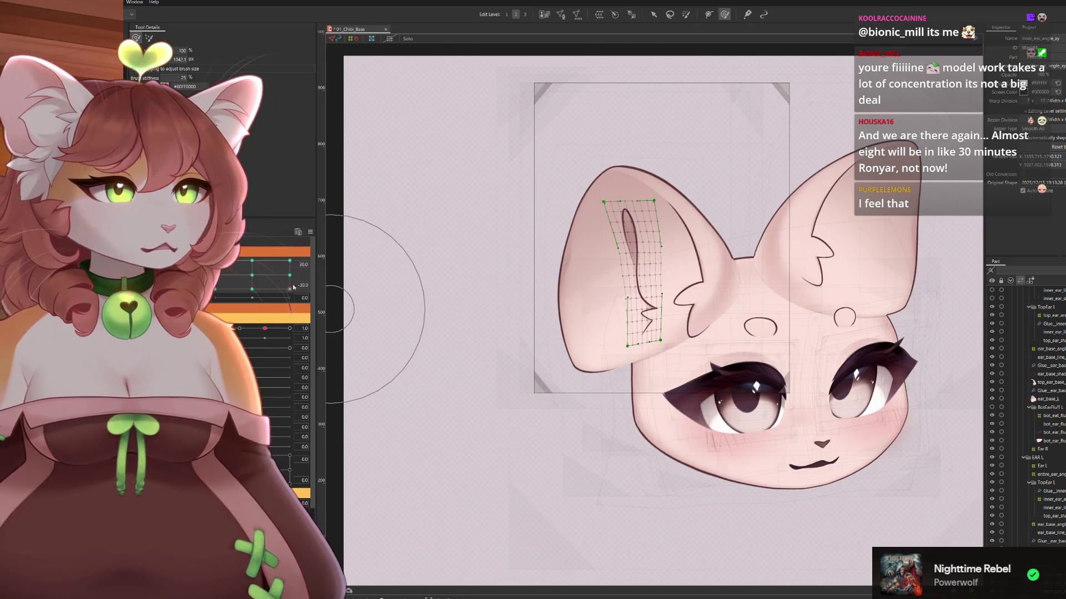
left_click(290, 289)
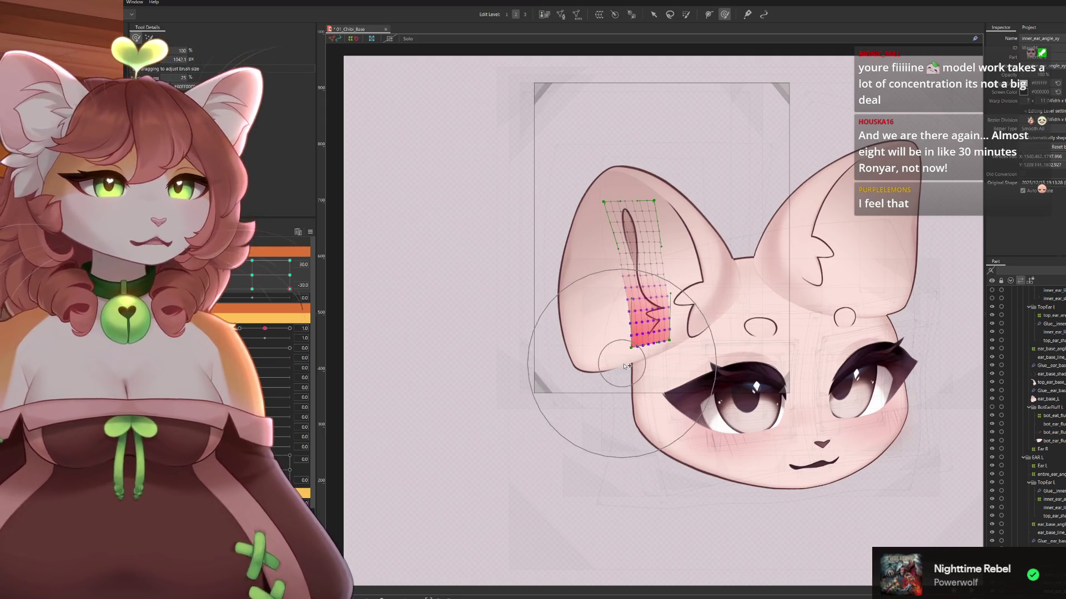
Brush the lower inner-ear warp points into place, then turn the head to preview the deform
left_click(724, 330)
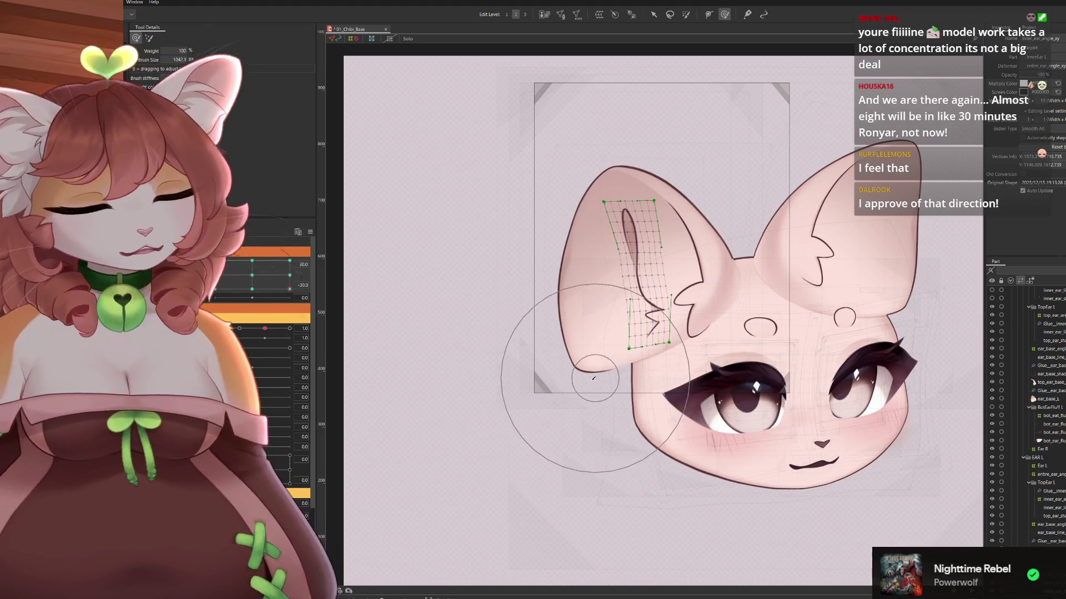
mouse_move(668, 383)
left_mouse_down()
mouse_move(638, 333)
mouse_move(660, 423)
left_mouse_up()
left_click_drag(288, 289, 216, 289)
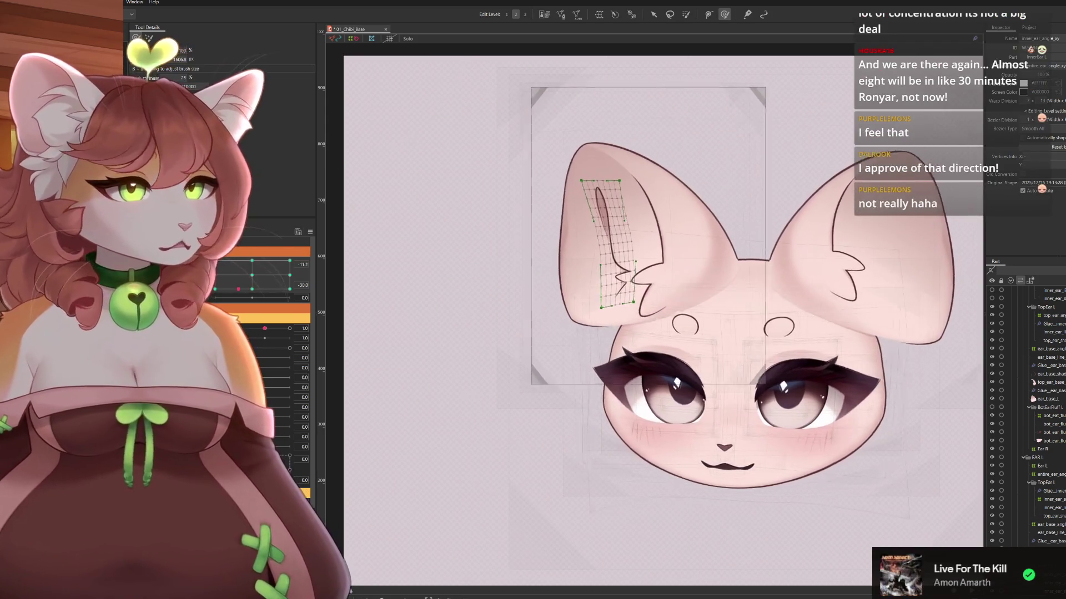
Turn the head back, select and release the lower inner-ear mesh points, then move to another angle keyform
left_click_drag(216, 290, 268, 289)
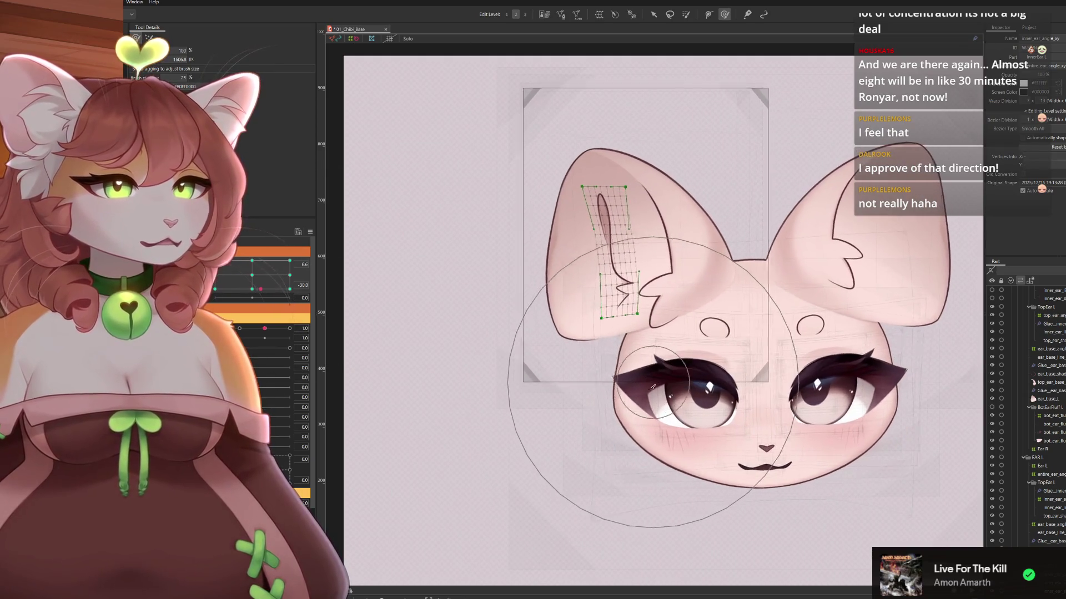
left_click(587, 393)
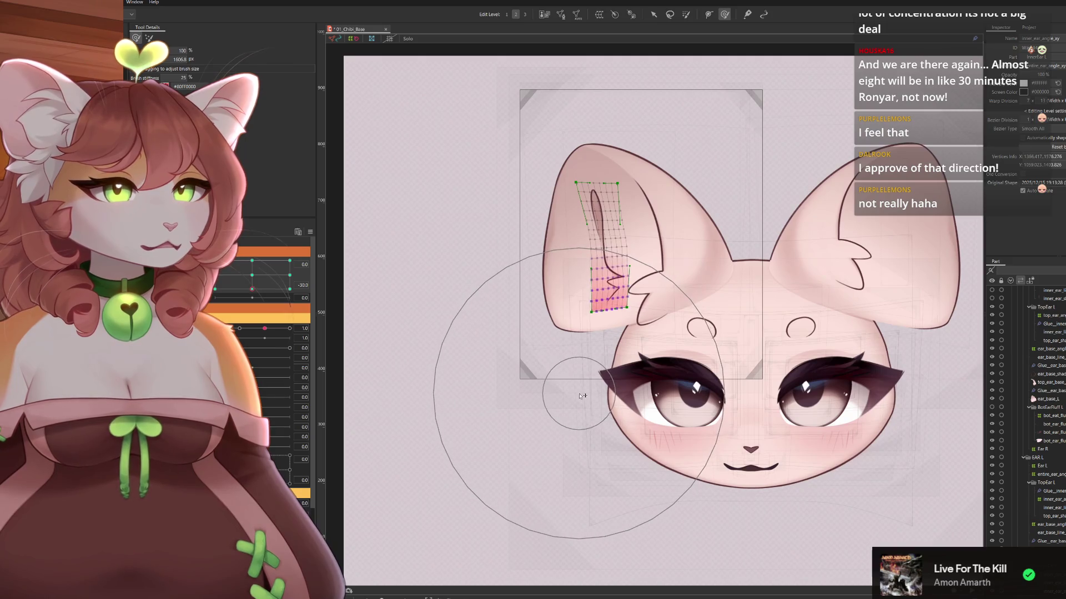
left_click(587, 403)
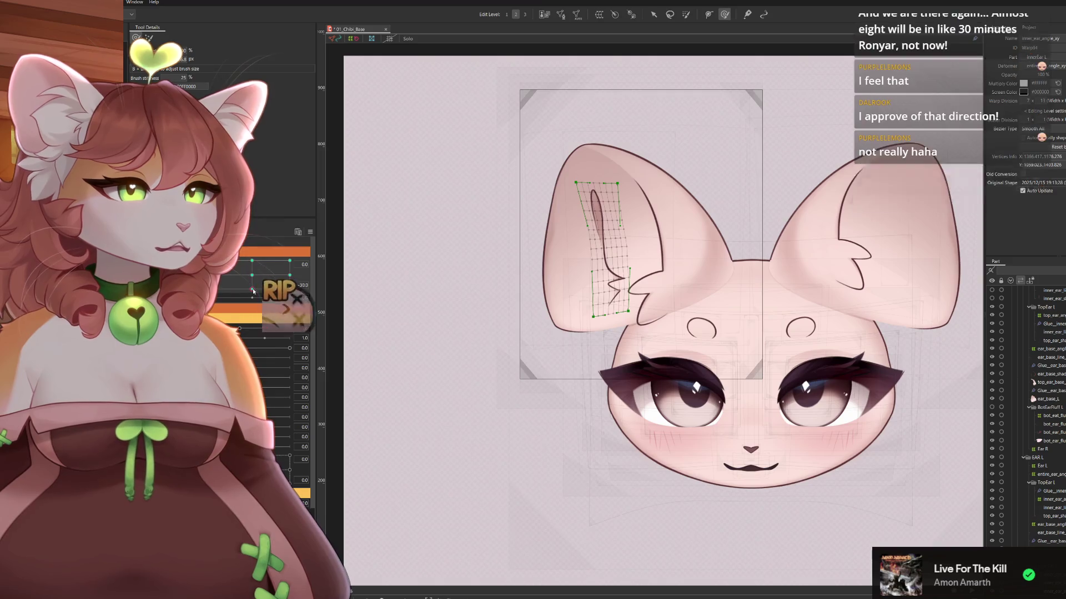
left_click_drag(253, 299, 291, 302)
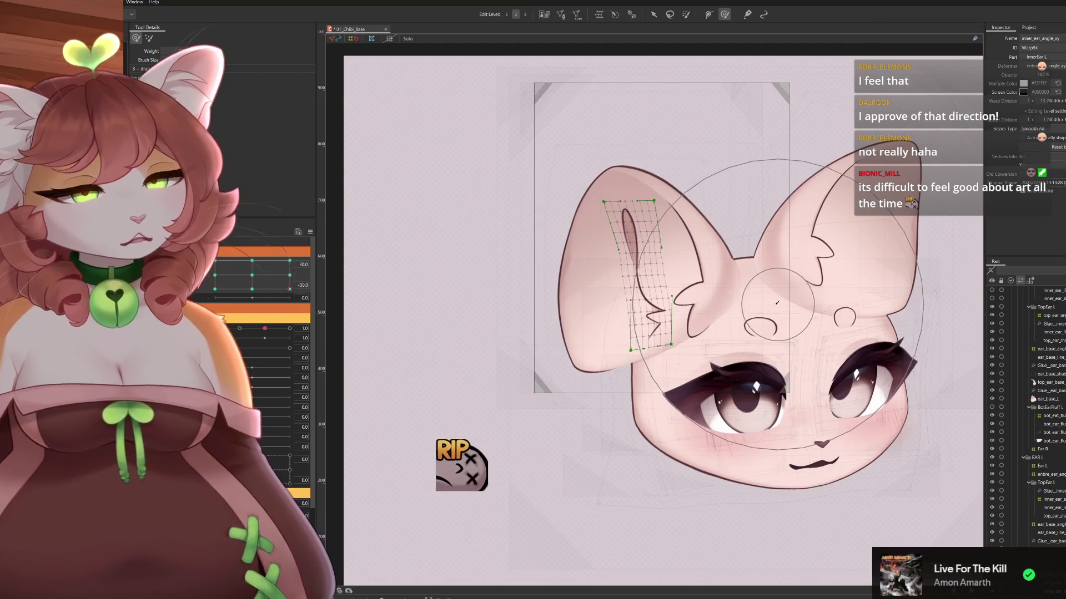
Resize the deform brush around the ear and restore its weight to 100
left_click_drag(652, 217, 721, 261)
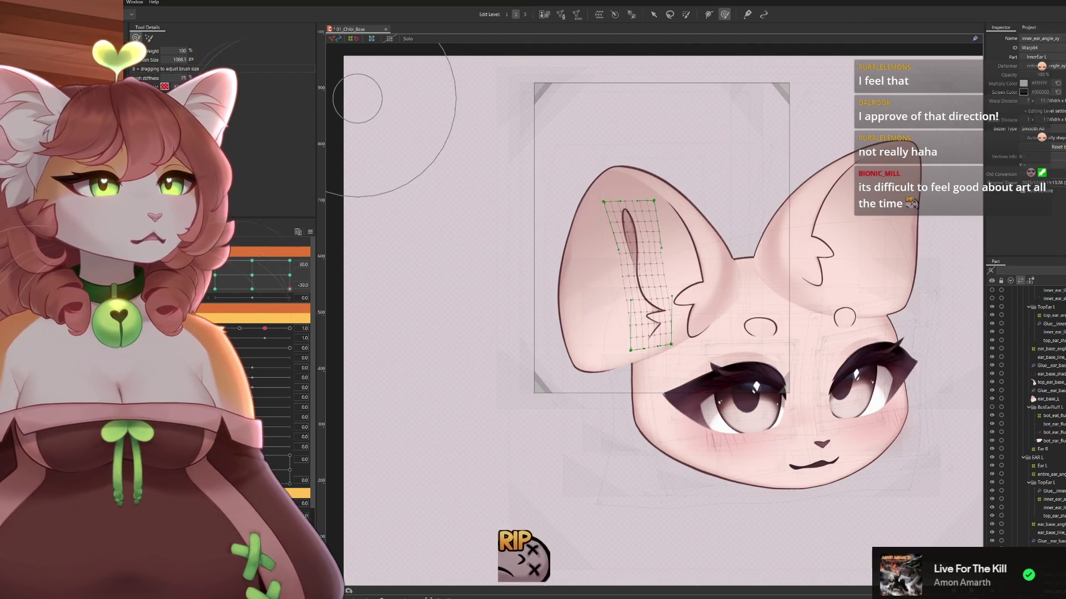
key("b")
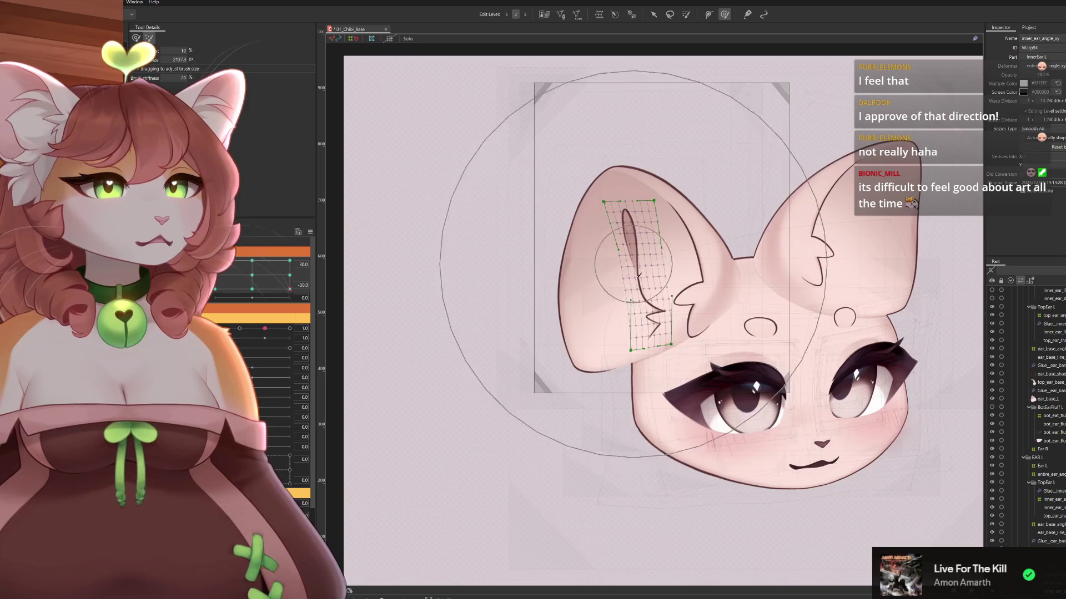
left_click(136, 38)
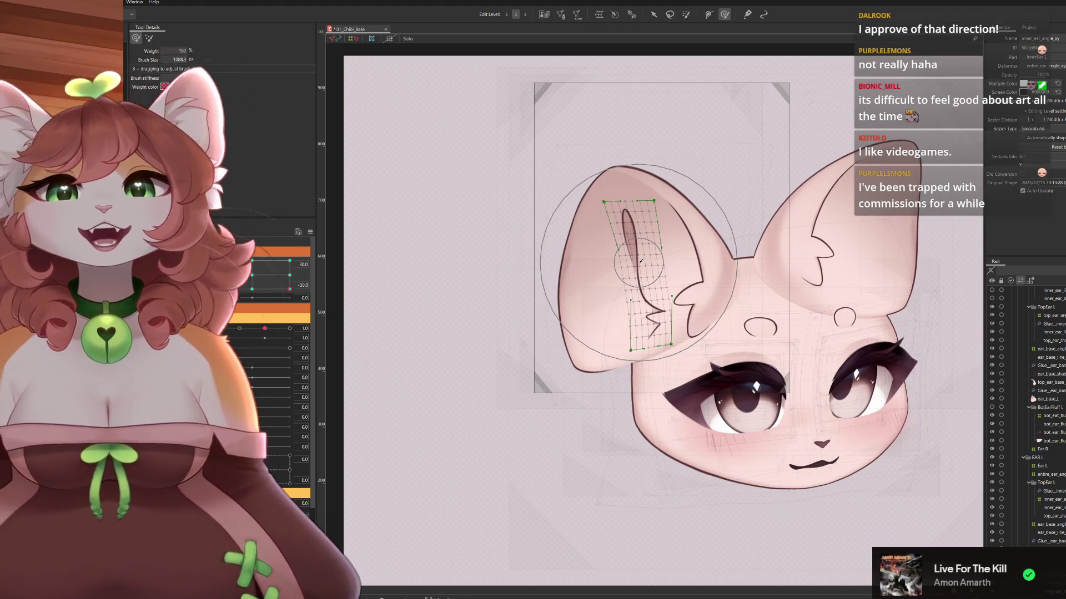
Check the inner-ear mesh at centre, slight-turn and full-right head angles, then brush-select its lower half
mouse_move(290, 289)
left_mouse_down()
mouse_move(254, 298)
mouse_move(290, 283)
mouse_move(265, 289)
mouse_move(294, 299)
mouse_move(352, 365)
left_mouse_up()
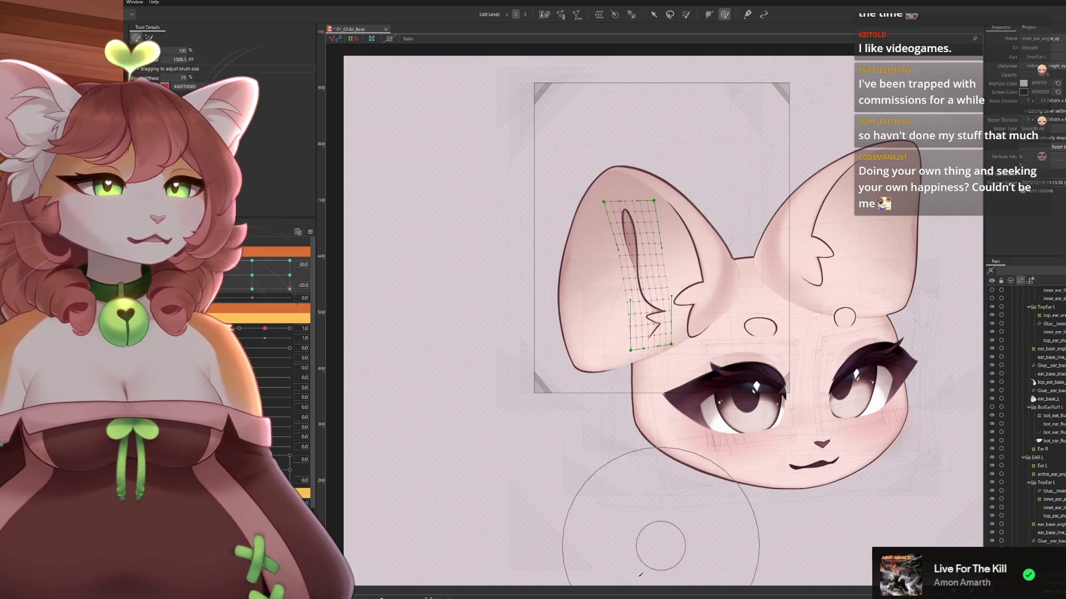
left_click_drag(290, 289, 257, 289)
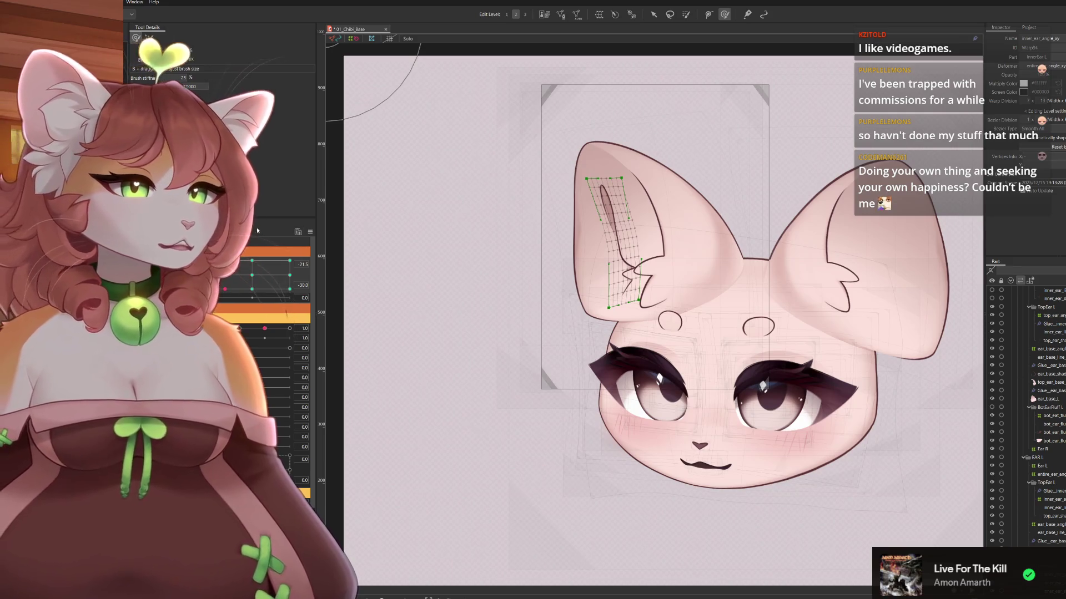
left_click_drag(244, 286, 307, 331)
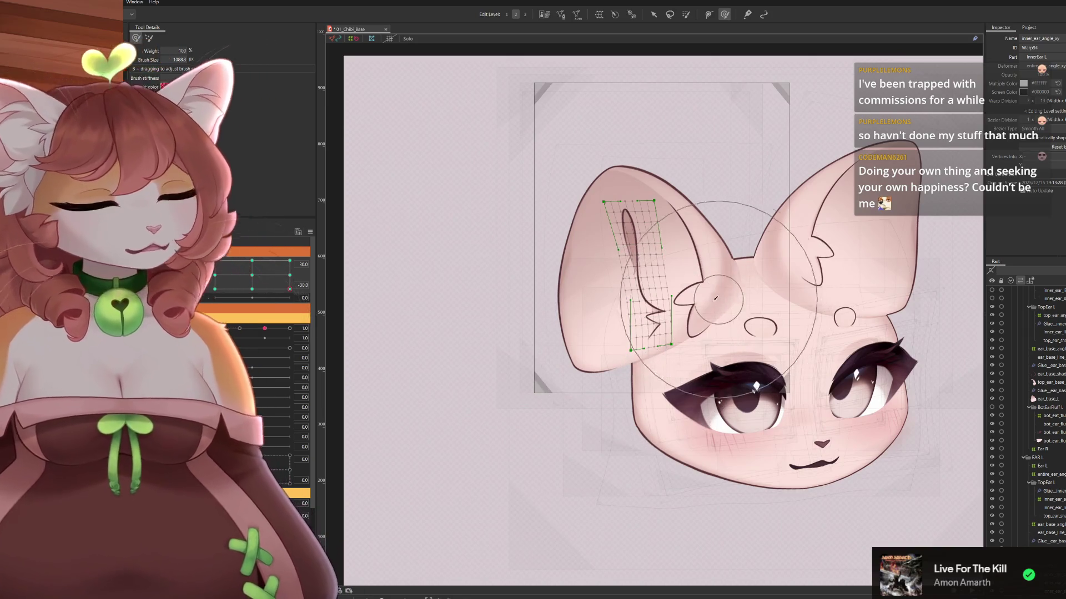
left_click(635, 341)
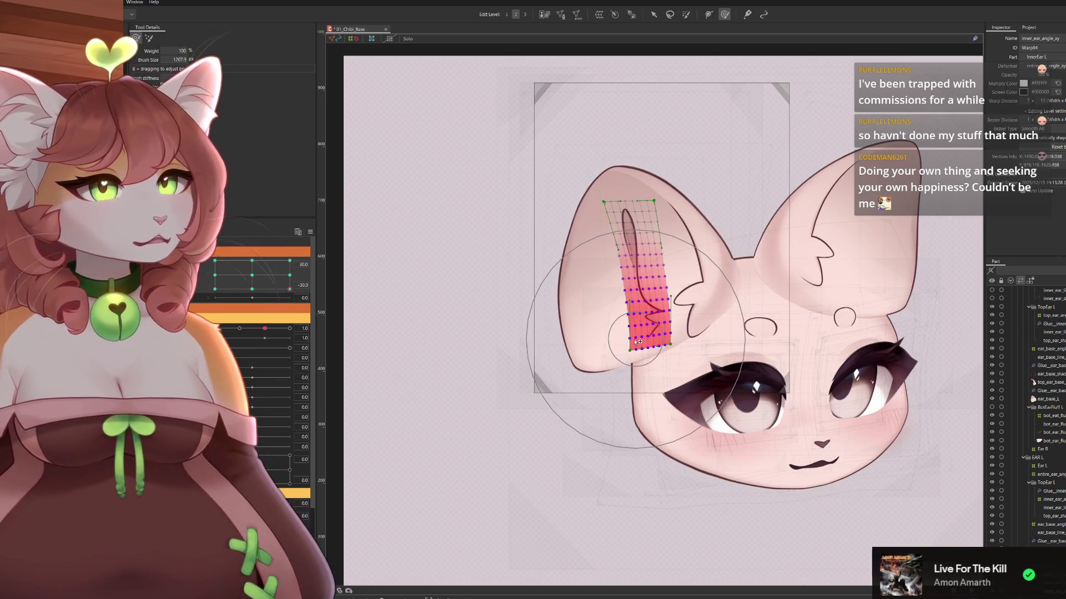
Bend the inner-ear warp mesh along the ear at the -25.7 and 19.0 keyforms, adjusting its right-edge points
left_click_drag(634, 341, 635, 344)
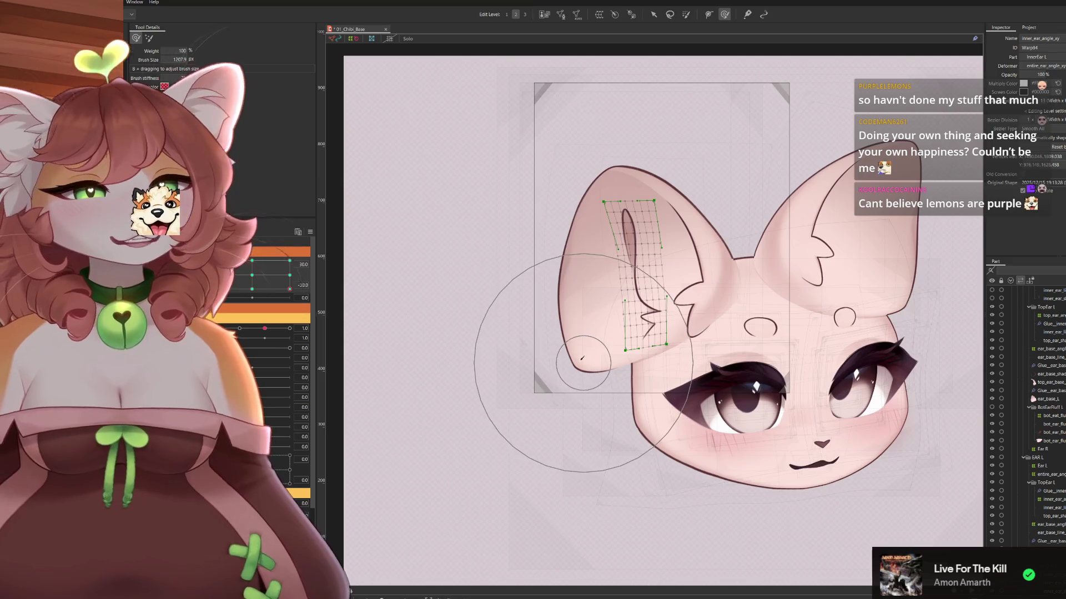
mouse_move(281, 298)
left_mouse_down()
mouse_move(220, 289)
mouse_move(249, 300)
mouse_move(300, 350)
left_mouse_up()
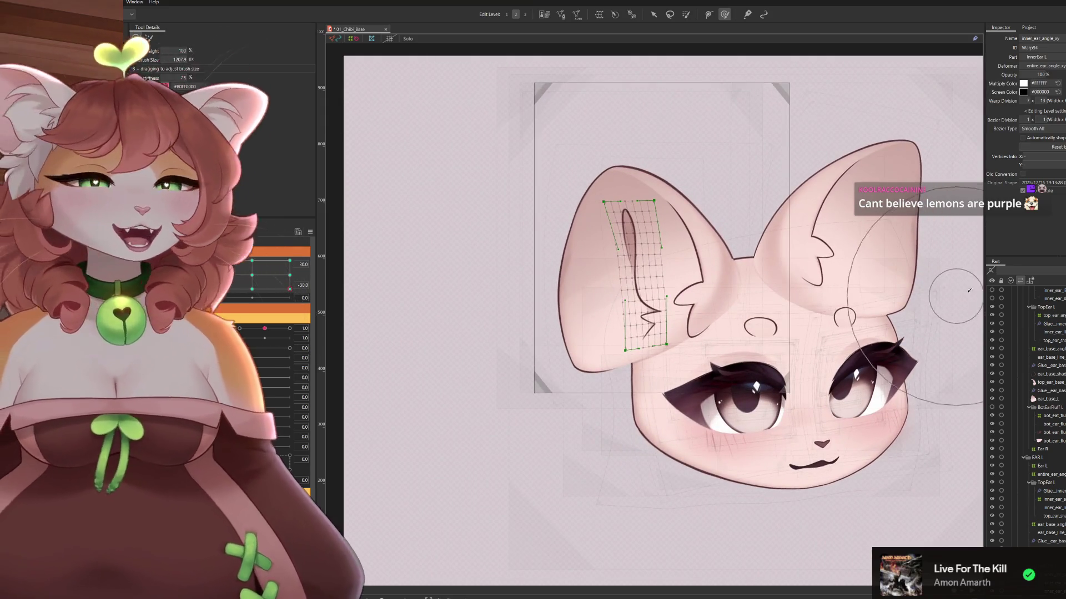
left_click(752, 310)
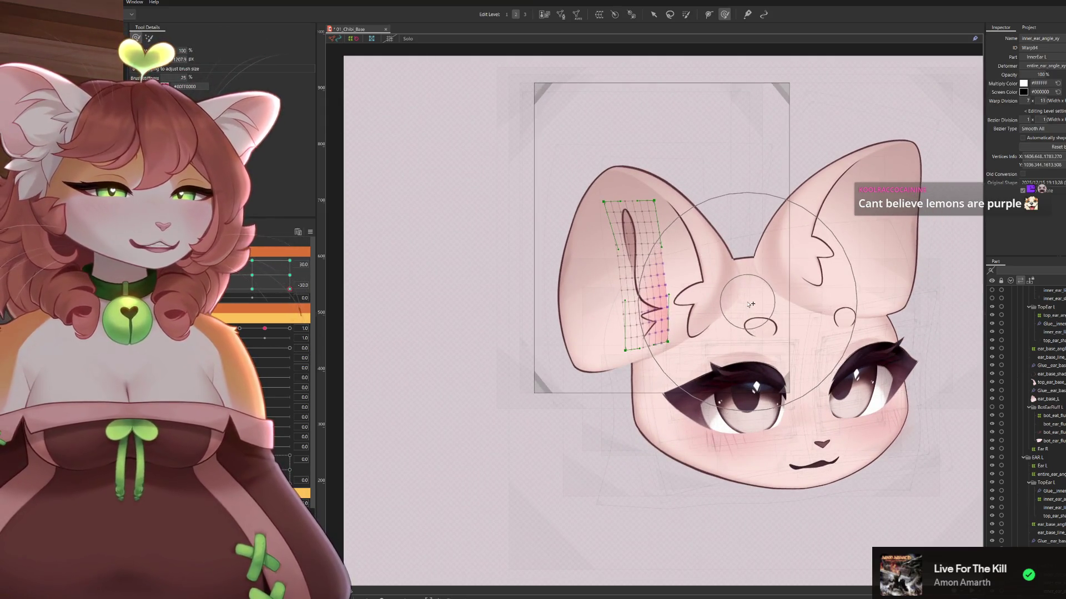
key("b")
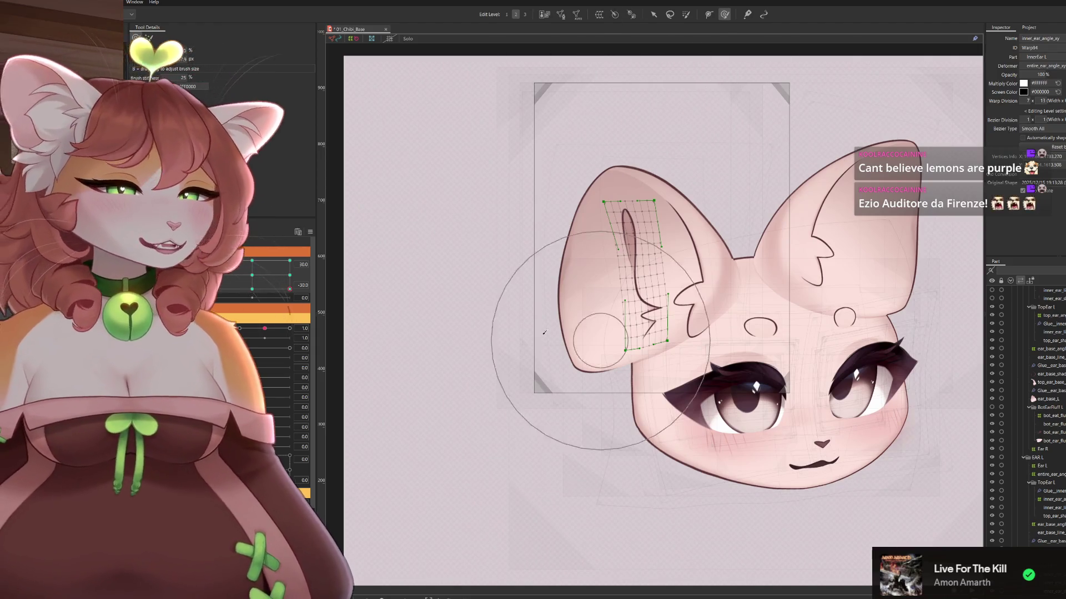
mouse_move(290, 289)
left_mouse_down()
mouse_move(278, 290)
mouse_move(311, 283)
mouse_move(219, 285)
mouse_move(321, 277)
mouse_move(263, 299)
mouse_move(252, 289)
left_mouse_up()
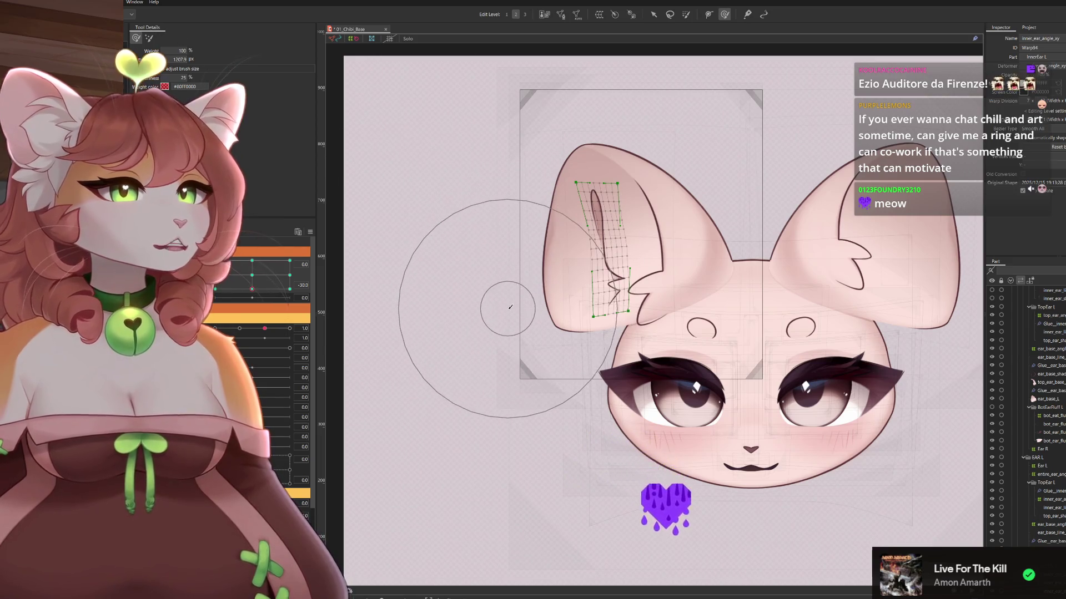
left_click(705, 292)
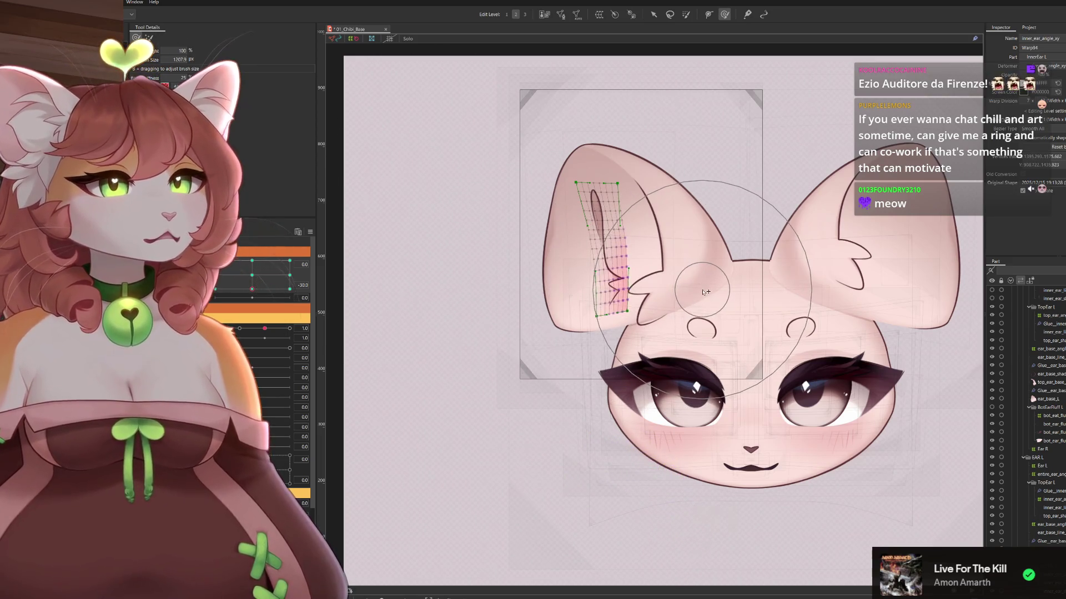
Zoom in and sweep the lower inner-ear mesh right and up to fit the ear
mouse_move(252, 289)
left_mouse_down()
mouse_move(274, 296)
mouse_move(215, 289)
left_mouse_up()
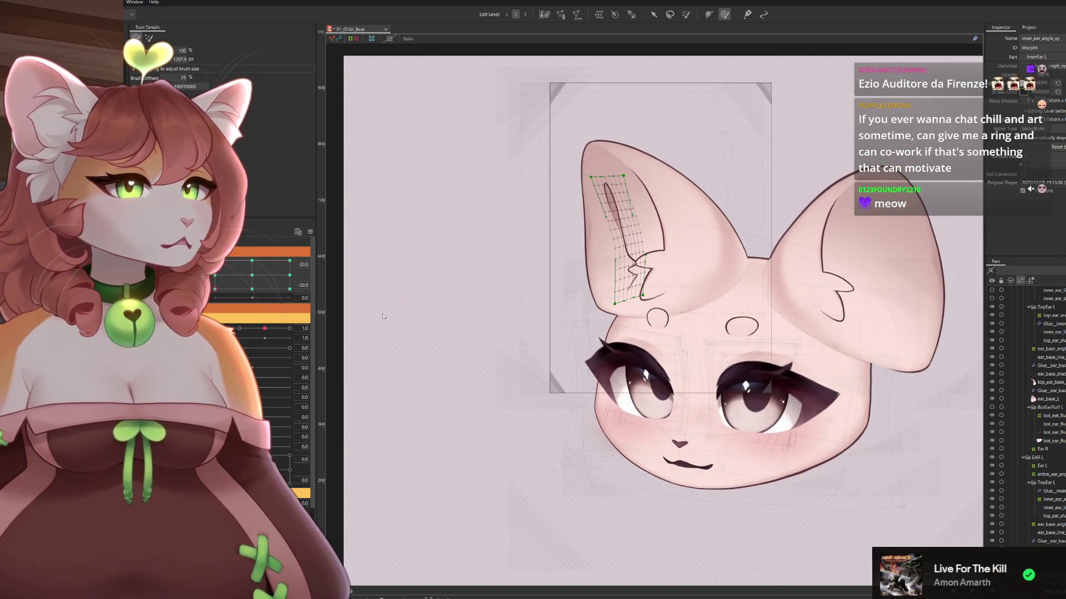
scroll(590, 285, "up", 2)
mouse_move(590, 285)
left_mouse_down()
mouse_move(607, 278)
mouse_move(578, 238)
mouse_move(594, 267)
left_mouse_up()
left_click_drag(710, 264, 702, 192)
left_click_drag(215, 290, 212, 278)
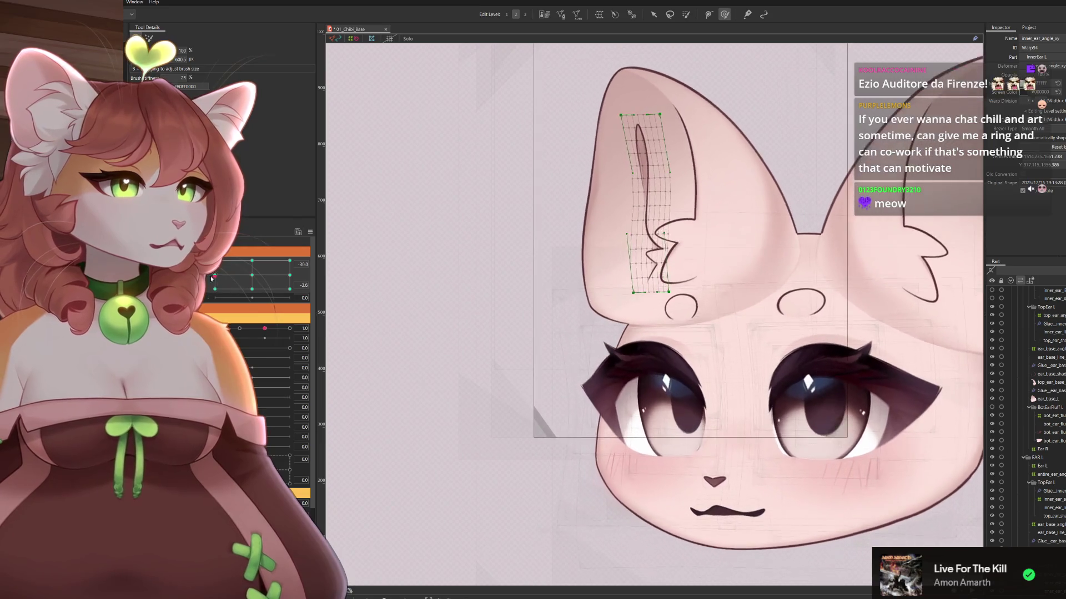
mouse_move(597, 303)
left_mouse_down()
mouse_move(570, 258)
mouse_move(694, 238)
mouse_move(713, 253)
left_mouse_up()
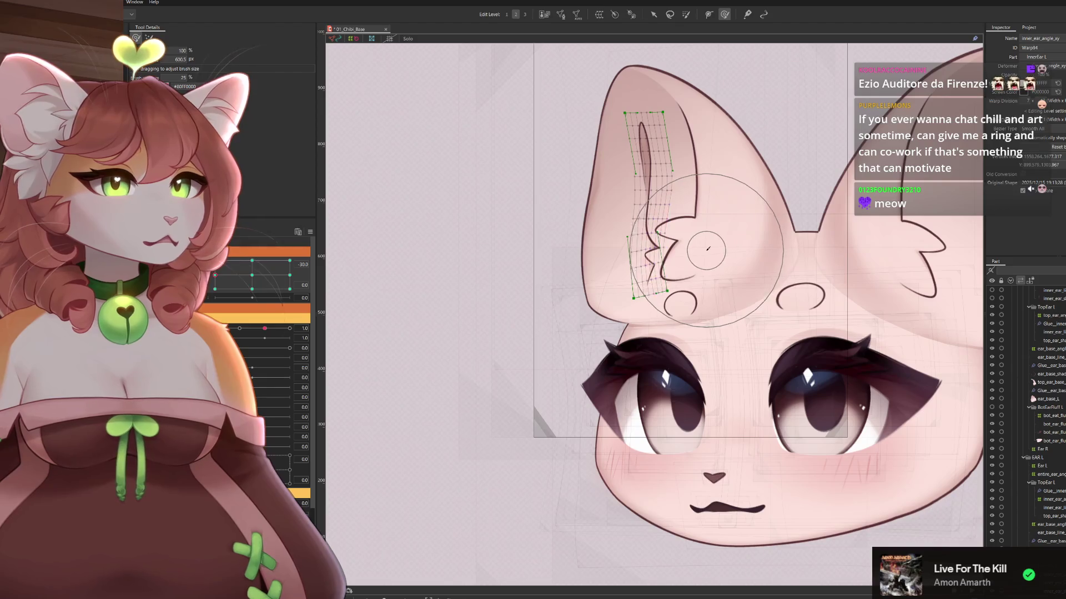
Adjust the ear mesh at the head-tilted and -30/-30 corner keyforms, then preview the corner deform
mouse_move(214, 275)
left_mouse_down()
mouse_move(215, 260)
mouse_move(269, 260)
mouse_move(276, 286)
left_mouse_up()
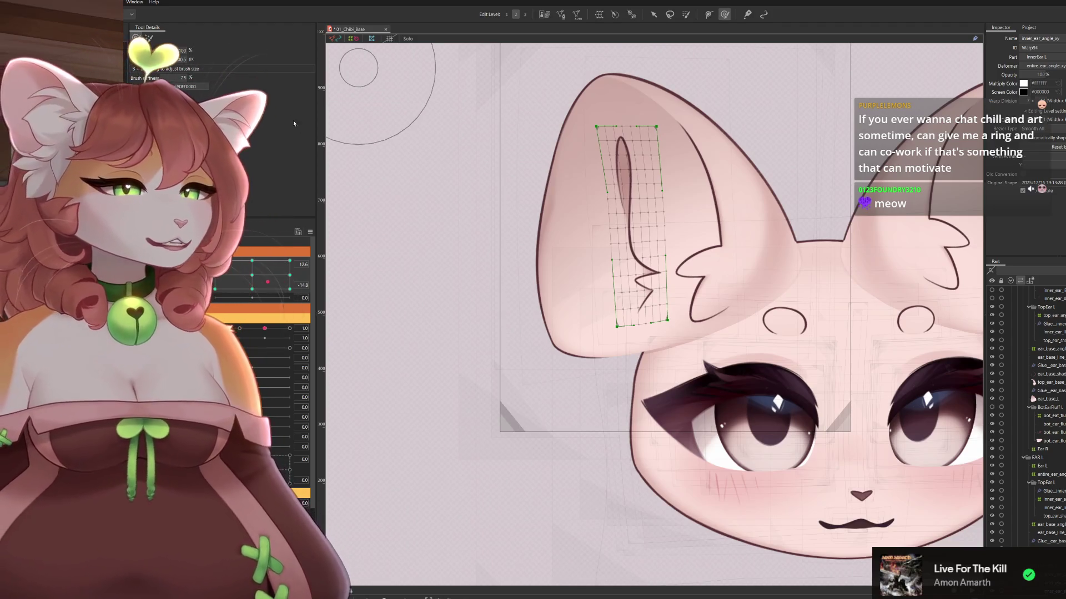
mouse_move(264, 271)
left_mouse_down()
mouse_move(252, 289)
mouse_move(289, 290)
left_mouse_up()
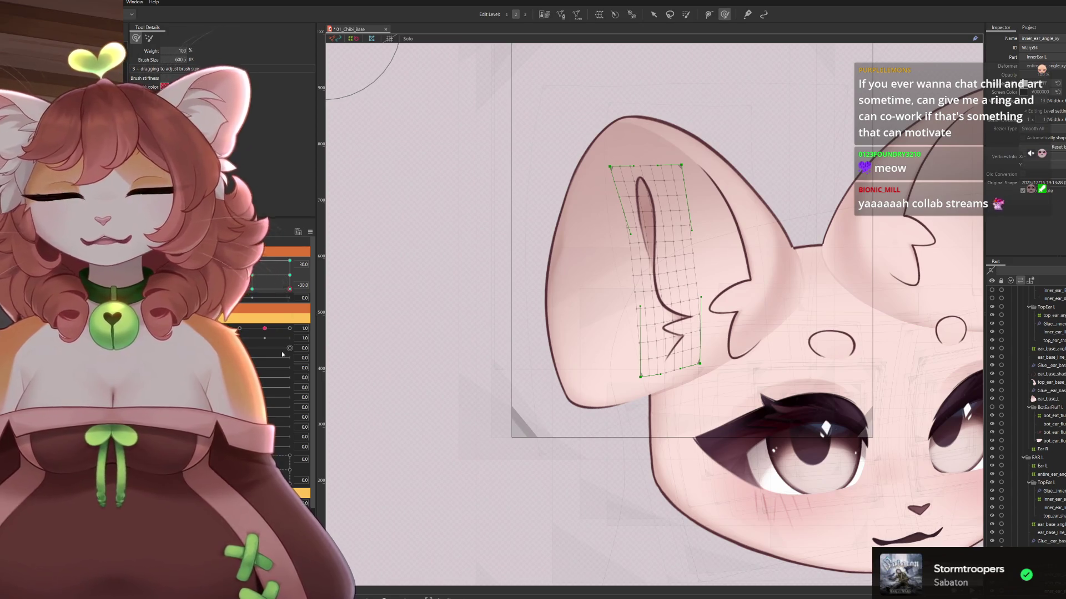
left_click(252, 289)
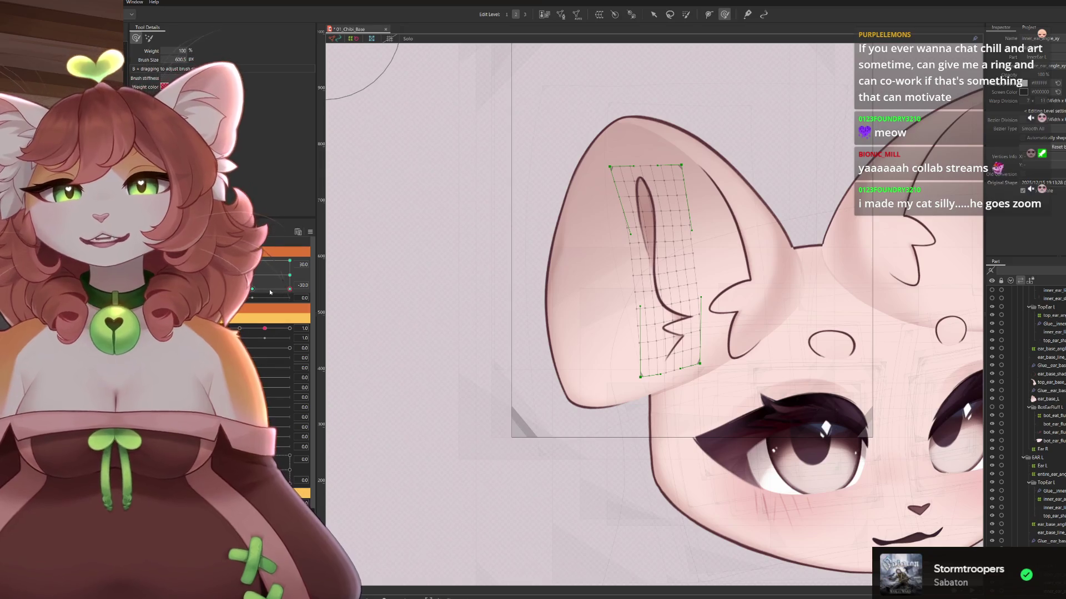
left_click_drag(290, 288, 261, 288)
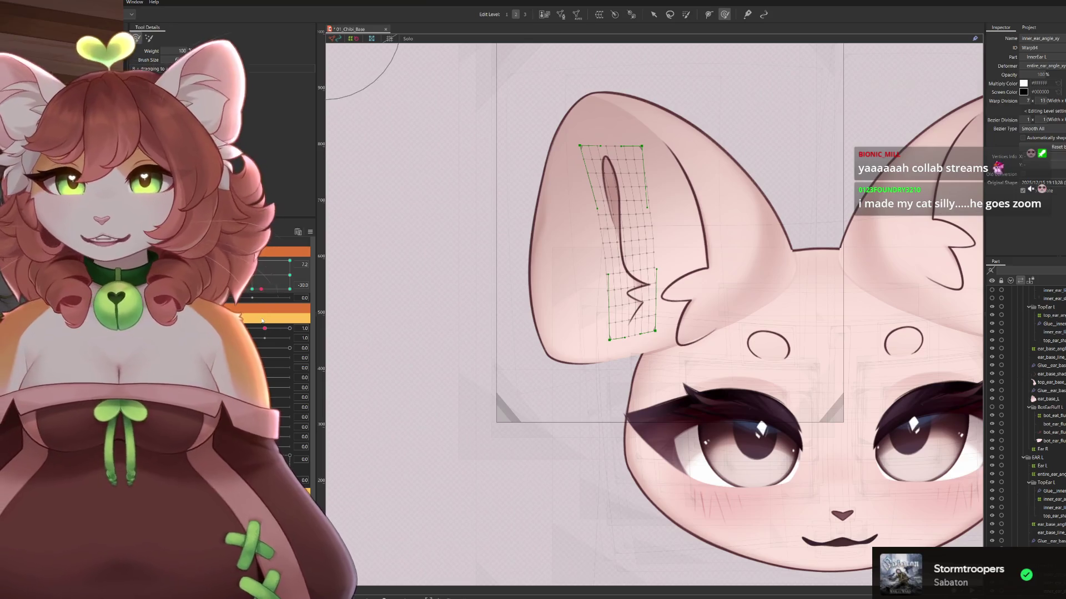